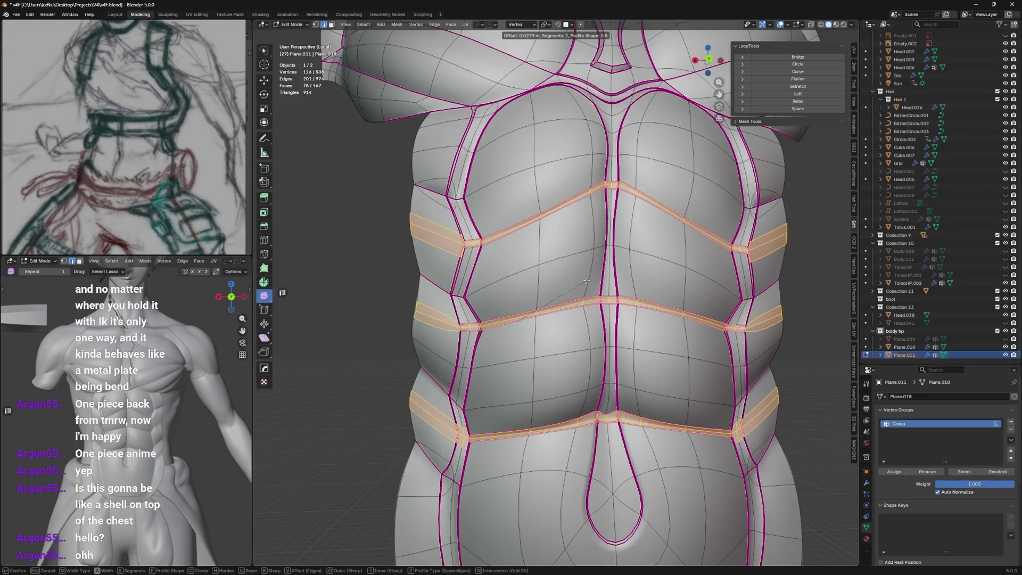
Preview the beveled plate, then mark the selected seam edges sharp
key("Tab")
mouse_move(629, 287)
middle_mouse_down()
mouse_move(649, 289)
mouse_move(613, 283)
mouse_move(672, 279)
mouse_move(637, 288)
mouse_move(660, 292)
mouse_move(650, 283)
middle_mouse_up()
key("Tab")
key("ctrl+e")
left_click(665, 275)
key("Tab")
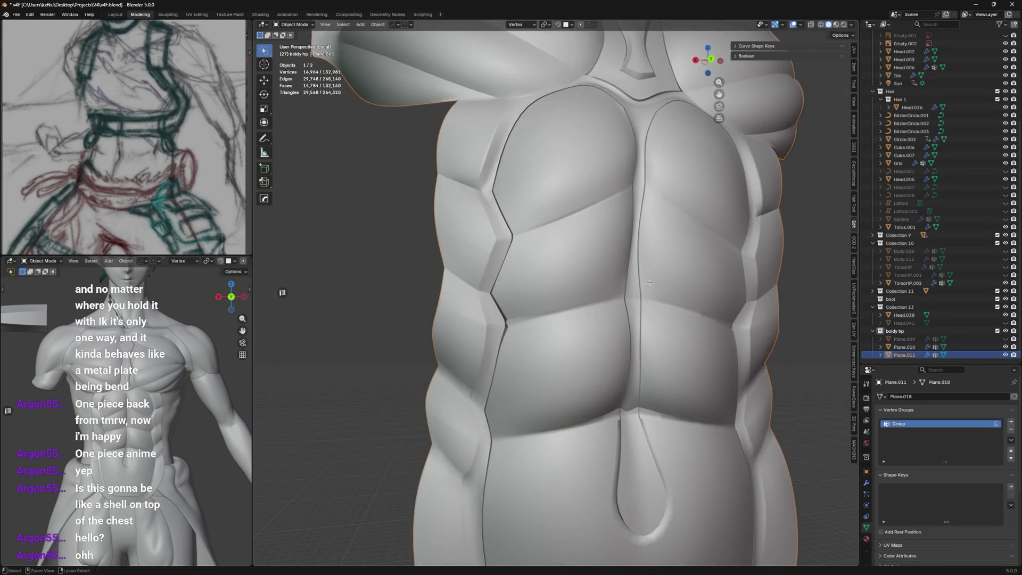
Mark the lower band's edge loop sharp and orbit to inspect the seams
key("Tab")
left_click(592, 419, "alt")
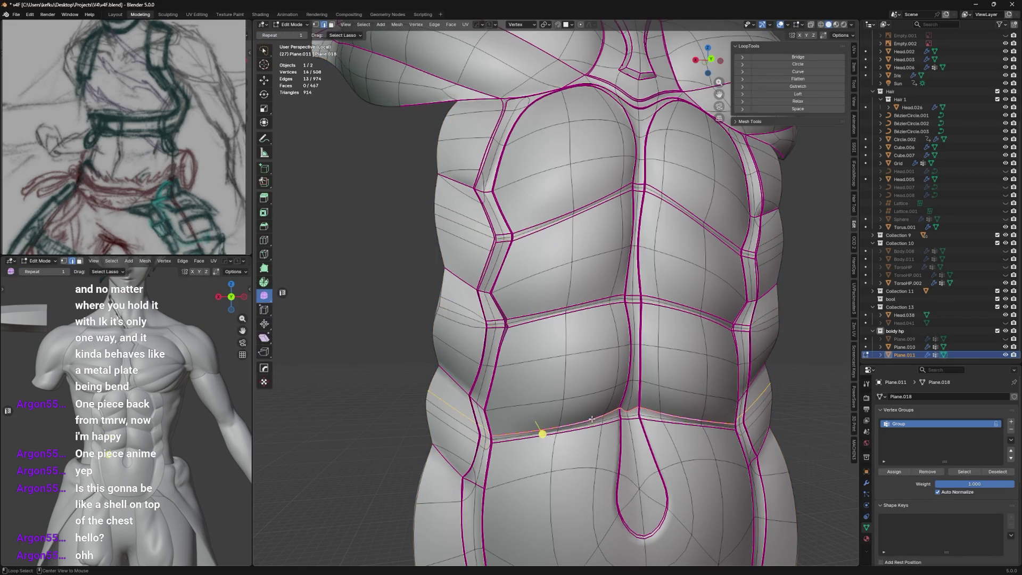
right_click(627, 363)
left_click(627, 363)
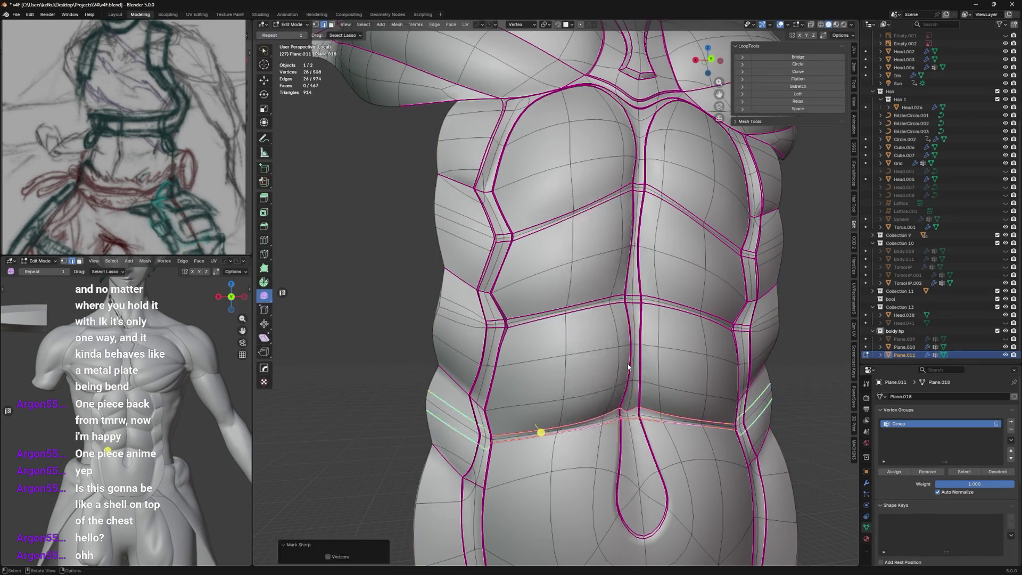
key("Tab")
mouse_move(628, 363)
middle_mouse_down()
mouse_move(668, 353)
mouse_move(620, 361)
middle_mouse_up()
Toggle between Edit and Object Mode to review the sharp-marked plate
key("Tab")
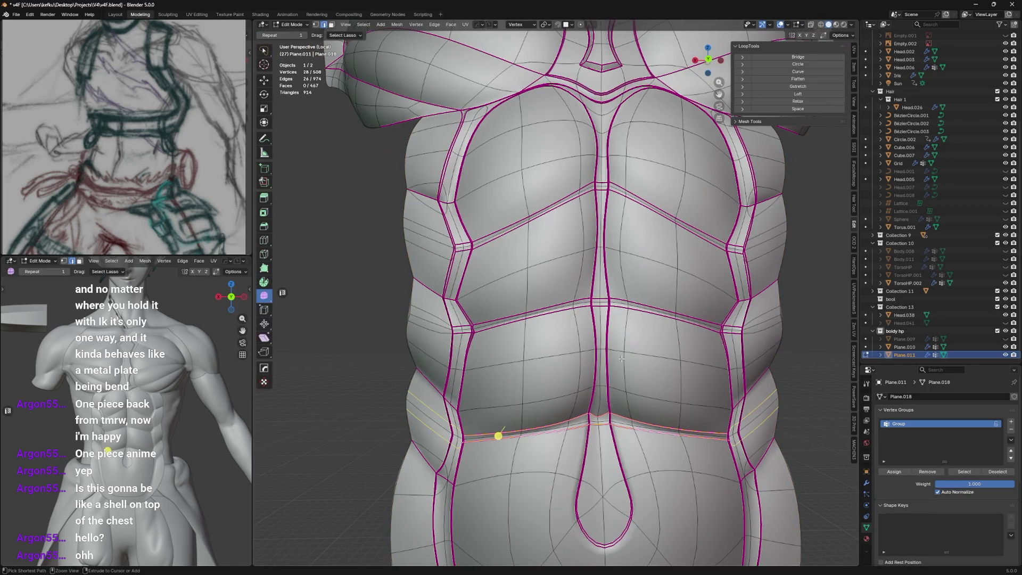
key("Tab")
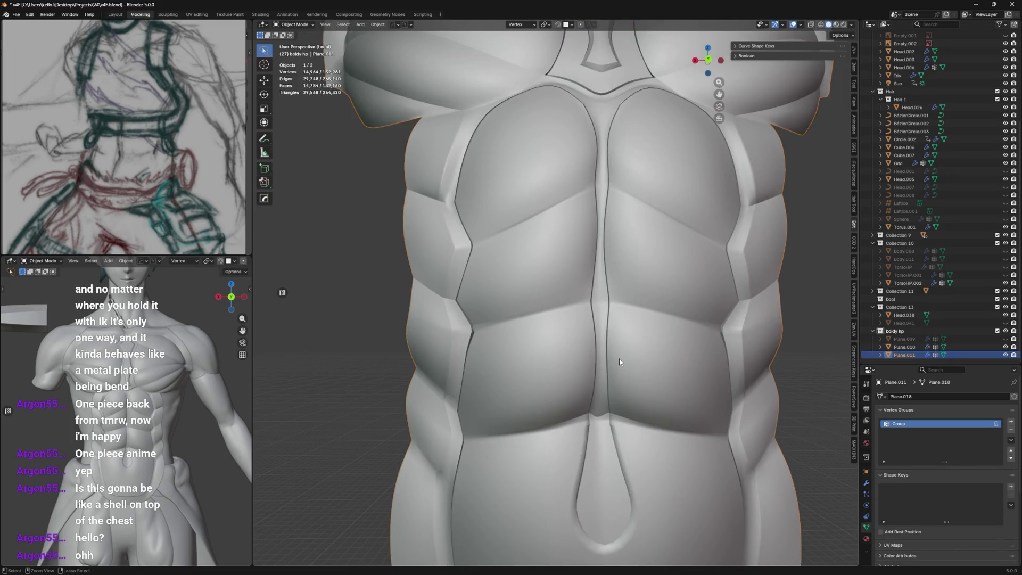
key("Tab")
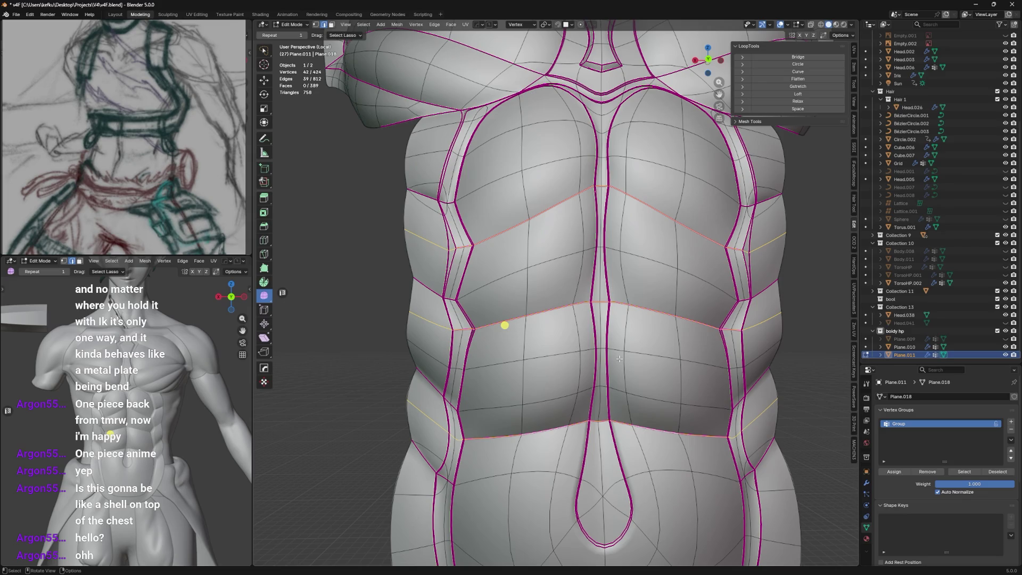
key("Tab")
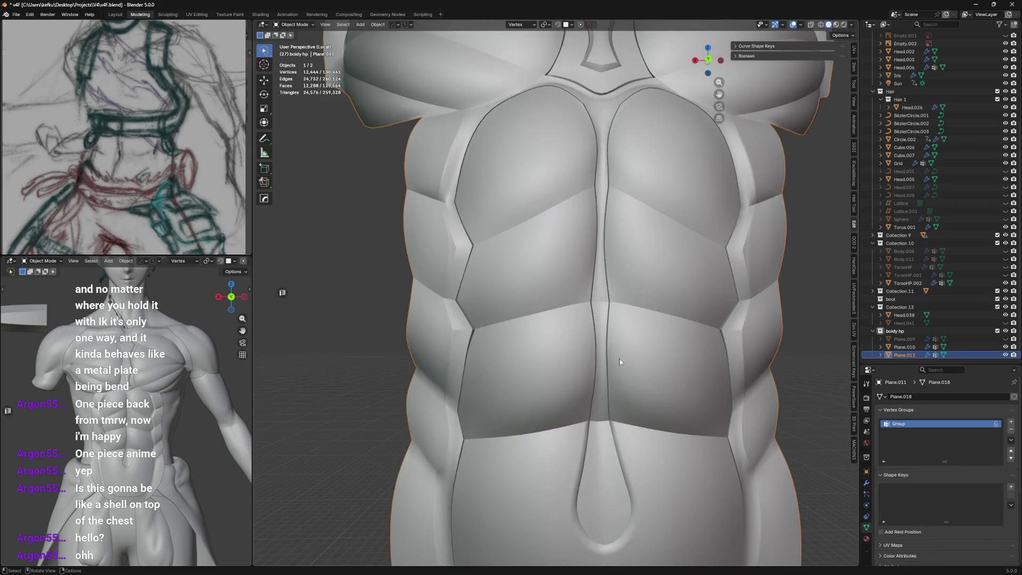
Save the file and select the chest band faces, trying an inset then cancelling it
key("ctrl+s")
mouse_move(575, 207)
middle_mouse_down()
mouse_move(604, 229)
mouse_move(589, 237)
mouse_move(583, 231)
mouse_move(614, 230)
middle_mouse_up()
key("Tab")
left_click(508, 274)
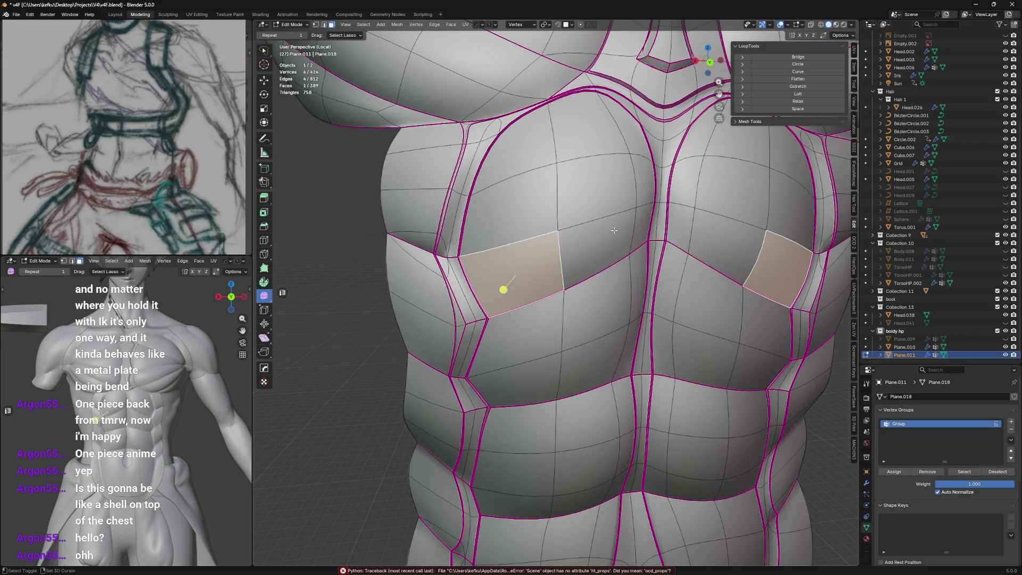
left_click(636, 226, "ctrl")
middle_click_drag(636, 226, 577, 277)
left_click(647, 242, "shift")
mouse_move(647, 242)
middle_mouse_down()
mouse_move(638, 226)
mouse_move(660, 189)
middle_mouse_up()
key("i")
key("Escape")
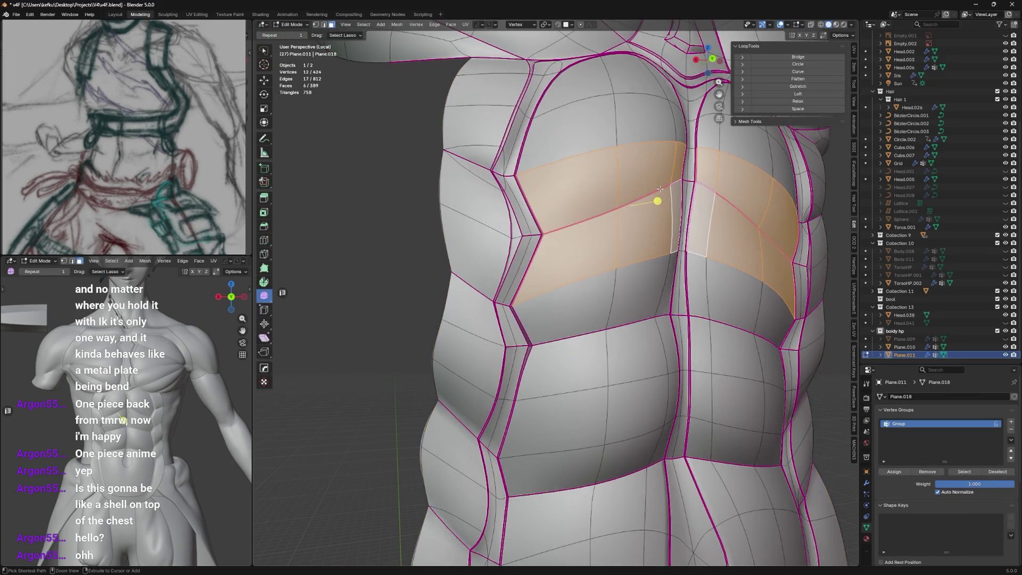
Cut and slide a new edge loop across the chest
key("ctrl+r")
left_click(619, 221)
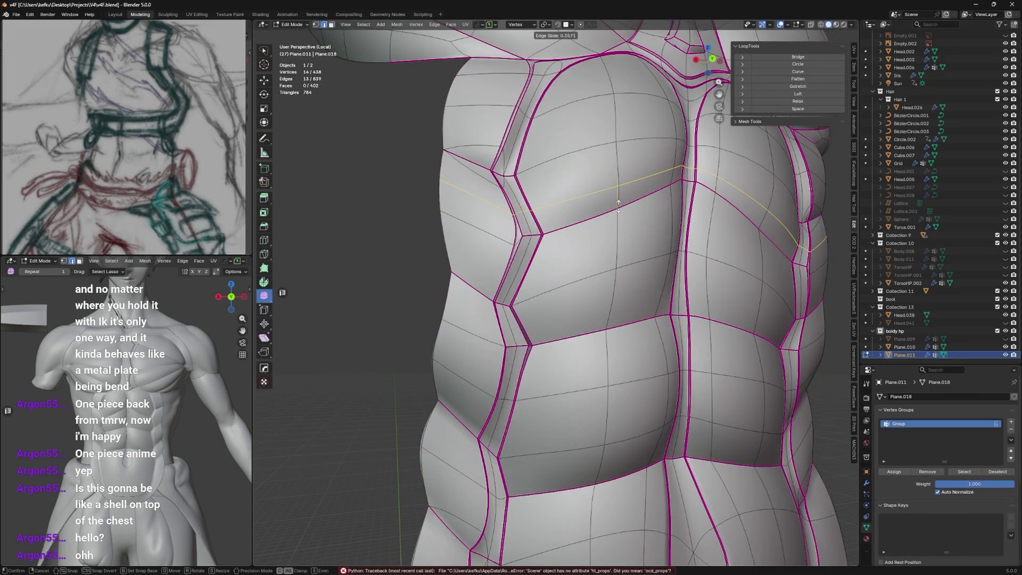
left_click(623, 234)
mouse_move(623, 235)
middle_mouse_down()
mouse_move(594, 237)
mouse_move(567, 298)
mouse_move(583, 319)
middle_mouse_up()
Cut further loops across the lower chest and abdomen and slide them into place
key("ctrl+r")
left_click(566, 318)
left_click(596, 319)
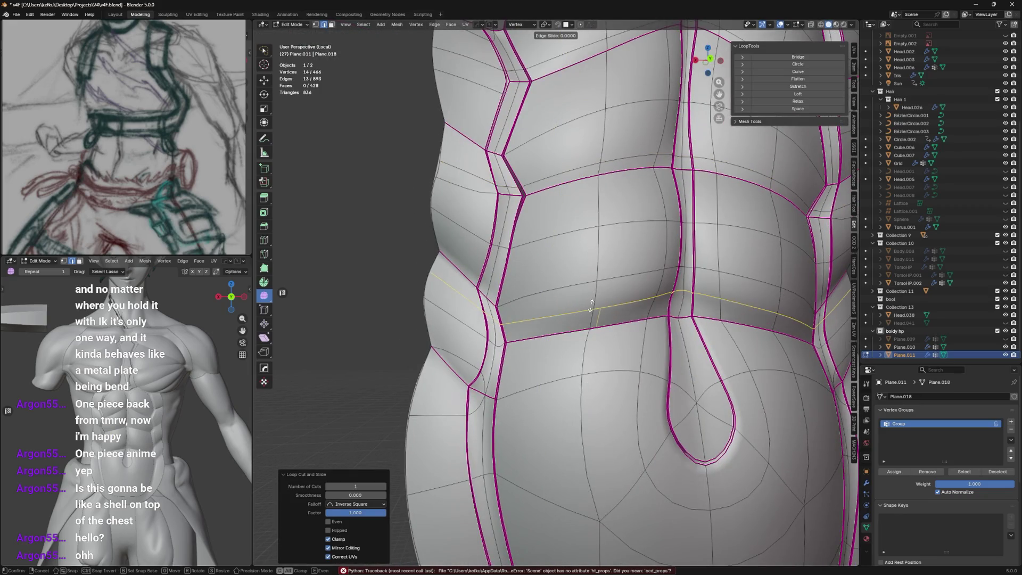
left_click(591, 404)
mouse_move(591, 404)
middle_mouse_down()
mouse_move(586, 373)
mouse_move(630, 293)
mouse_move(590, 319)
mouse_move(574, 292)
mouse_move(602, 358)
middle_mouse_up()
key("Tab")
Apply an edge setting from the right-click menu to the selection
key("Tab")
right_click(585, 362)
left_click(598, 303)
key("Tab")
key("Tab")
Select the horizontal seam edges along the abdomen and chest and mark them sharp
left_click(565, 331)
left_click(606, 361, "ctrl")
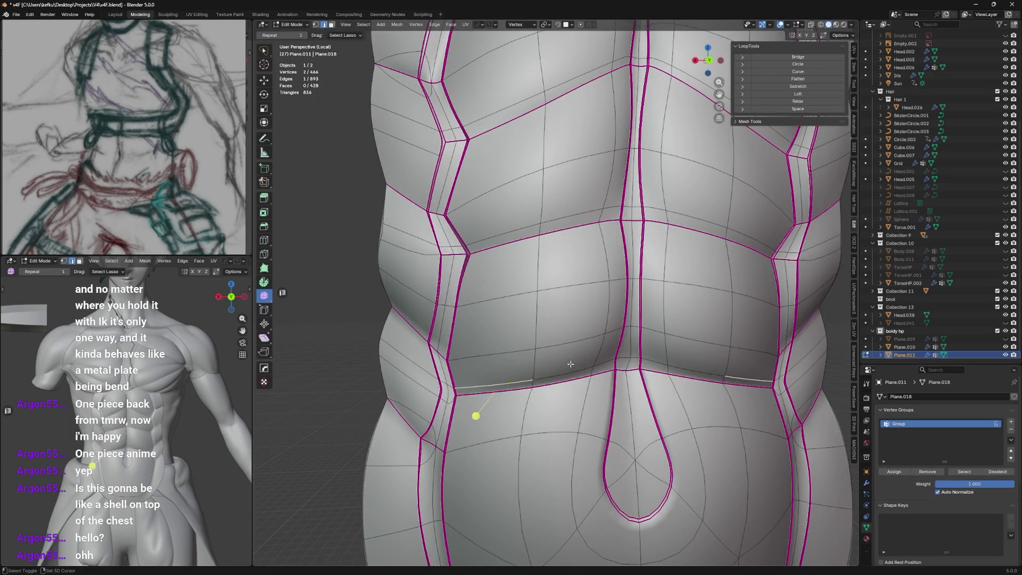
left_click(606, 359, "ctrl")
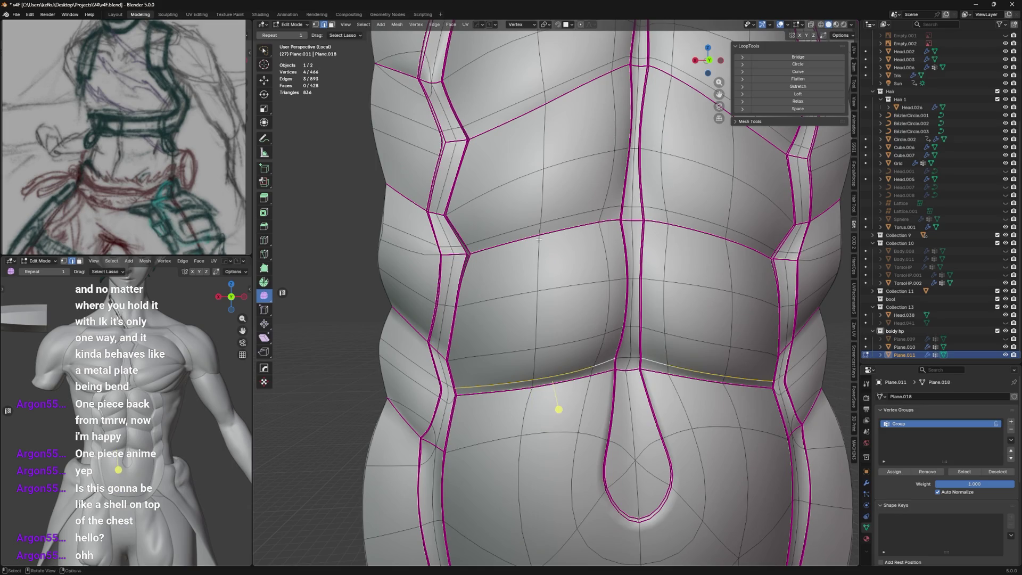
left_click(555, 228, "shift")
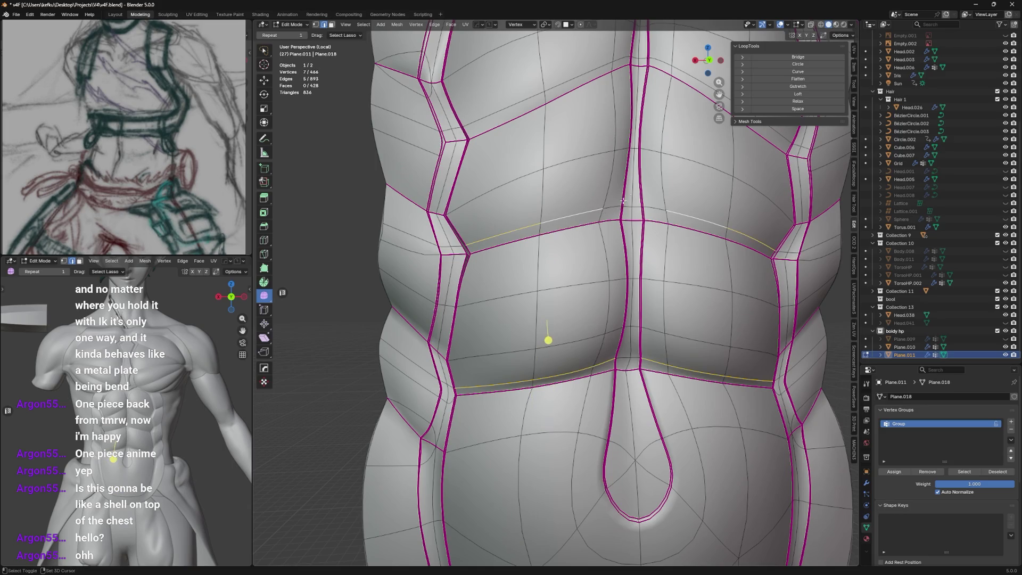
left_click(623, 202, "shift")
middle_click_drag(623, 201, 597, 286, "shift")
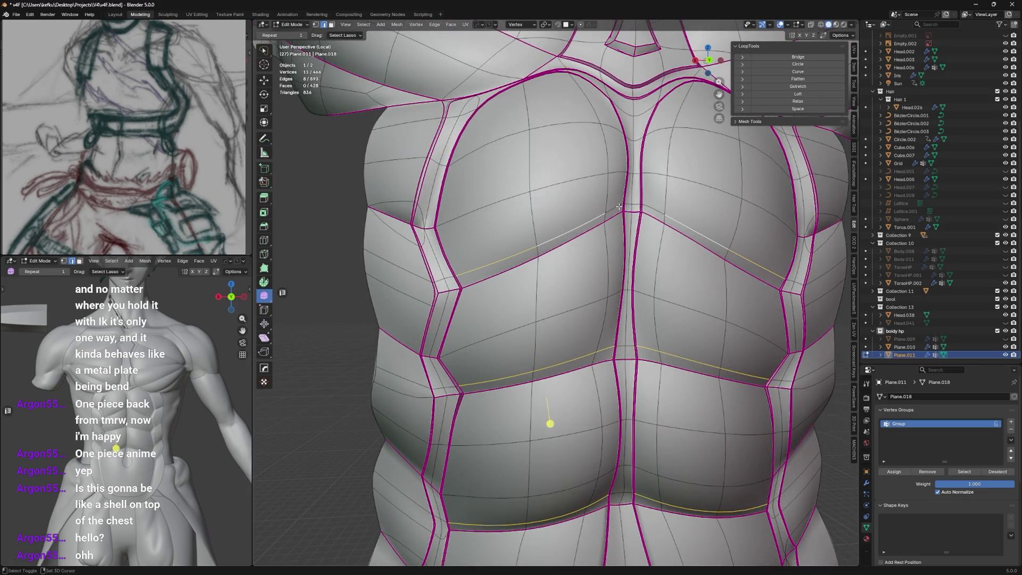
scroll(621, 202, "down", 2)
middle_click_drag(621, 202, 564, 226, "shift")
key("ctrl+e")
left_click(565, 227)
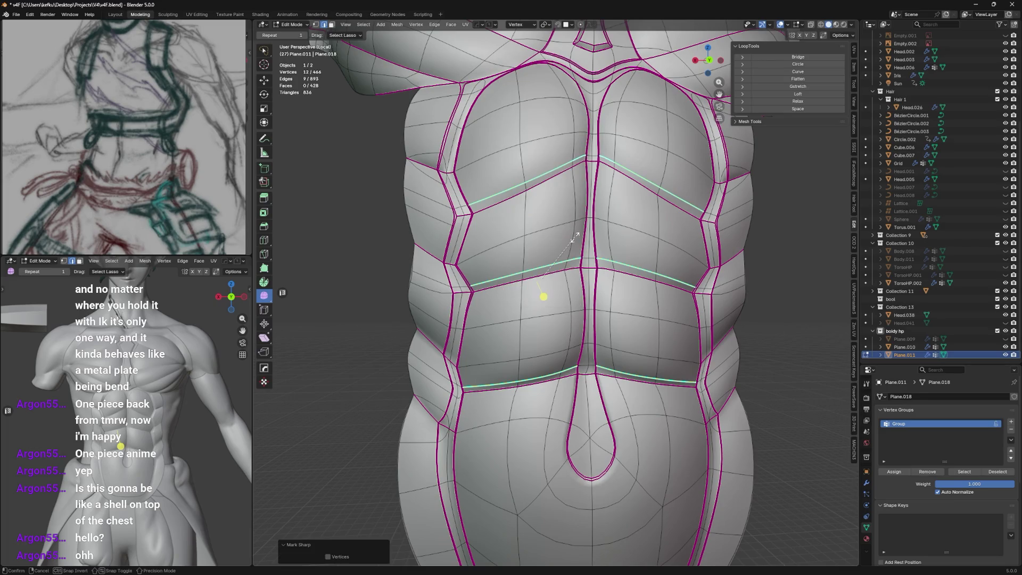
Crease the selected seams at 0.910 and preview the result
key("shift+e")
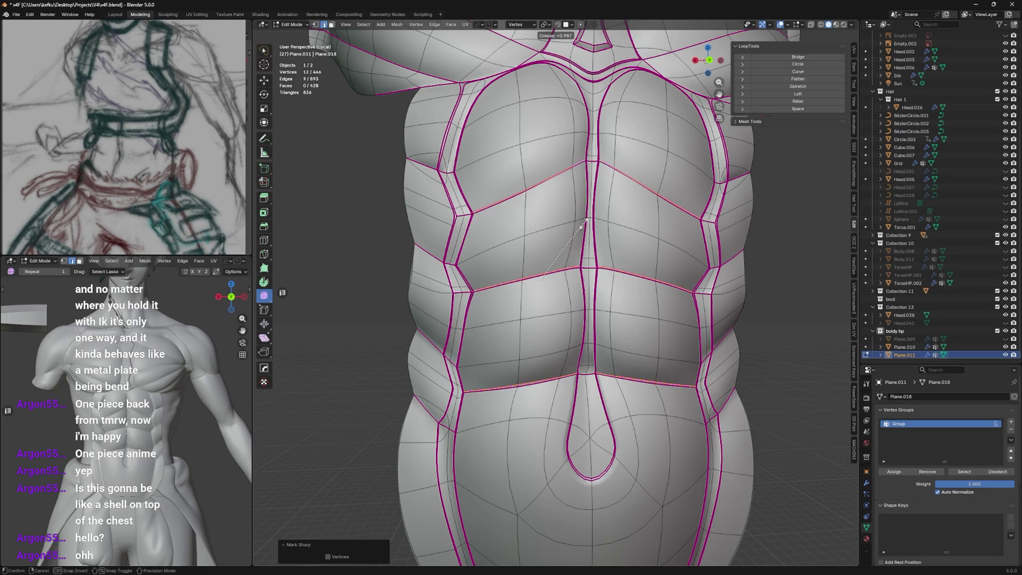
left_click(560, 261)
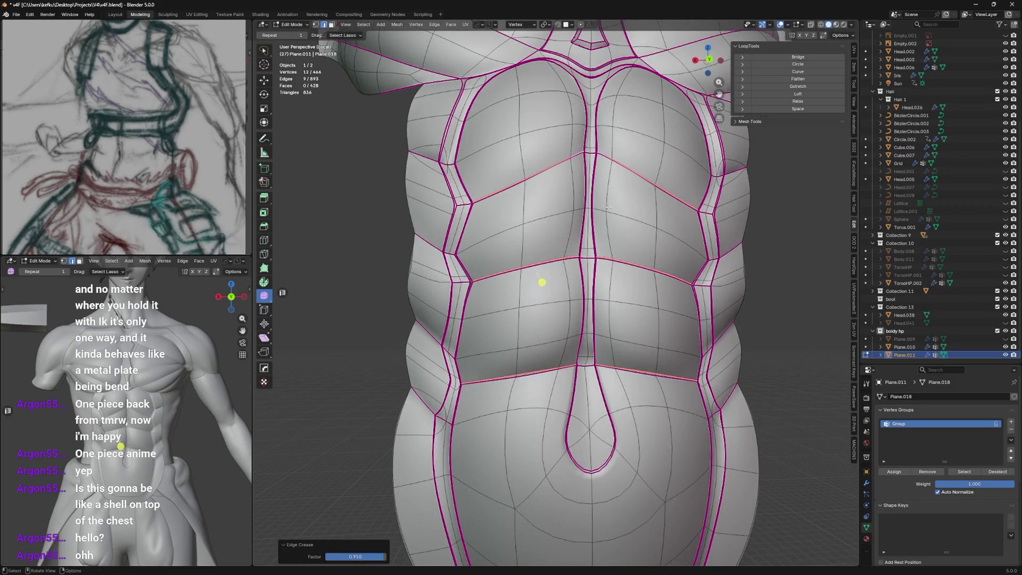
key("Tab")
mouse_move(631, 189)
middle_mouse_down()
mouse_move(660, 195)
mouse_move(630, 195)
middle_mouse_up()
key("Tab")
Lower the seam crease to 0.379 and check it in Object Mode
key("shift+e")
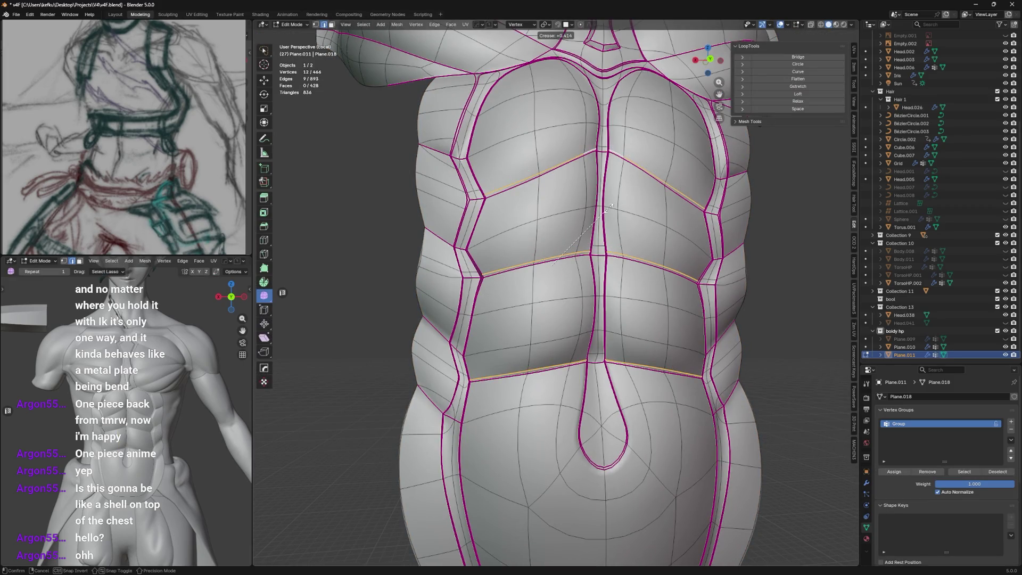
left_click(602, 216)
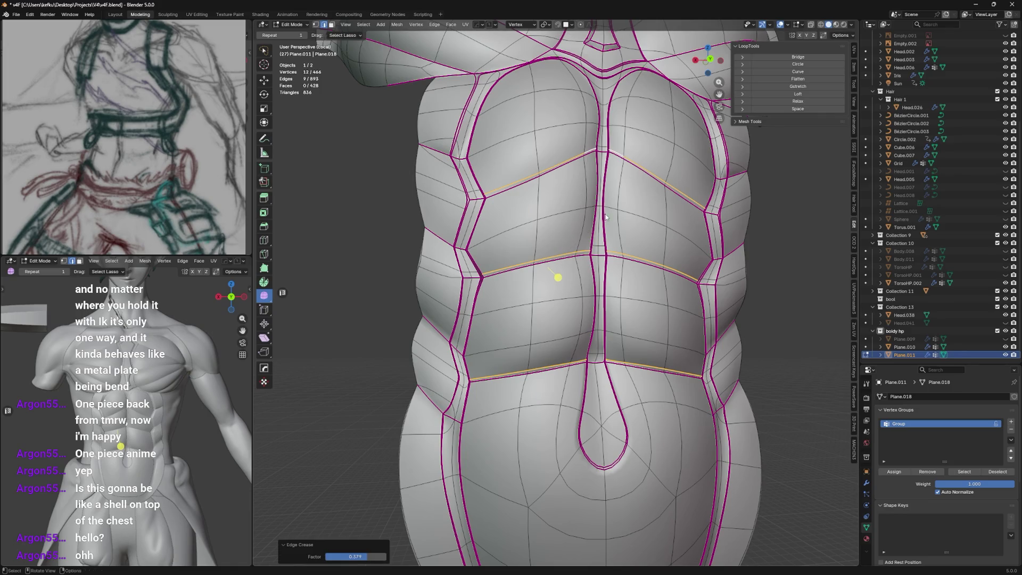
key("Tab")
mouse_move(605, 218)
middle_mouse_down()
mouse_move(629, 220)
mouse_move(597, 221)
middle_mouse_up()
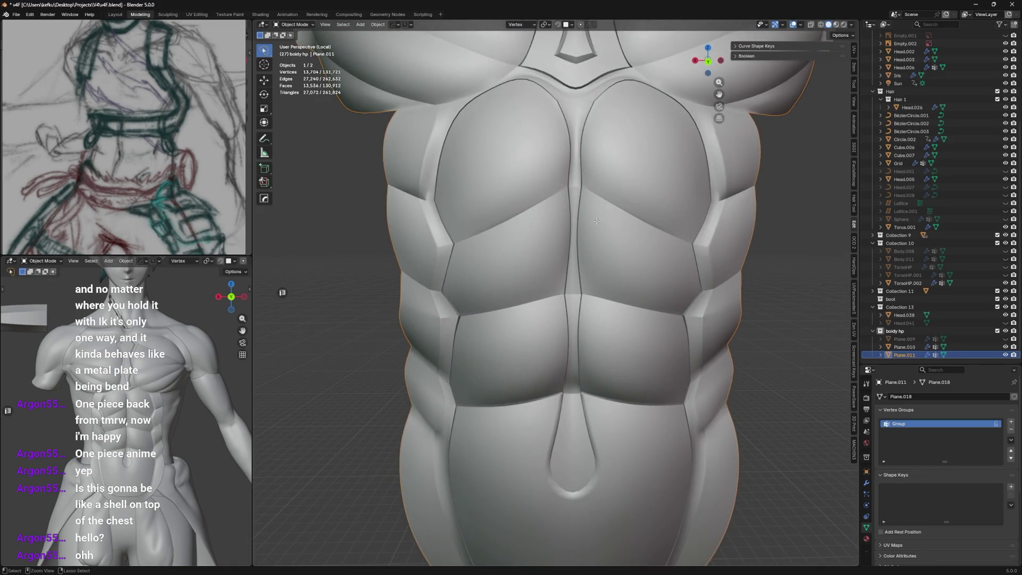
key("Tab")
key("Tab")
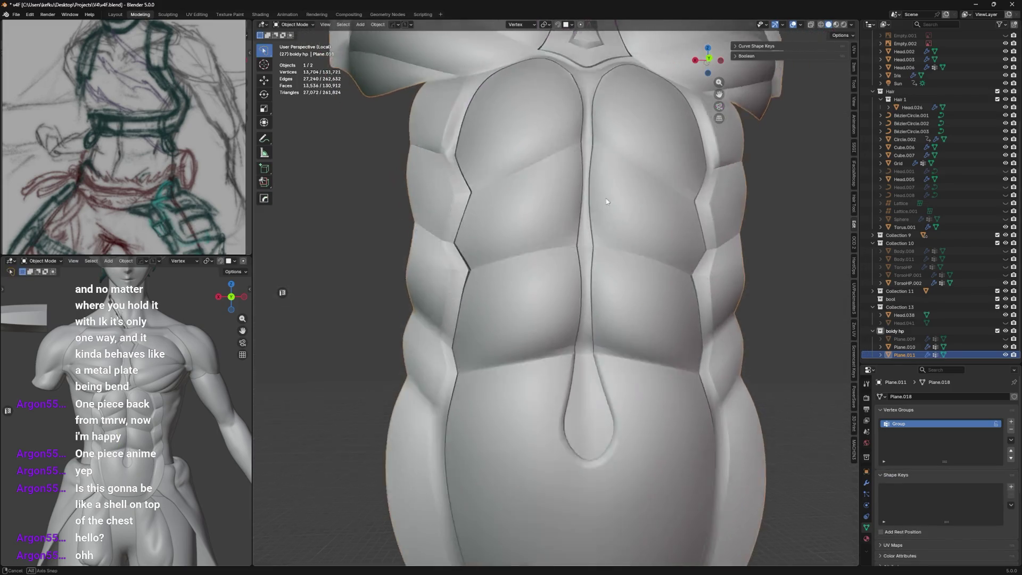
scroll(599, 223, "up", 3)
key("Tab")
Slide an edge on the lower abdominal loop closer to its seam
mouse_move(583, 245)
middle_mouse_down()
mouse_move(598, 262)
mouse_move(585, 280)
middle_mouse_up()
left_click(501, 372)
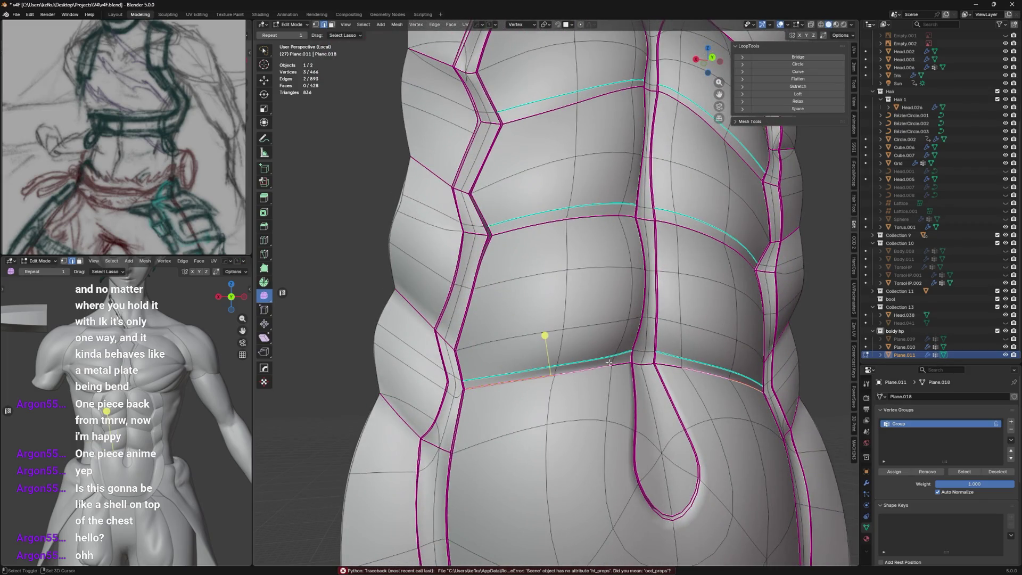
mouse_move(592, 346)
middle_mouse_down()
mouse_move(531, 338)
mouse_move(538, 325)
mouse_move(517, 382)
mouse_move(422, 365)
mouse_move(439, 393)
middle_mouse_up()
key("g")
key("g")
left_click(553, 345)
key("Tab")
key("Tab")
Add two sliding loop cuts across the torso
key("ctrl+r")
left_click(518, 382)
left_click(518, 350)
key("ctrl+r")
left_click(544, 259)
left_click(545, 261)
mouse_move(544, 261)
middle_mouse_down()
mouse_move(569, 278)
mouse_move(564, 219)
mouse_move(562, 254)
middle_mouse_up()
Add a new loop cut across the chest and select one of its edges
key("ctrl+r")
left_click(569, 278)
left_click(567, 269)
left_click(506, 283)
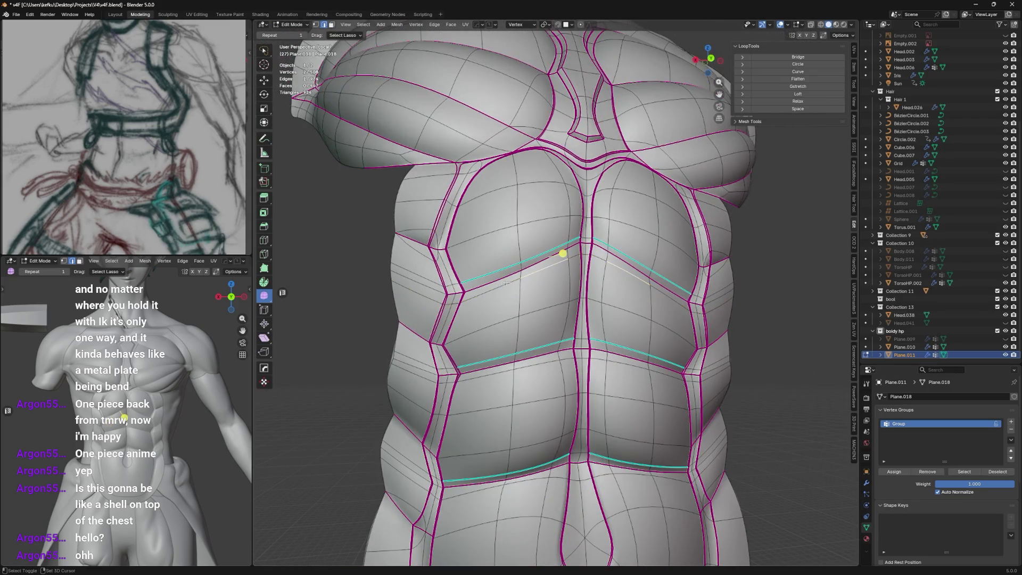
scroll(543, 239, "down", 4, "shift")
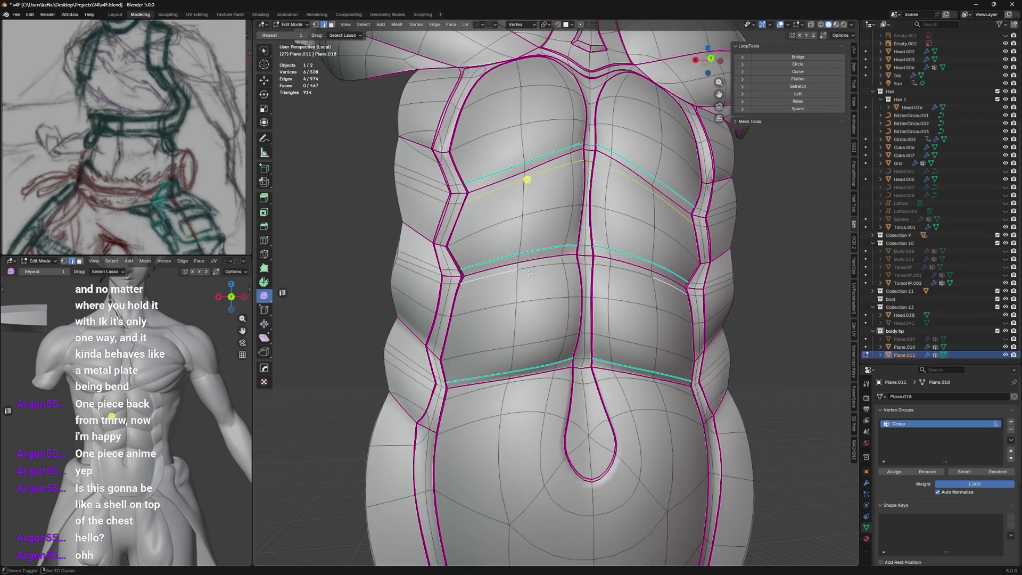
scroll(563, 241, "down", 4, "shift")
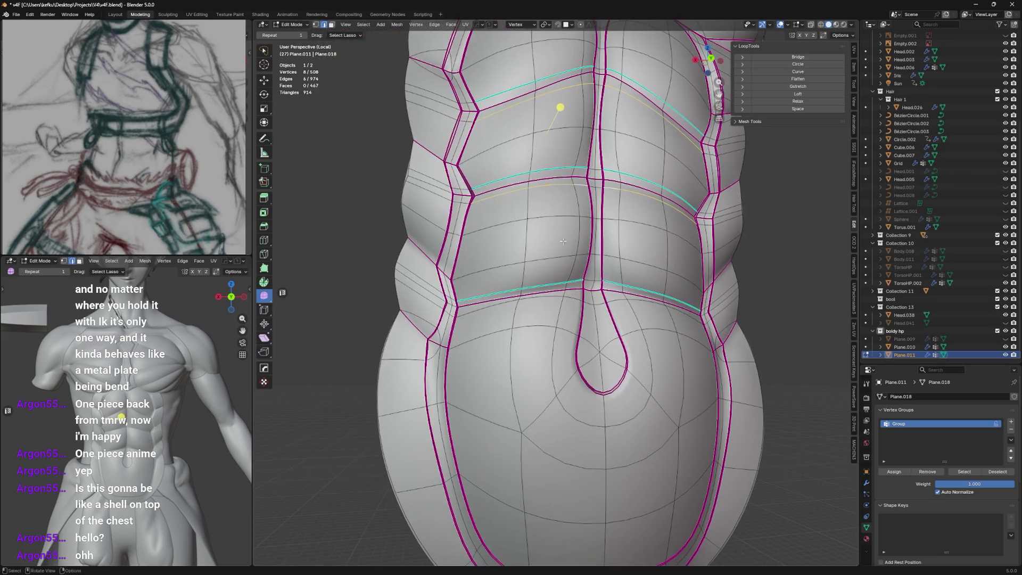
Apply a right-click edge operation to the selected ab loops, previewing the plate in Object Mode
right_click(574, 271)
left_click(574, 269)
key("Tab")
mouse_move(574, 271)
middle_mouse_down()
mouse_move(573, 287)
mouse_move(552, 271)
middle_mouse_up()
key("Tab")
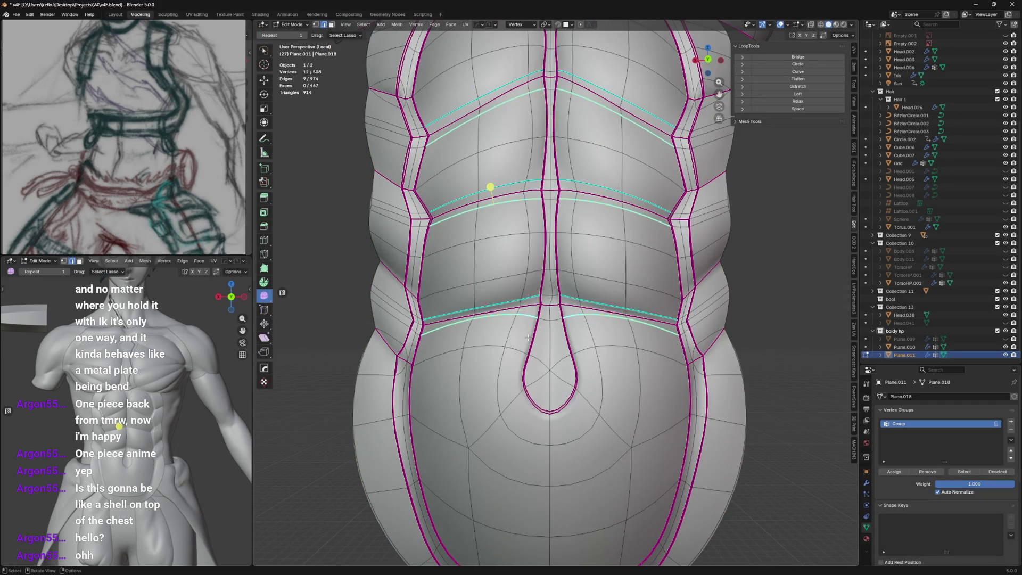
right_click(528, 338)
left_click(529, 336)
key("Tab")
mouse_move(528, 336)
middle_mouse_down()
mouse_move(551, 321)
mouse_move(540, 346)
mouse_move(539, 306)
mouse_move(514, 276)
mouse_move(549, 300)
middle_mouse_up()
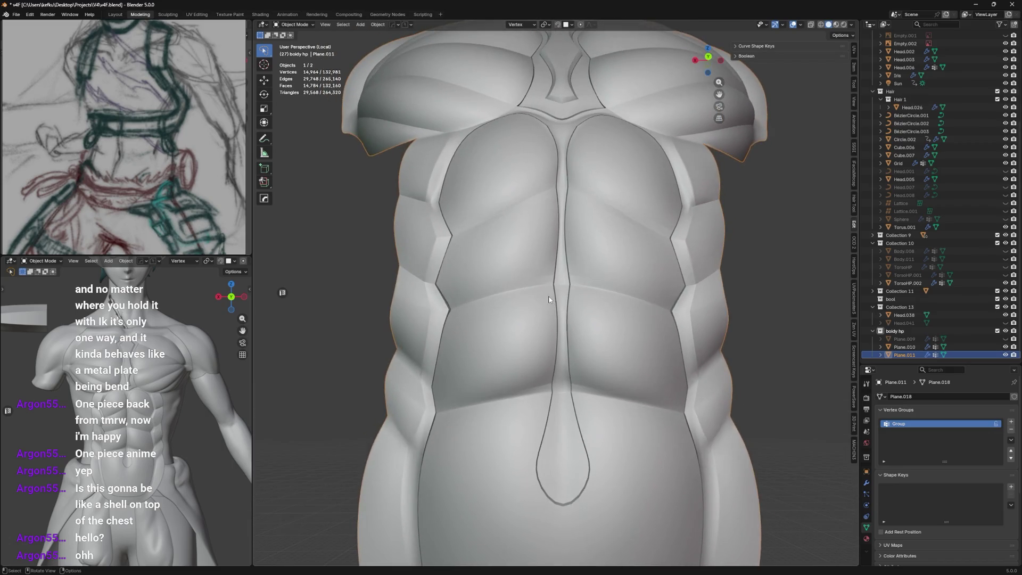
Dissolve three horizontal edge loops across the abs with X > Dissolve Edges
key("Tab")
left_click(489, 341, "alt")
left_click(487, 392, "alt+shift")
left_click(524, 246, "alt+shift")
key("x")
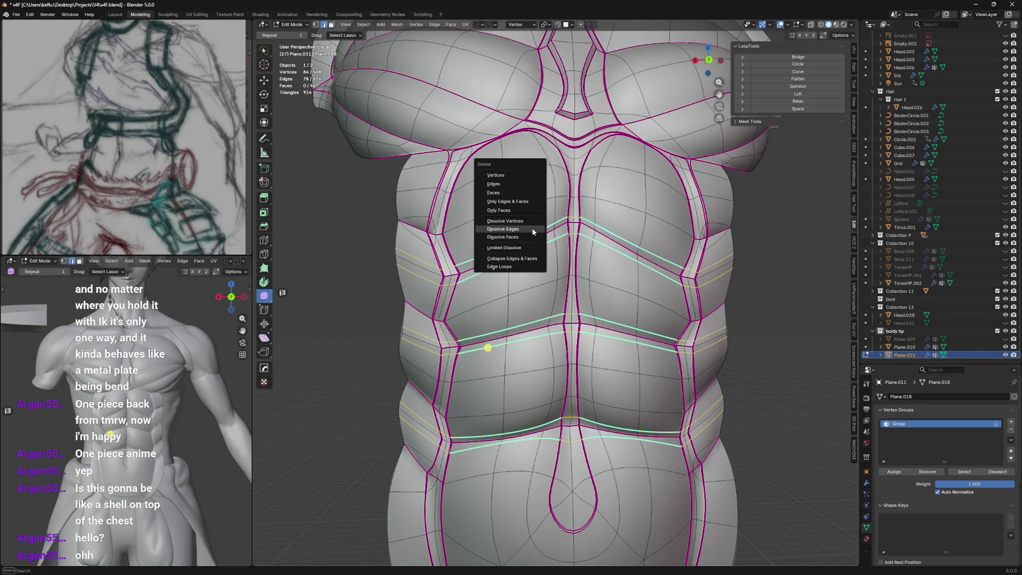
left_click(532, 228)
Orbit around the whole chest piece in Object Mode and show its modifier stack
key("Tab")
middle_click_drag(542, 242, 544, 223)
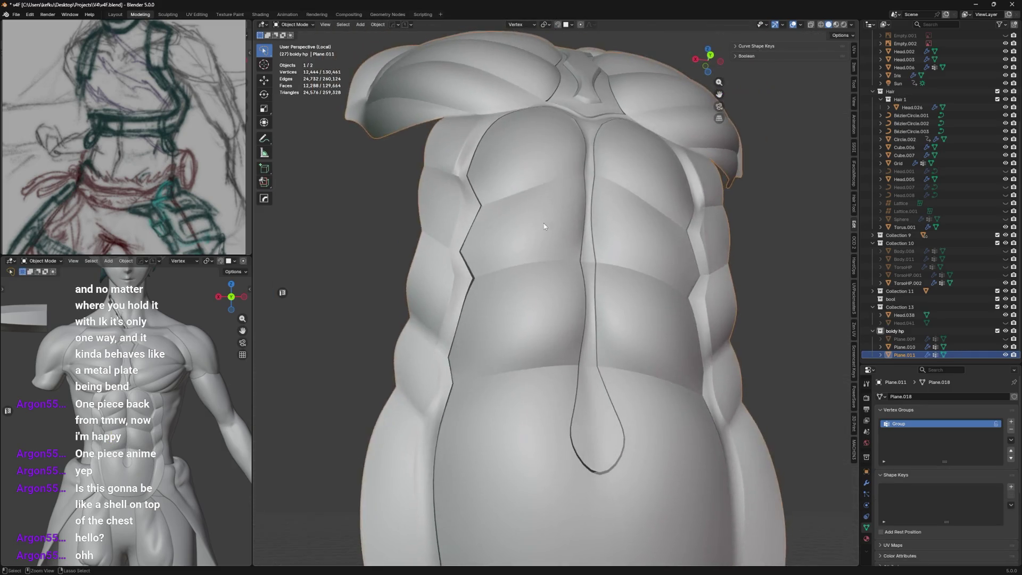
scroll(550, 269, "down", 3)
mouse_move(549, 269)
middle_mouse_down()
mouse_move(549, 316)
mouse_move(481, 293)
mouse_move(551, 295)
mouse_move(576, 265)
middle_mouse_up()
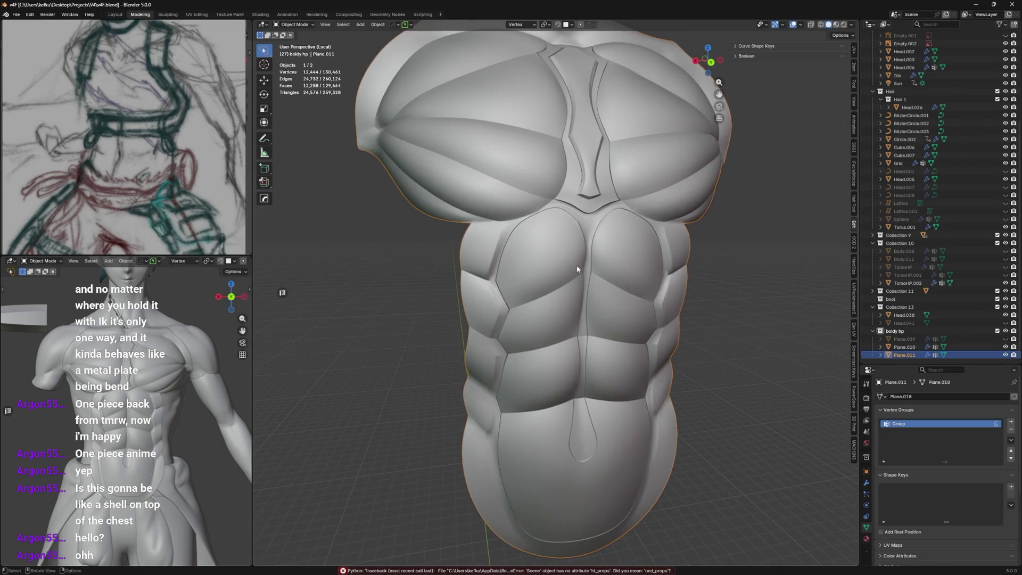
scroll(644, 247, "down", 2)
scroll(634, 254, "down", 1)
mouse_move(634, 254)
middle_mouse_down()
mouse_move(550, 258)
mouse_move(694, 273)
middle_mouse_up()
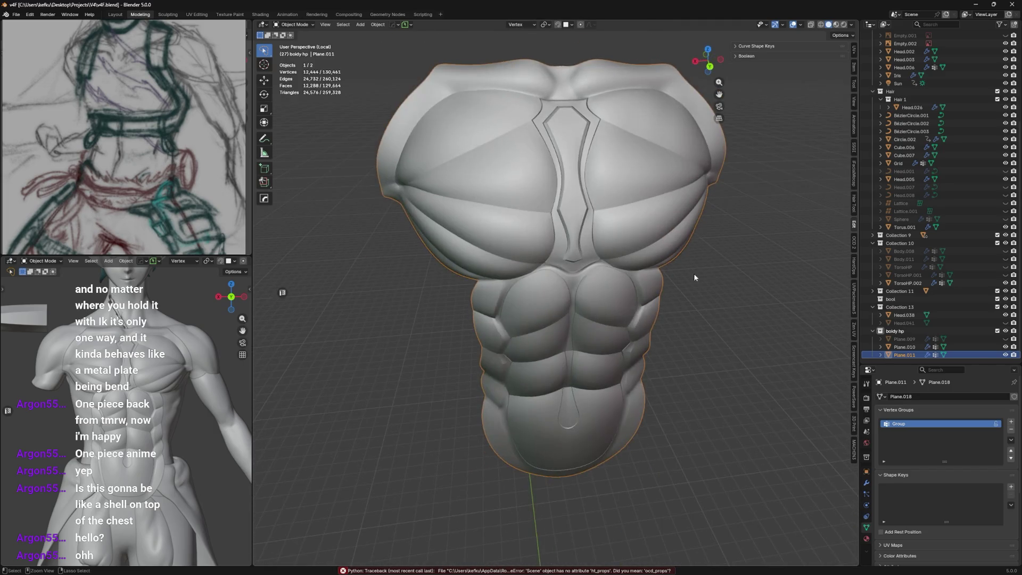
left_click(867, 483)
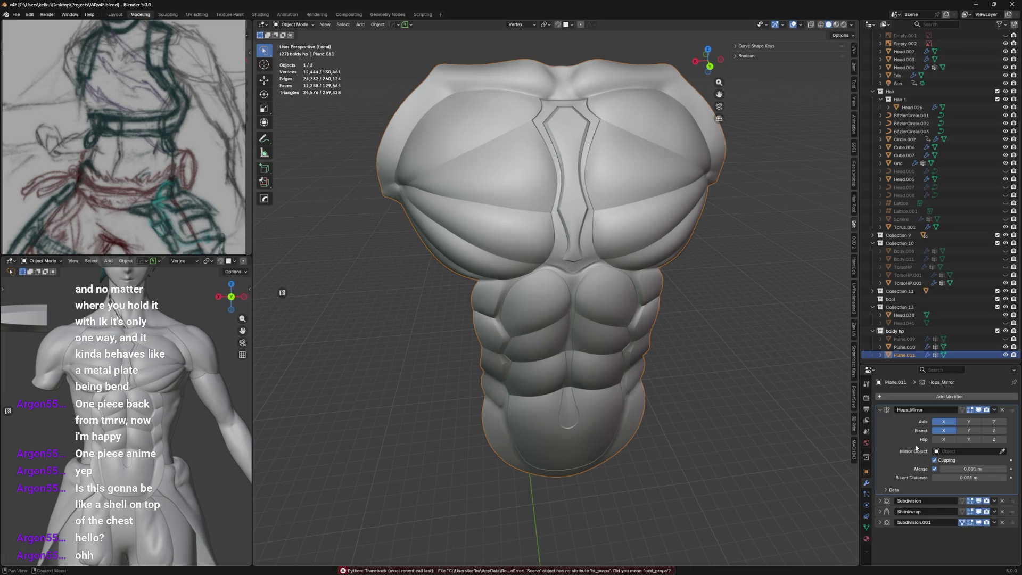
Select the Plane.011 chest plate and delete its Hops_Mirror and Subdivision modifiers
left_click(903, 340)
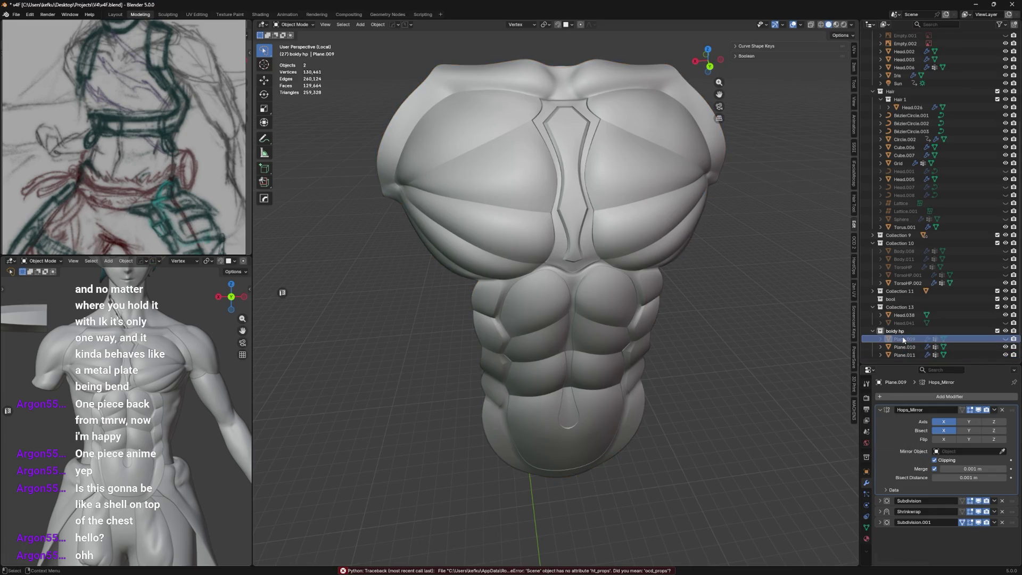
key("shift+d")
key("Escape")
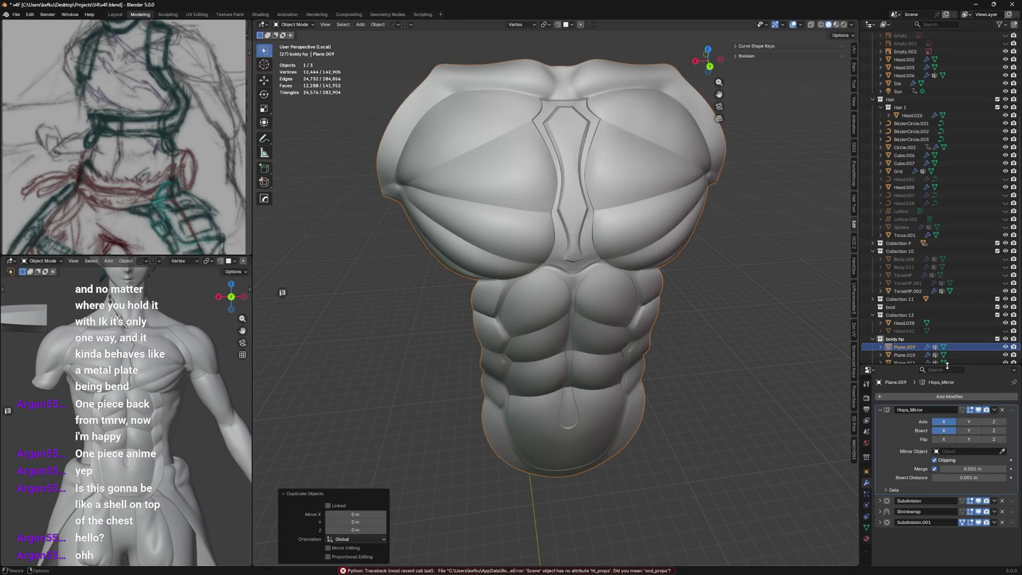
key("Delete")
scroll(937, 357, "down", 1)
left_click(905, 355)
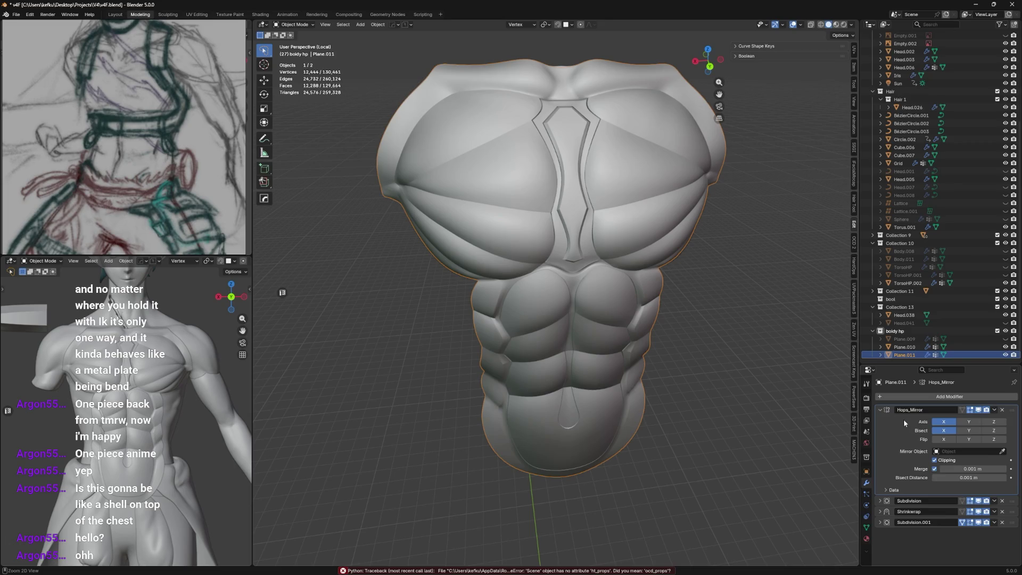
key("Delete")
key("Delete")
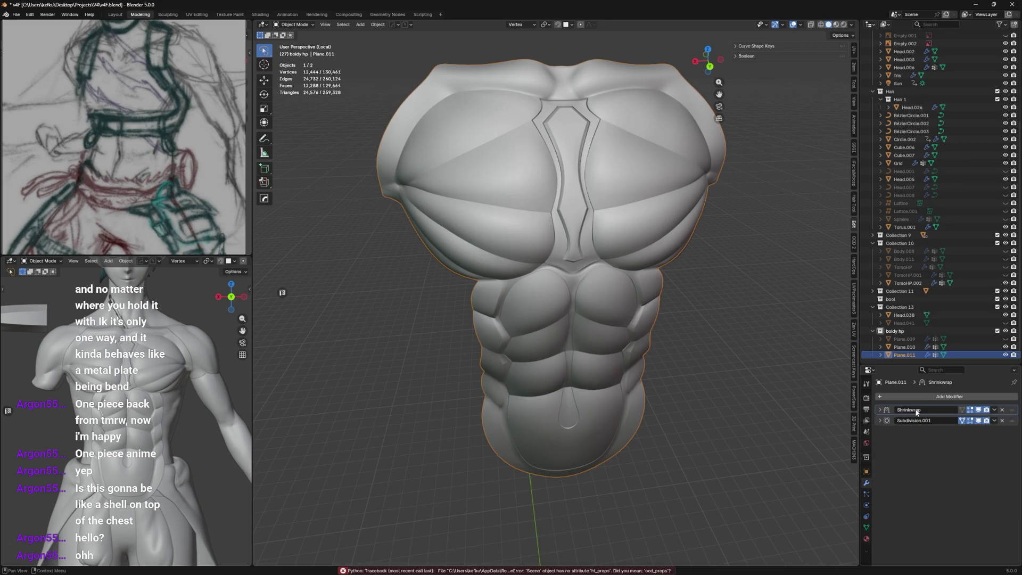
key("Delete")
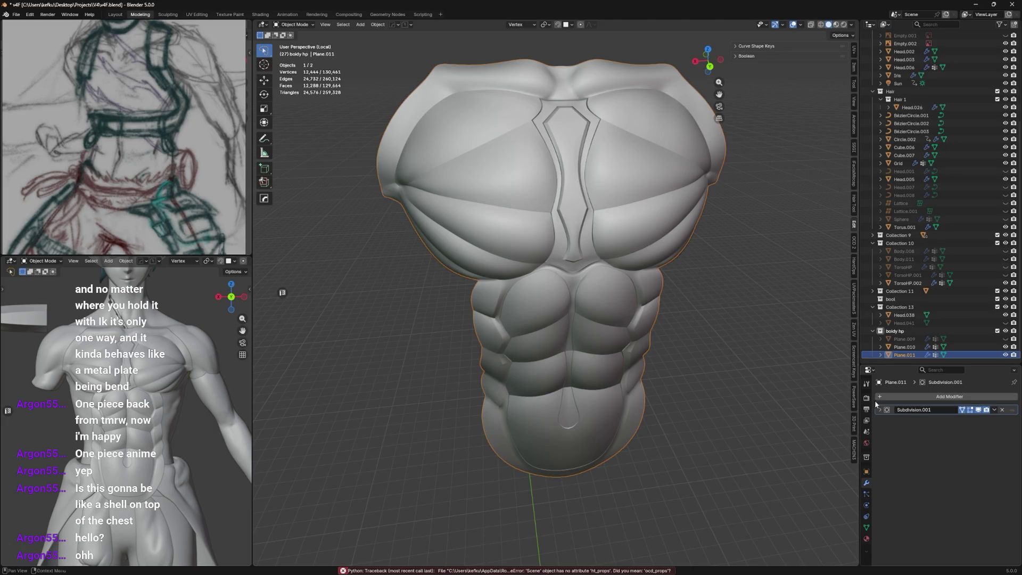
Add a Multiresolution modifier to the plate and subdivide it
left_click(1003, 411)
left_click(972, 395)
mouse_move(972, 393)
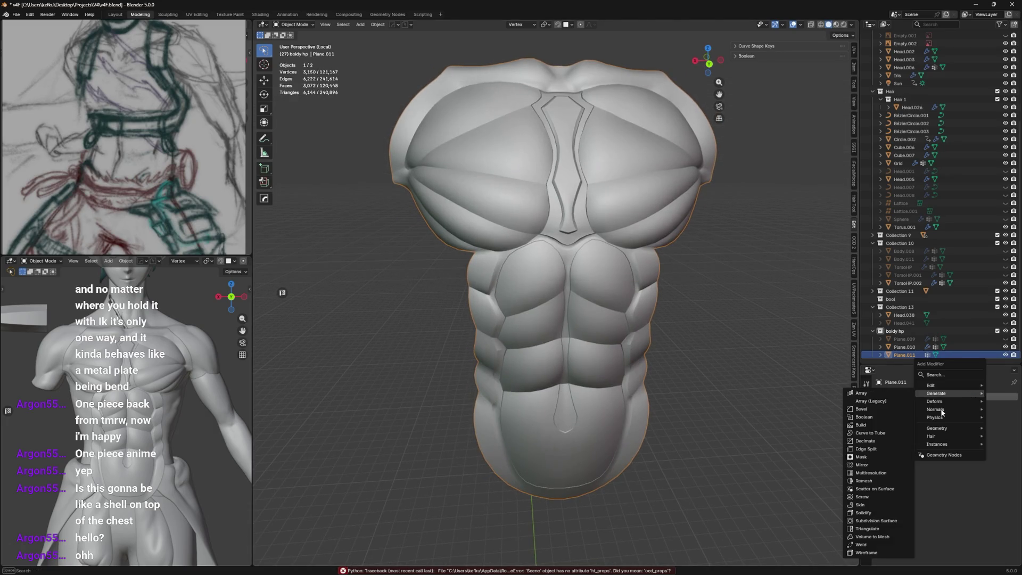
left_click(892, 471)
middle_click_drag(733, 359, 762, 355)
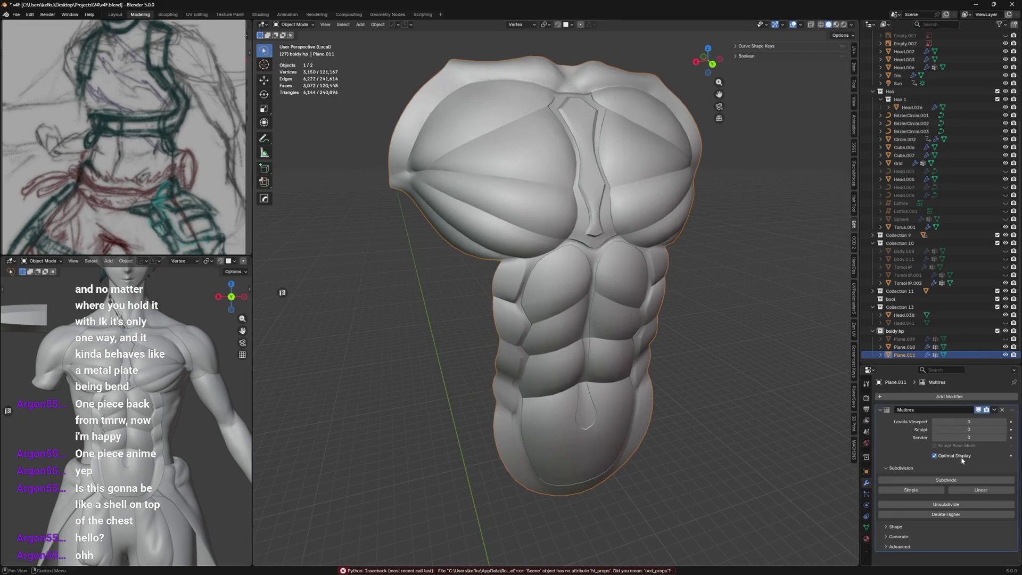
left_click(951, 481)
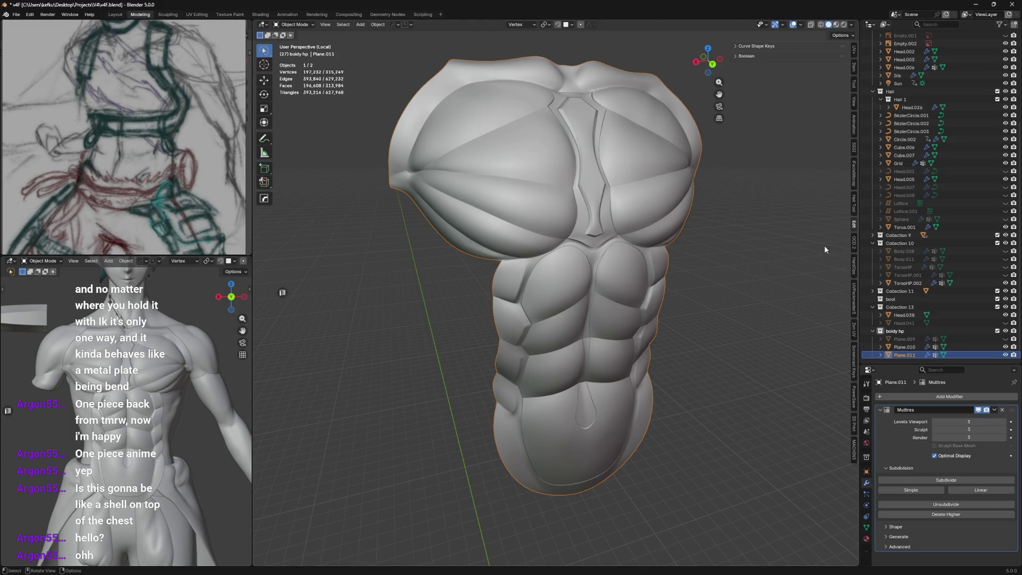
Hide Plane.010 and switch the plate into Sculpt Mode
left_click(1006, 347)
key("ctrl+Tab")
left_click(565, 171)
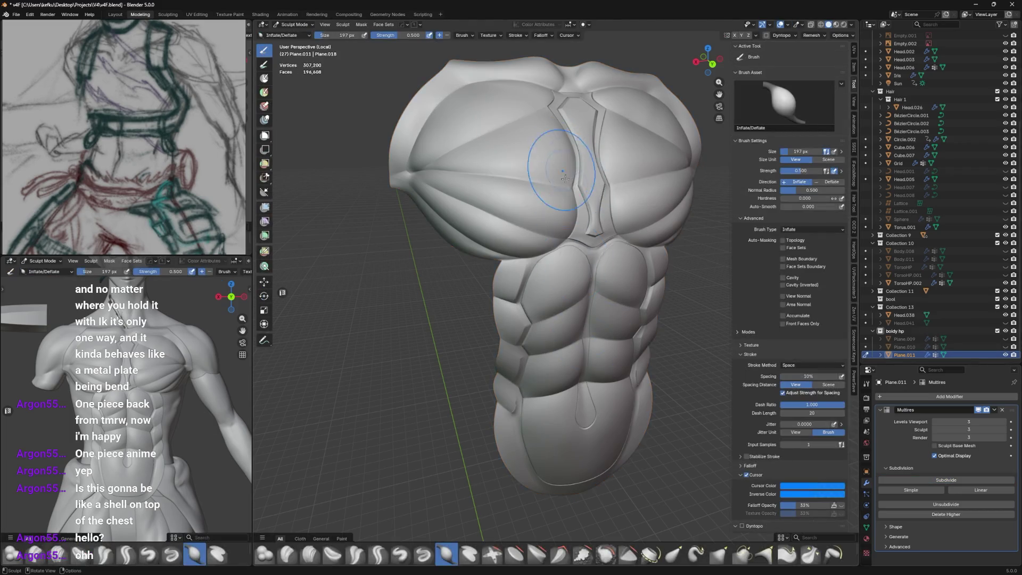
Set the Inflate/Deflate brush size to 83 px and orbit to a side view
scroll(645, 288, "up", 3)
key("f")
left_click(639, 290)
mouse_move(639, 291)
middle_mouse_down()
mouse_move(596, 298)
mouse_move(629, 292)
mouse_move(598, 246)
mouse_move(575, 304)
mouse_move(596, 333)
mouse_move(616, 283)
mouse_move(610, 292)
mouse_move(468, 269)
mouse_move(662, 228)
mouse_move(641, 260)
mouse_move(641, 248)
middle_mouse_up()
Switch between Sculpt and Edit Mode while orbiting, ending in Edit Mode with nothing selected
key("Tab")
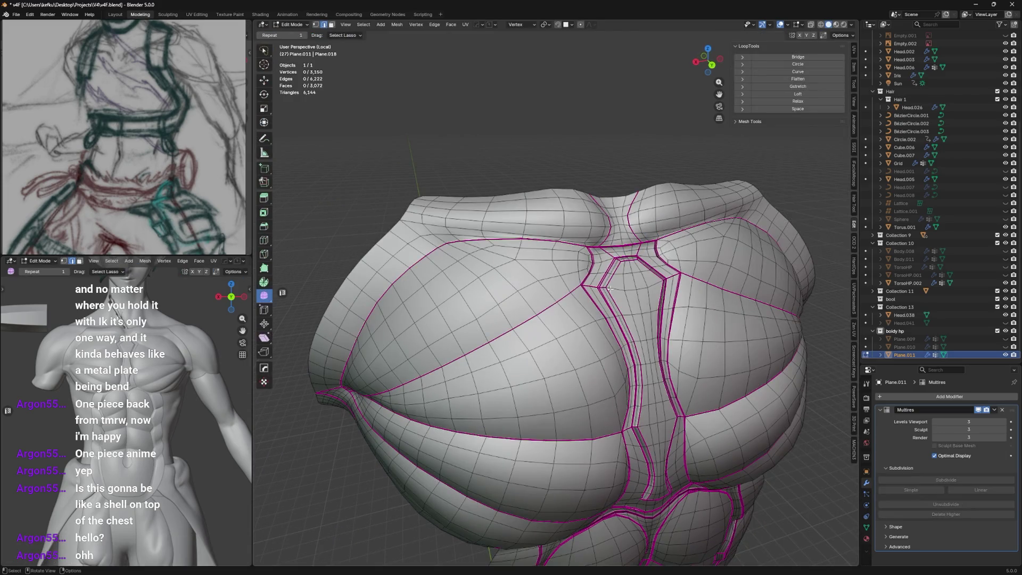
left_click(542, 305, "alt")
middle_click_drag(542, 305, 447, 293)
key("Tab")
key("Tab")
key("Tab")
mouse_move(623, 329)
middle_mouse_down()
mouse_move(541, 308)
mouse_move(603, 329)
mouse_move(687, 335)
mouse_move(623, 336)
mouse_move(637, 338)
middle_mouse_up()
key("Tab")
key("Tab")
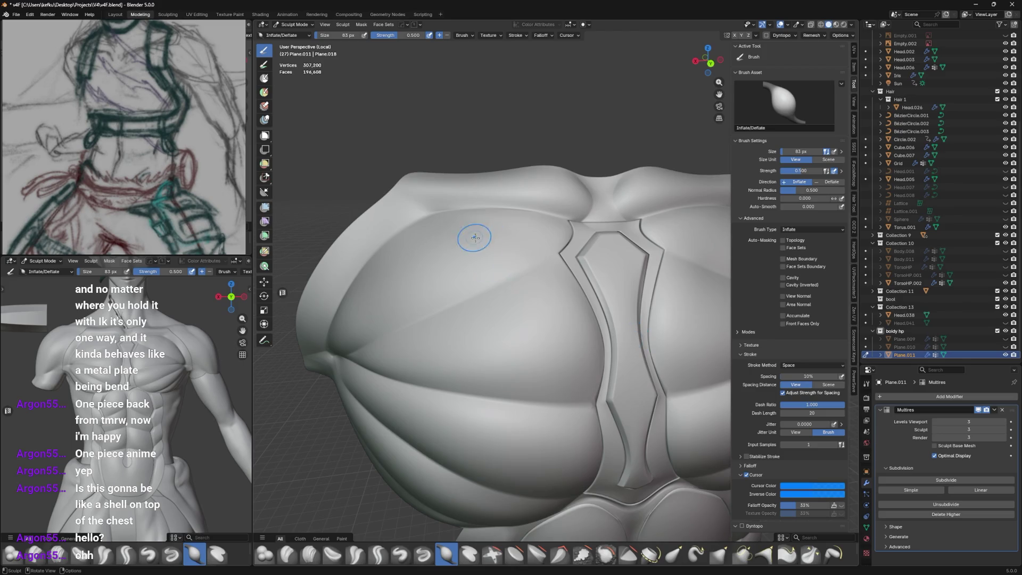
middle_click_drag(474, 238, 529, 236)
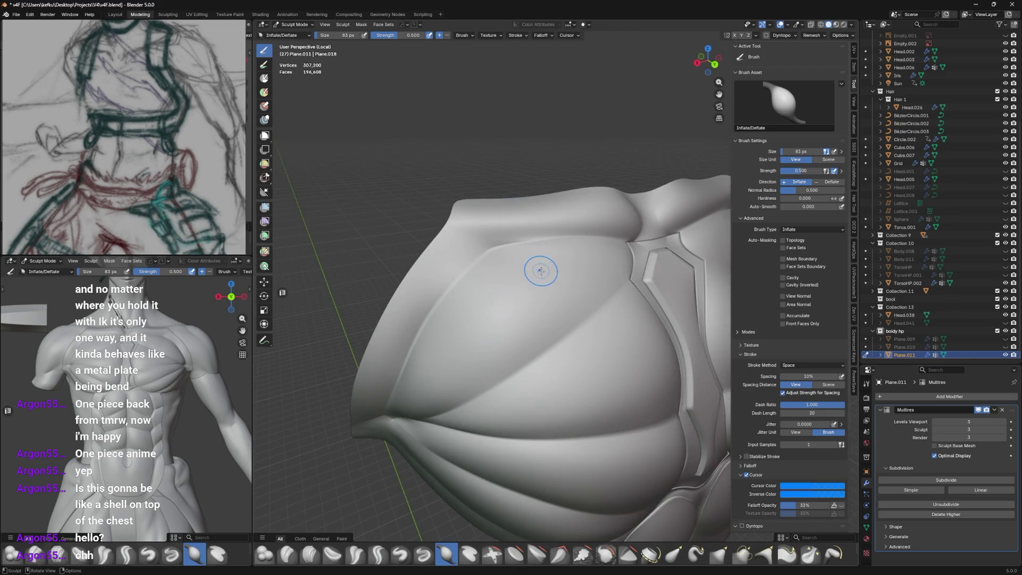
key("Tab")
left_click(490, 141)
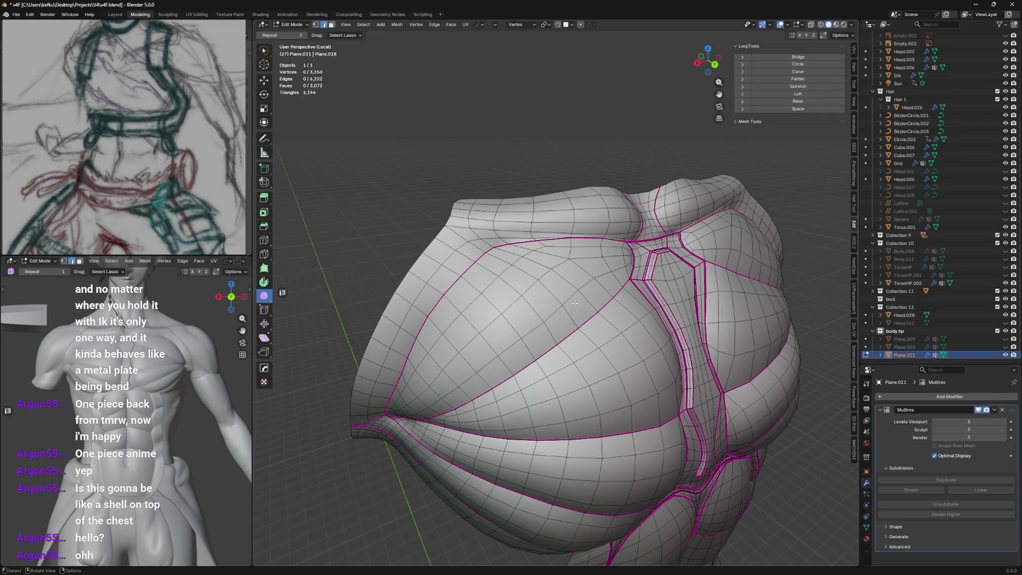
Select one creased edge loop and extend the selection to all edges with matching crease
left_click(543, 355, "alt")
key("shift+g")
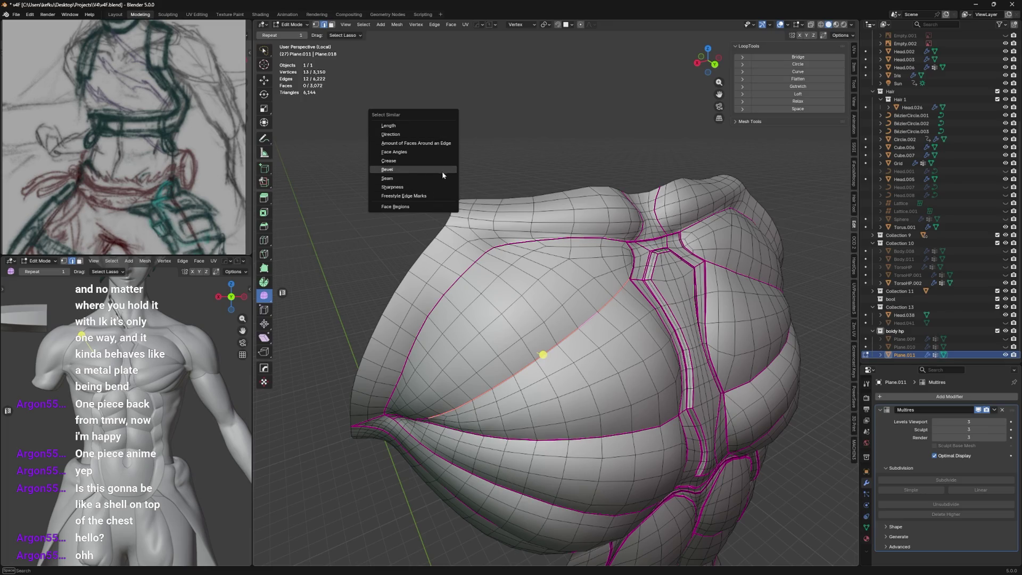
left_click(443, 160)
mouse_move(450, 163)
middle_mouse_down()
mouse_move(483, 180)
mouse_move(466, 156)
middle_mouse_up()
Hide and reveal the crease edges, switch to edge select, then return to Sculpt Mode
key("h")
key("ctrl+z")
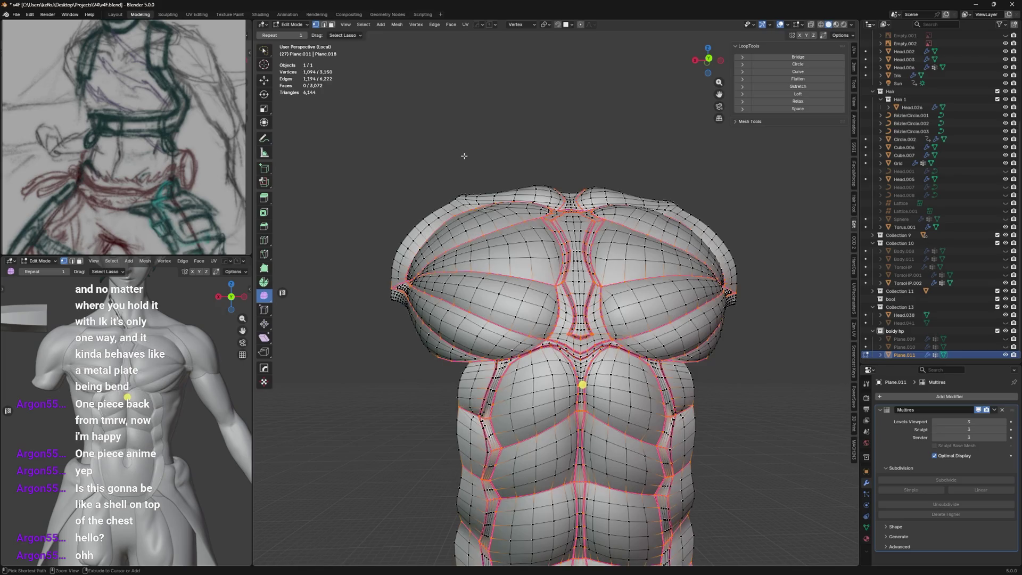
key("2")
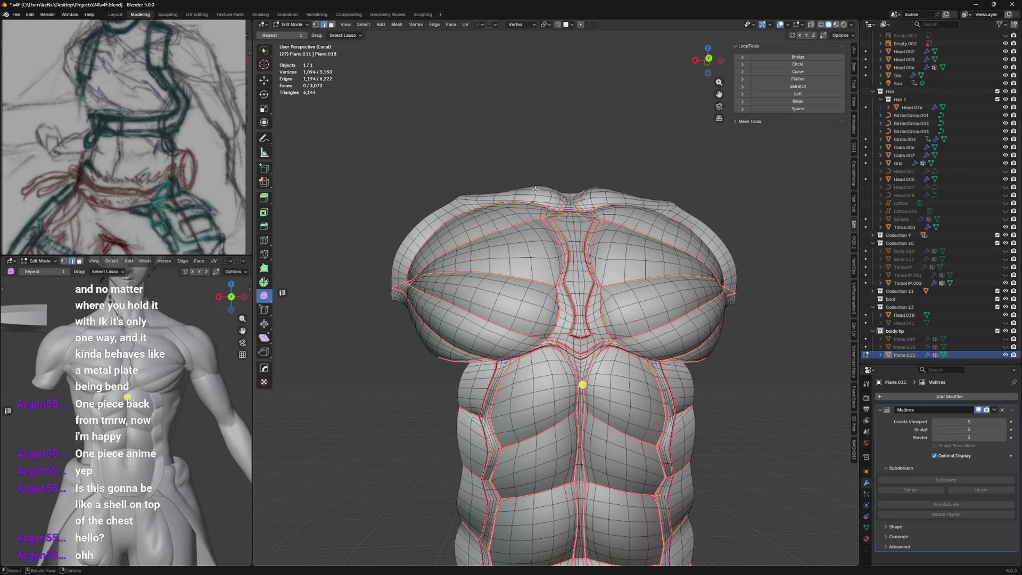
key("ctrl+Tab")
left_click(544, 246)
mouse_move(543, 247)
middle_mouse_down()
mouse_move(564, 269)
mouse_move(534, 219)
middle_mouse_up()
scroll(559, 273, "up", 3)
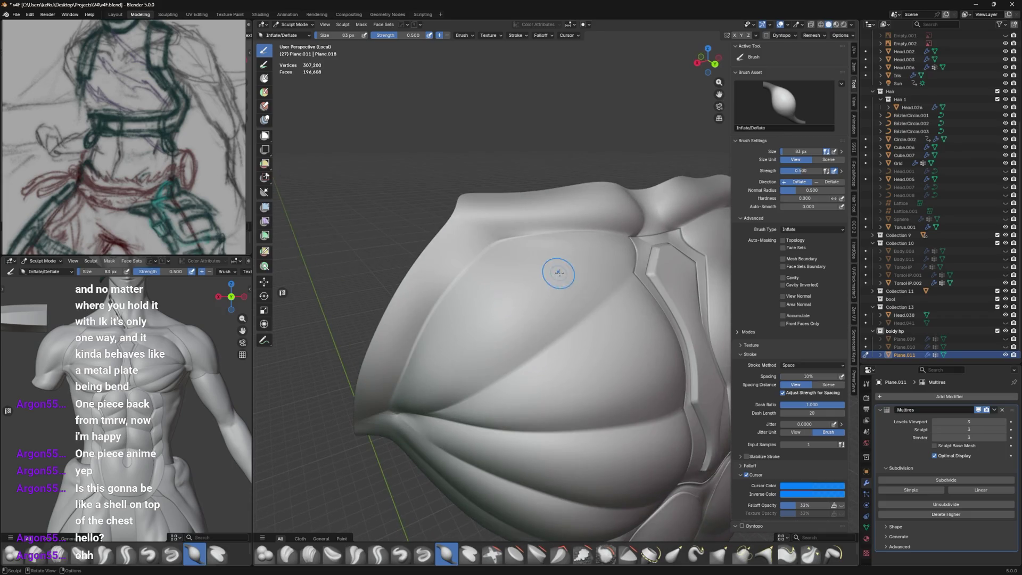
Pick the Crease Sharp brush and add one Multires subdivision level to the chest plate
left_click(359, 560)
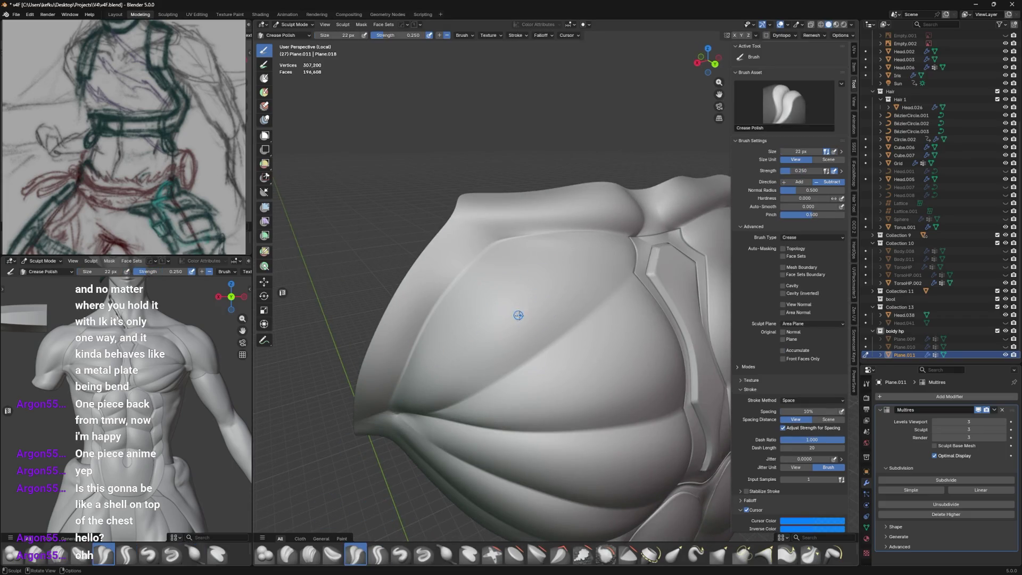
mouse_move(474, 342)
middle_mouse_down()
mouse_move(457, 304)
mouse_move(471, 308)
mouse_move(459, 333)
mouse_move(462, 404)
middle_mouse_up()
key("shift+c")
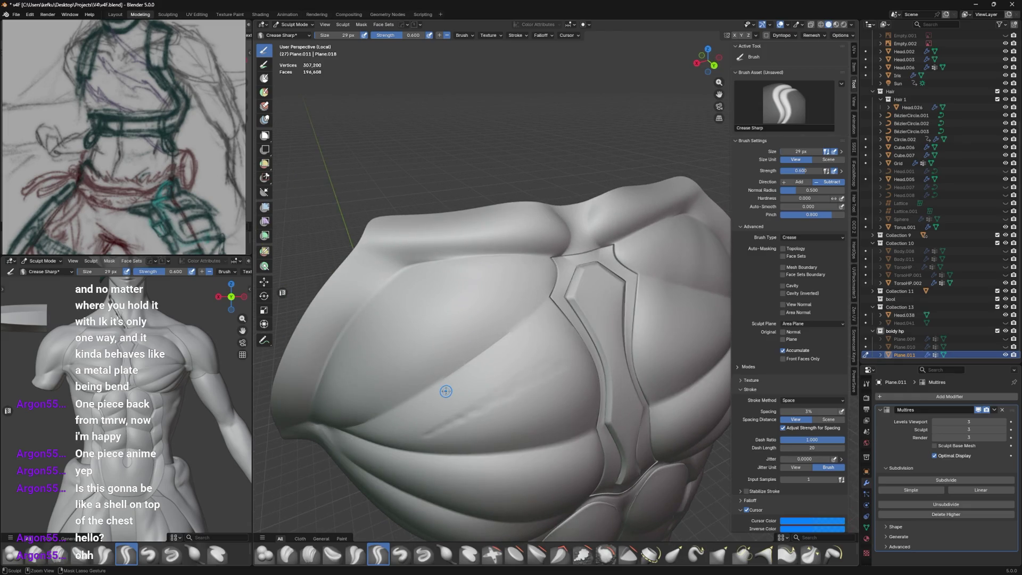
left_click(945, 481)
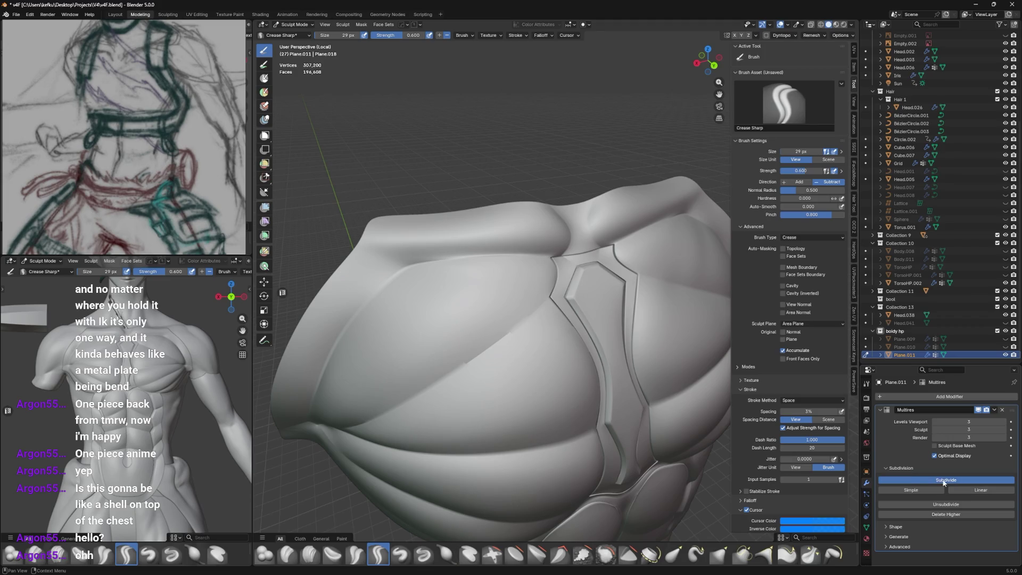
mouse_move(507, 266)
middle_mouse_down()
mouse_move(493, 230)
mouse_move(516, 269)
mouse_move(536, 262)
middle_mouse_up()
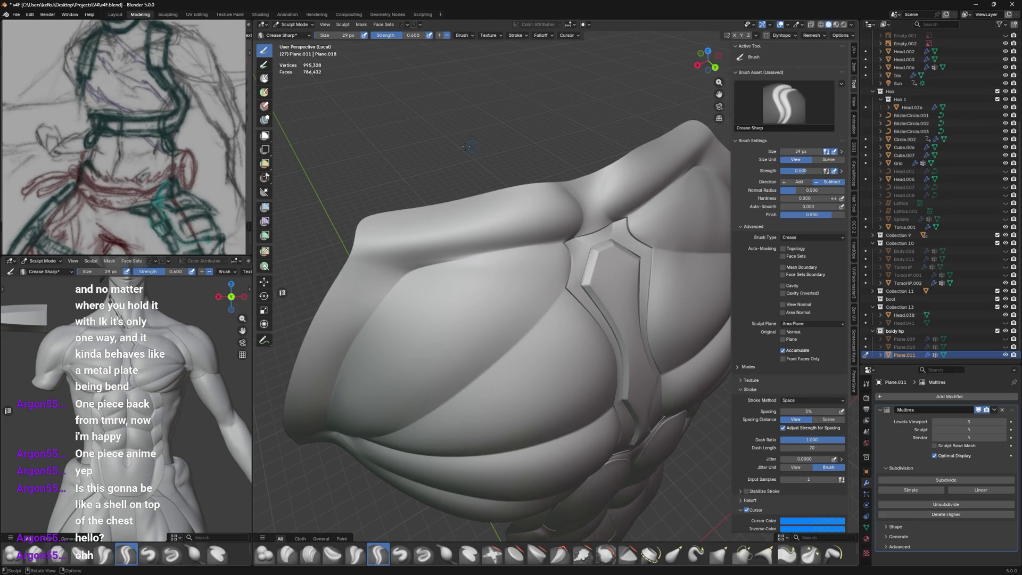
Try diagonal Mask brush strokes across the chest plate, then undo them
left_click(264, 78)
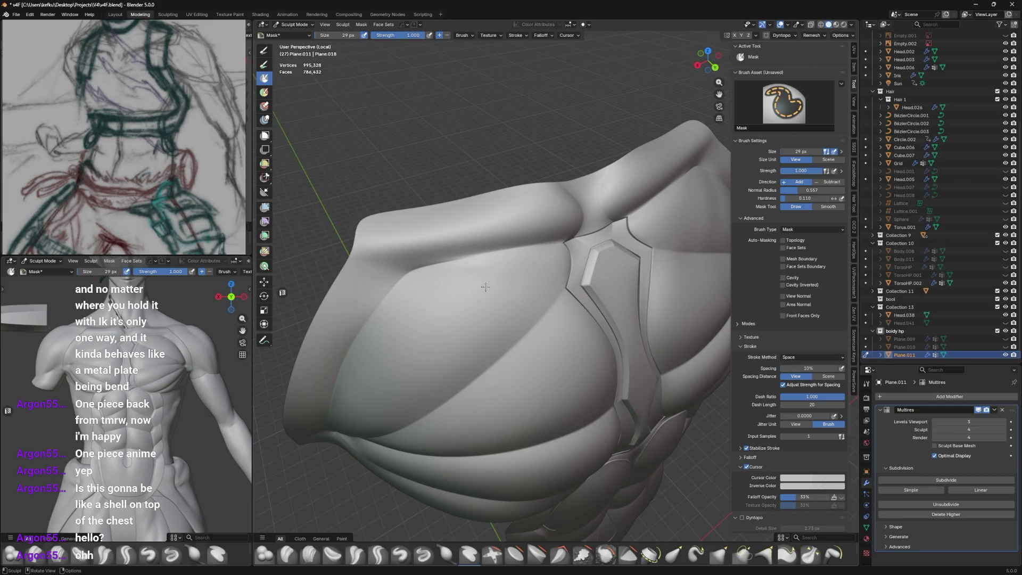
left_click_drag(501, 280, 399, 369)
key("ctrl+z")
left_click_drag(526, 259, 388, 380)
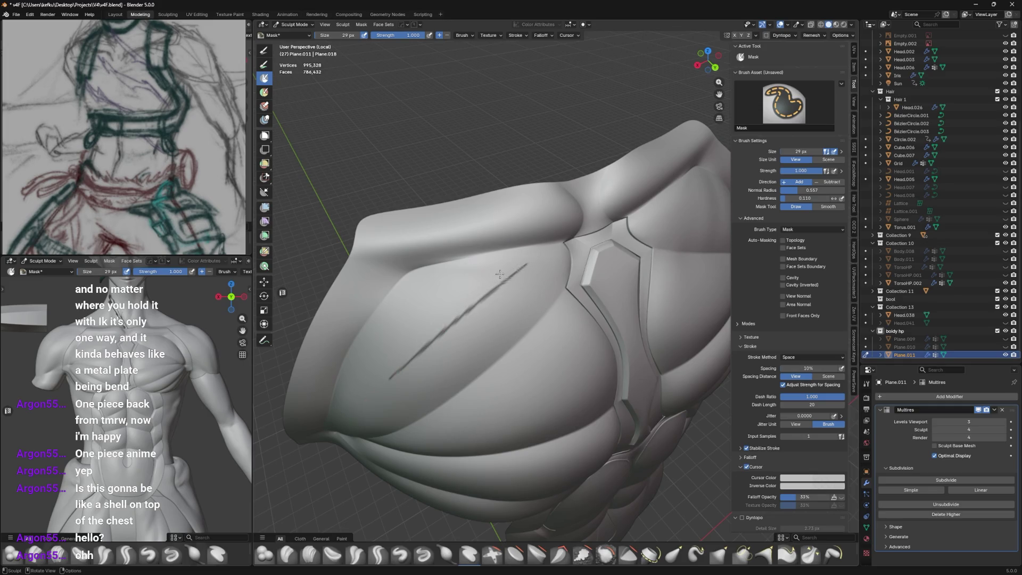
middle_click_drag(388, 380, 426, 346)
left_click_drag(559, 234, 381, 389)
key("ctrl+z")
key("ctrl+z")
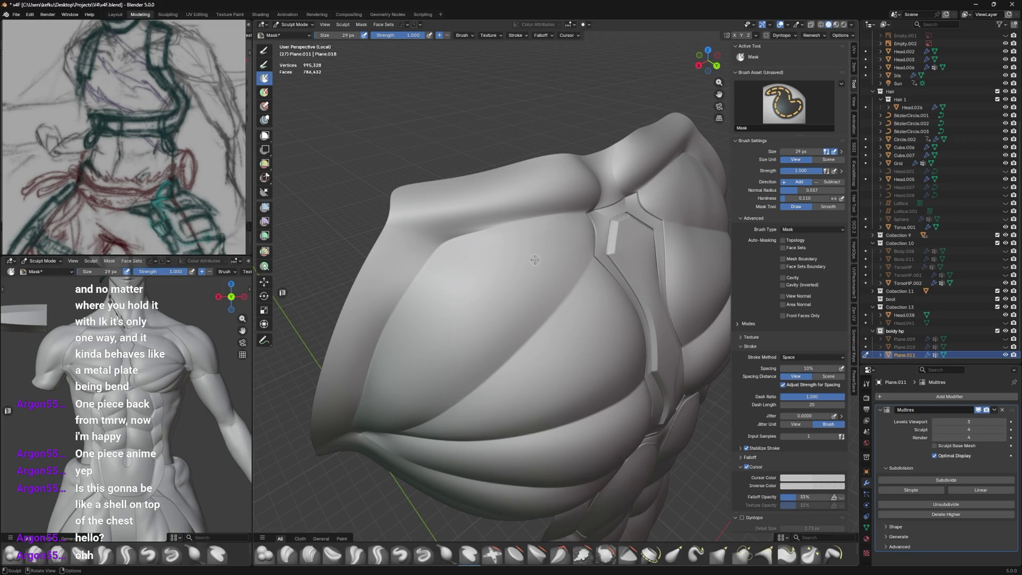
Add another Multires level and cut a thin diagonal scratch line across the left plate
left_click(979, 478)
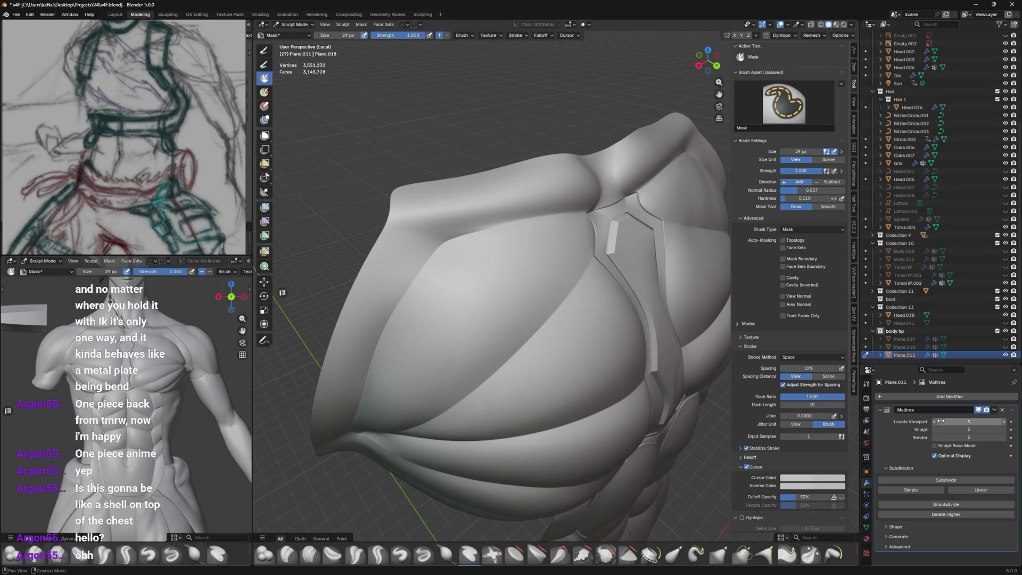
left_click_drag(574, 232, 438, 367)
key("ctrl+z")
left_click_drag(553, 246, 375, 420)
mouse_move(482, 314)
middle_mouse_down()
mouse_move(521, 257)
mouse_move(348, 365)
middle_mouse_up()
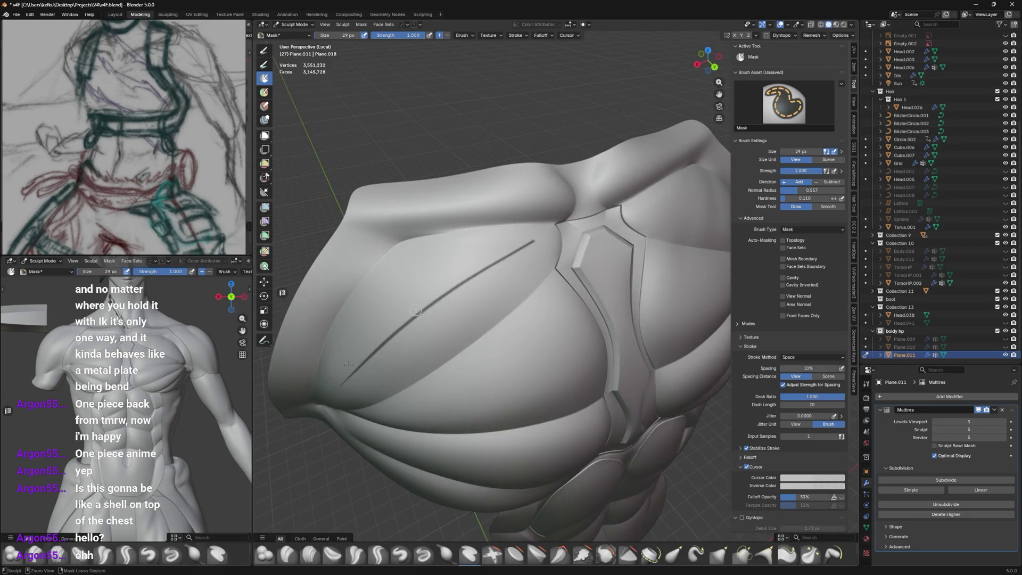
key("ctrl+z")
mouse_move(330, 387)
left_mouse_down()
mouse_move(512, 259)
mouse_move(358, 345)
mouse_move(493, 263)
mouse_move(384, 323)
left_mouse_up()
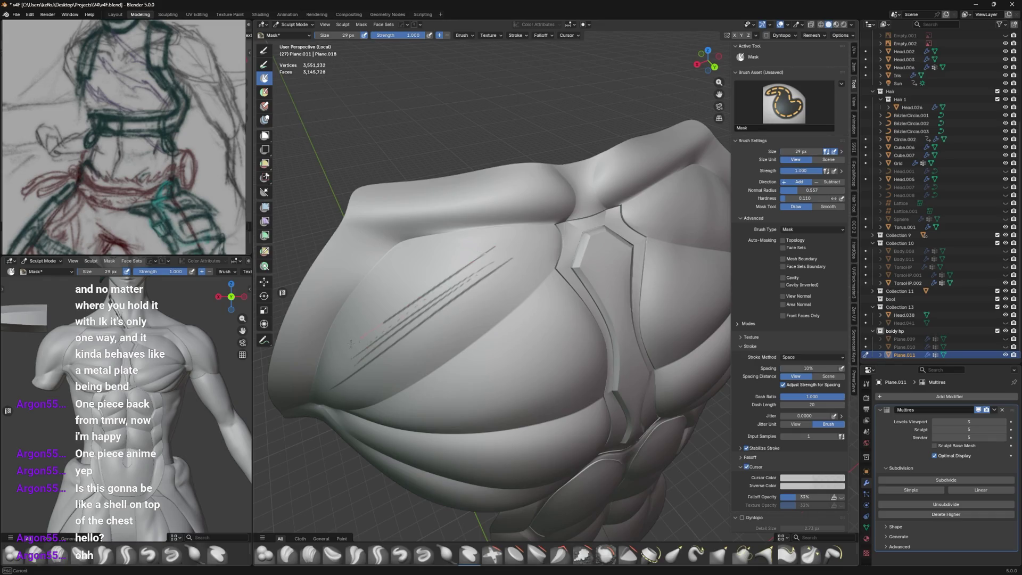
middle_click_drag(389, 290, 464, 256)
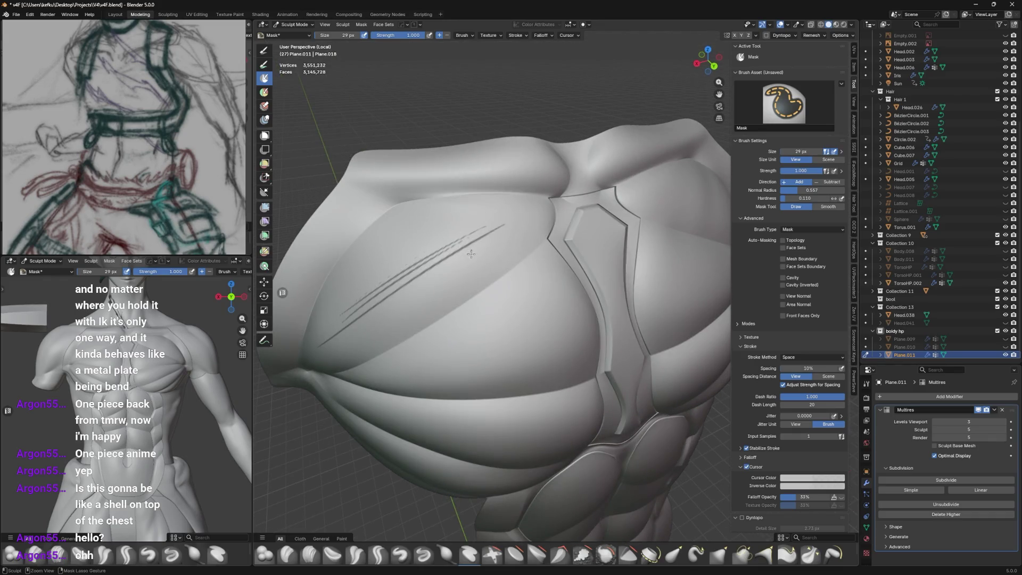
mouse_move(527, 228)
middle_mouse_down()
mouse_move(506, 235)
mouse_move(522, 217)
mouse_move(498, 233)
mouse_move(512, 233)
mouse_move(509, 258)
middle_mouse_up()
key("Tab")
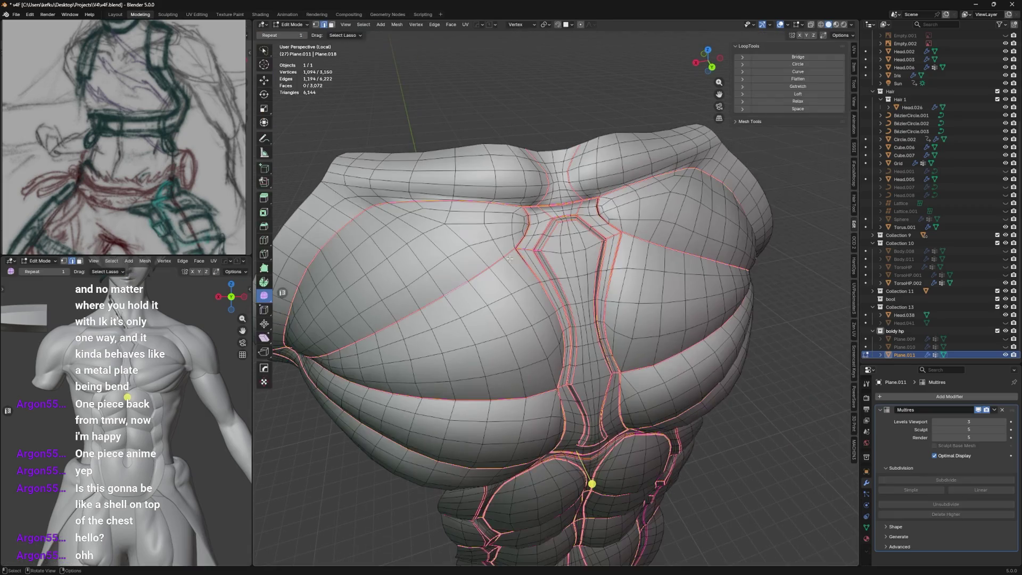
Mark the selected edges and the left and right panel edge loops as sharp
key("ctrl+e")
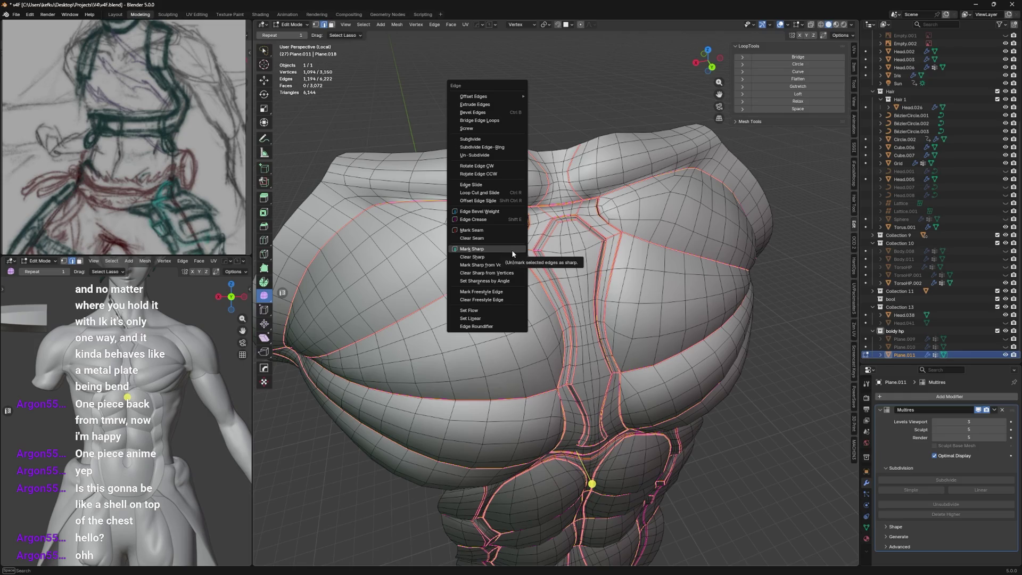
left_click(512, 250)
mouse_move(512, 250)
middle_mouse_down()
mouse_move(520, 229)
mouse_move(490, 274)
middle_mouse_up()
left_click(490, 273, "alt")
left_click(496, 268, "alt")
key("ctrl+e")
left_click(499, 264)
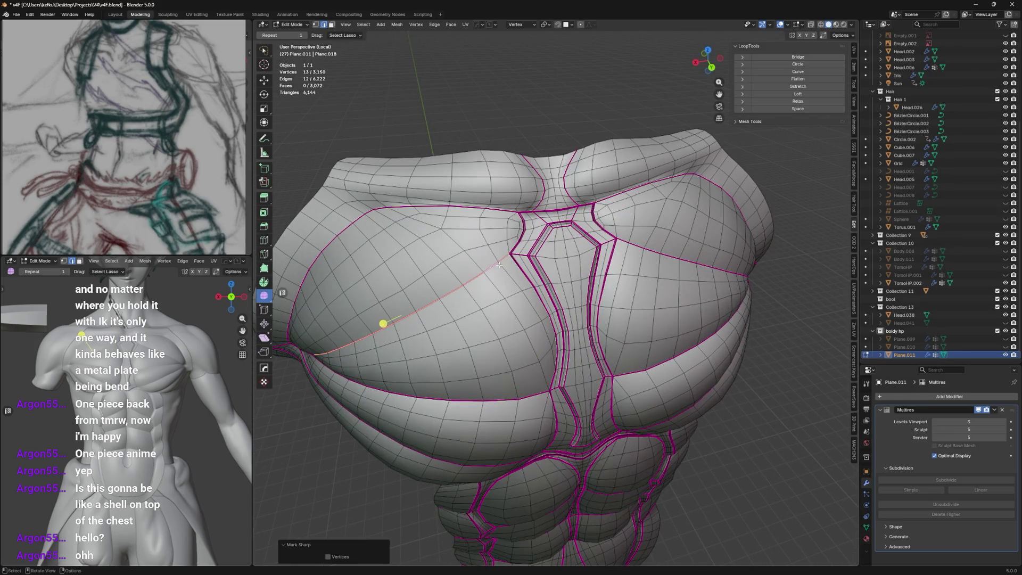
left_click(623, 242, "alt")
key("ctrl+e")
left_click(623, 242)
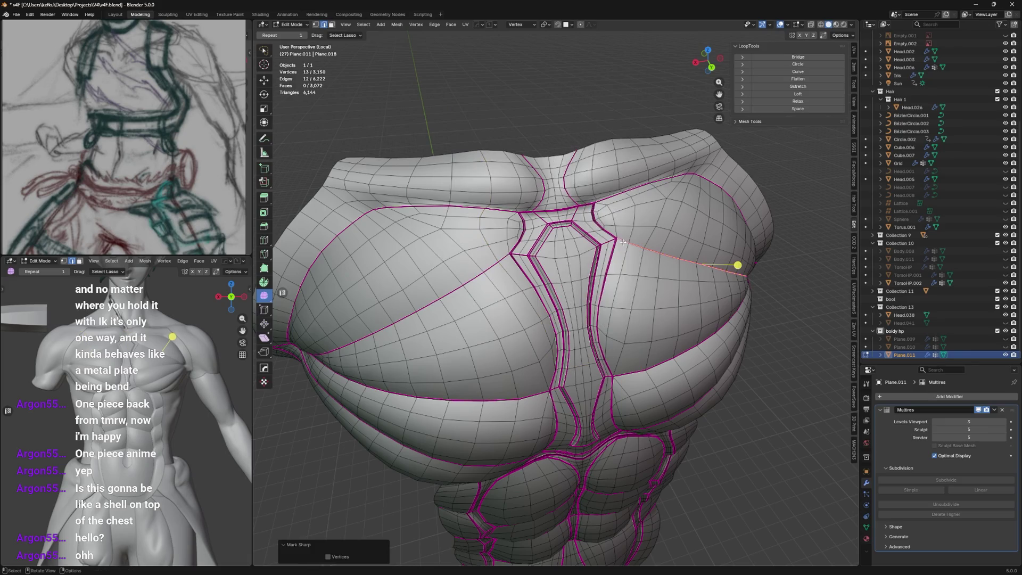
Check the result in Sculpt Mode, then smooth a vertex near the central seam (factor 0.676)
key("ctrl+Tab")
mouse_move(645, 234)
middle_mouse_down()
mouse_move(538, 266)
mouse_move(495, 268)
mouse_move(464, 250)
mouse_move(508, 275)
mouse_move(529, 235)
middle_mouse_up()
key("Tab")
scroll(508, 275, "up", 4)
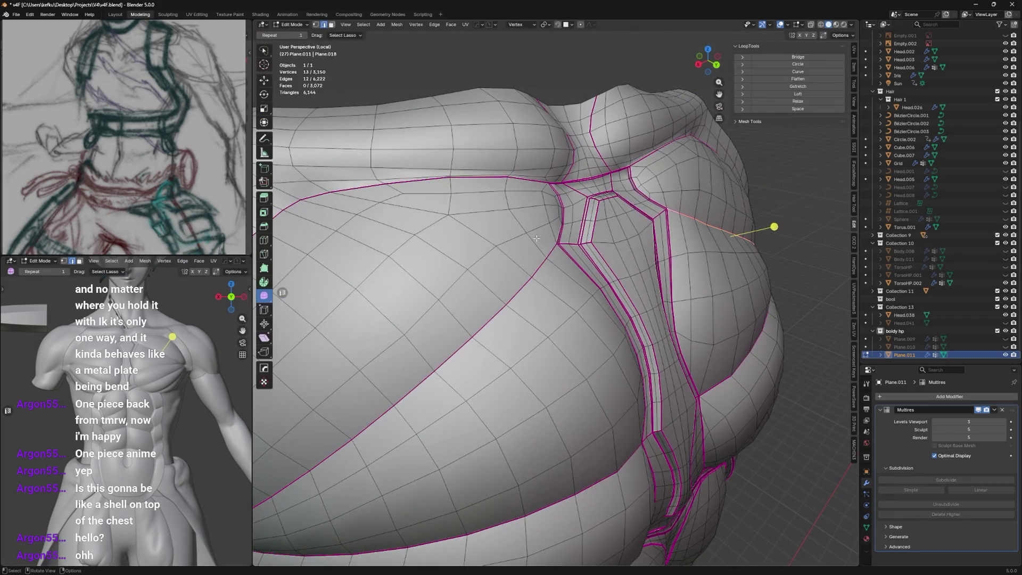
left_click(529, 235)
key("g")
left_click(591, 212)
Circle-select a patch of plate faces, leaving out two stray vertices
middle_click_drag(591, 211, 610, 211)
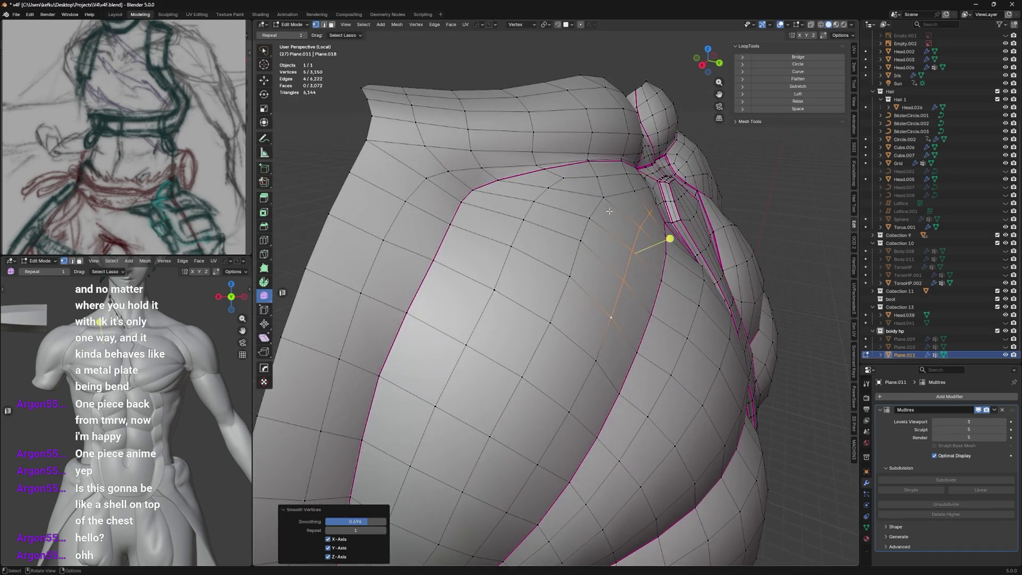
key("c")
mouse_move(610, 200)
left_mouse_down()
mouse_move(624, 229)
mouse_move(586, 288)
mouse_move(554, 206)
mouse_move(623, 184)
left_mouse_up()
mouse_move(623, 184)
middle_mouse_down()
mouse_move(490, 245)
mouse_move(482, 303)
middle_mouse_up()
middle_click(493, 248)
right_click(493, 247)
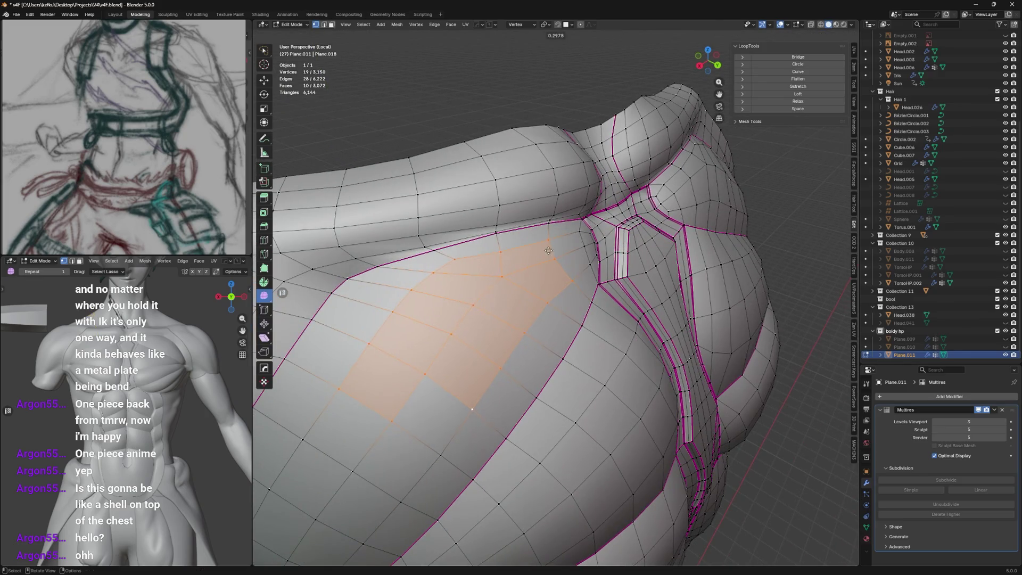
Set transform orientation to Global and push the selected face patch outward along X
middle_click_drag(576, 228, 636, 199)
key("g")
key("x")
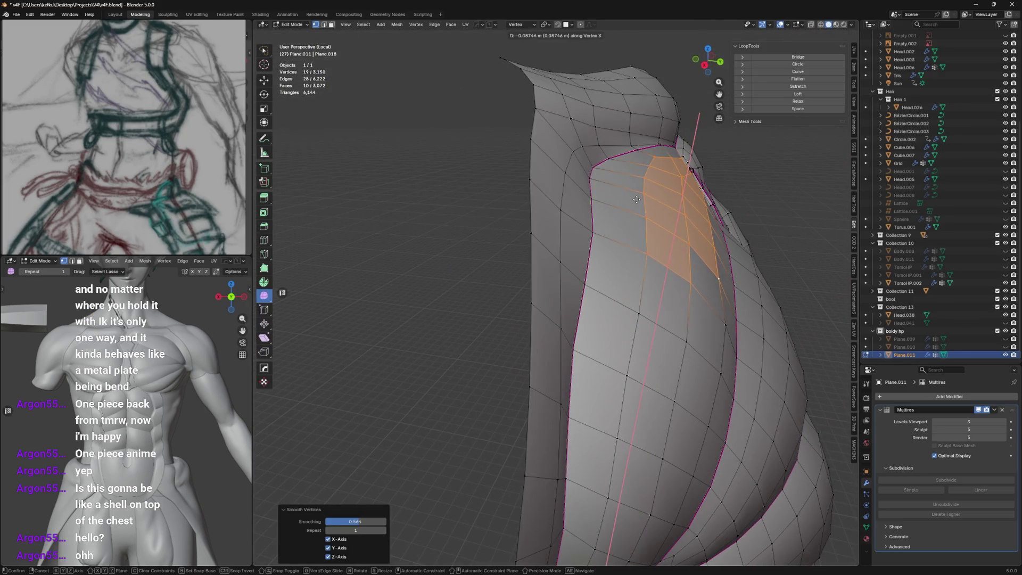
right_click(647, 189)
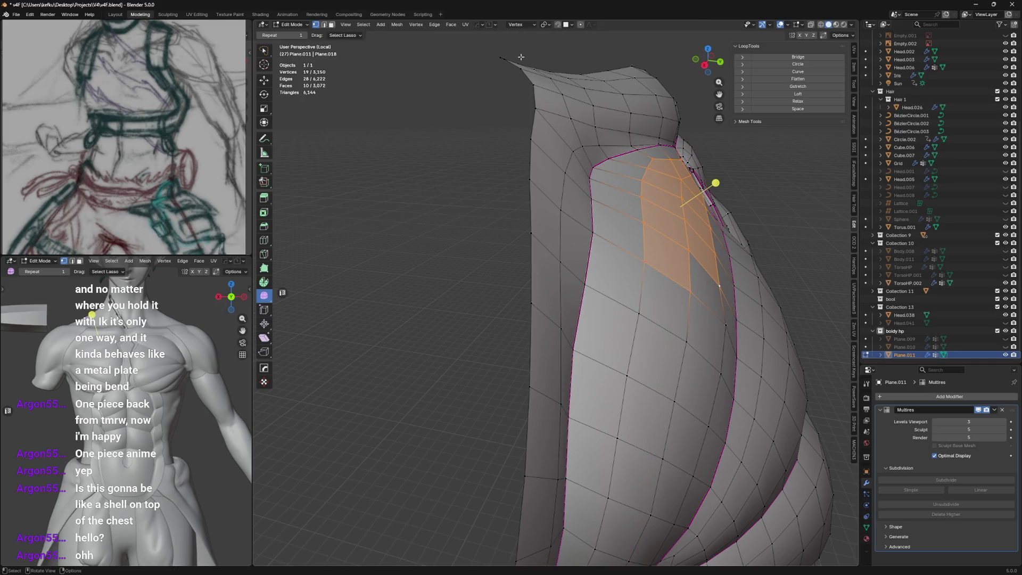
left_click(523, 24)
left_click(524, 53)
key("g")
key("x")
left_click(575, 171)
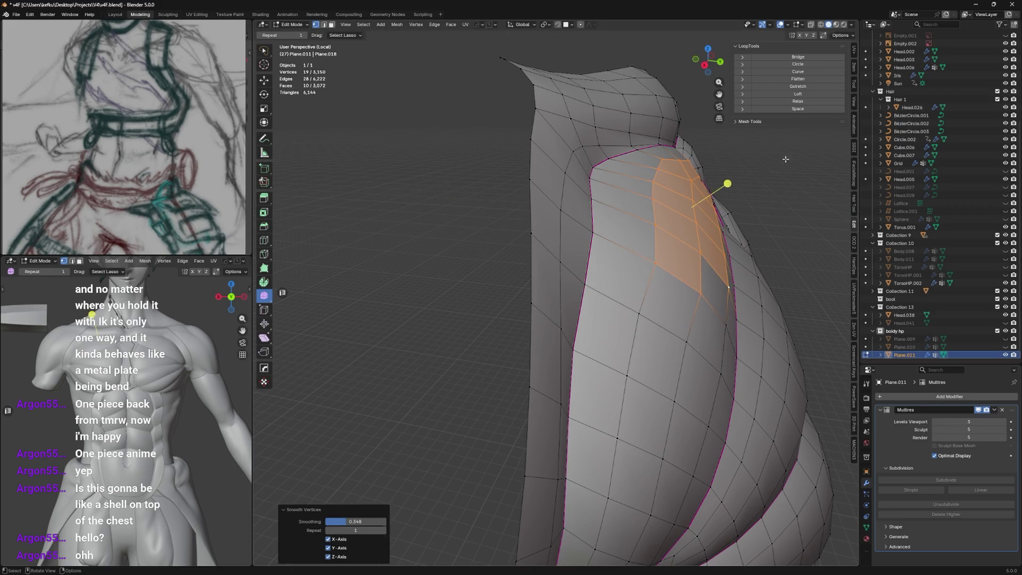
Smooth the patch at 0.242, add three nearby vertices, and nudge them slightly along Y
key("shift+r")
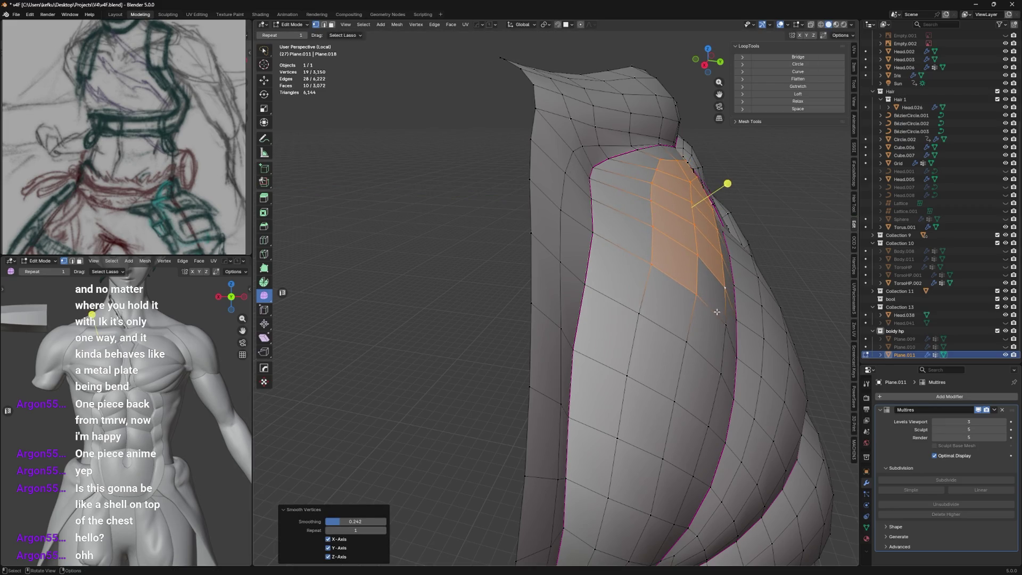
left_click(727, 322, "shift")
left_click(651, 323, "shift")
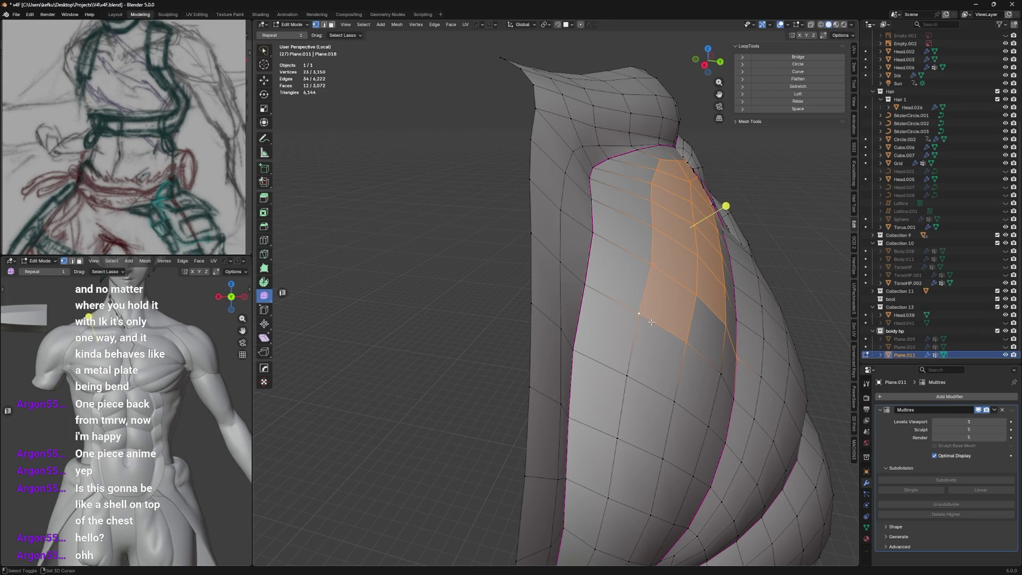
left_click(719, 366, "shift")
key("shift+r")
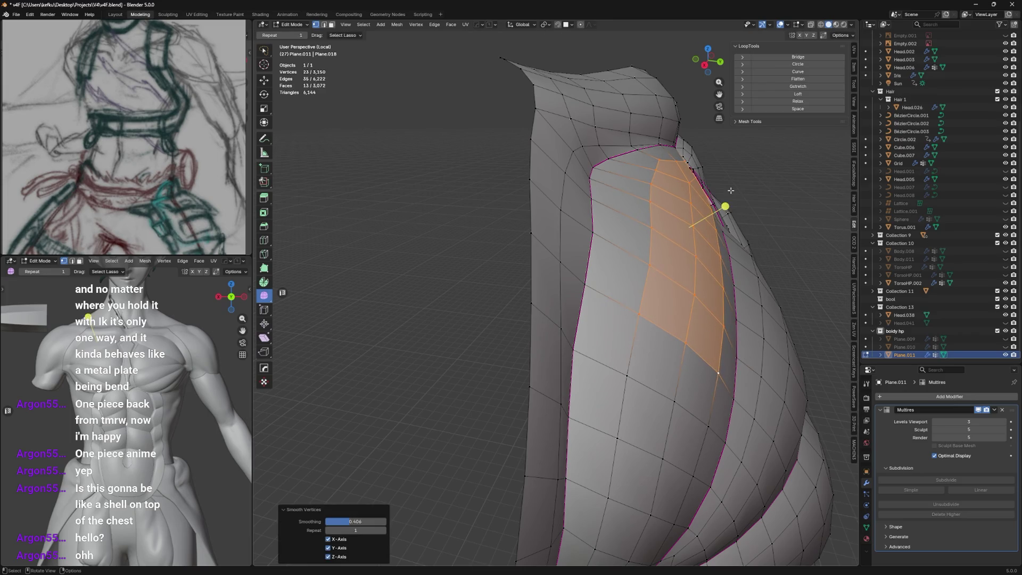
key("g")
key("y")
left_click(727, 191)
middle_click_drag(727, 191, 695, 195)
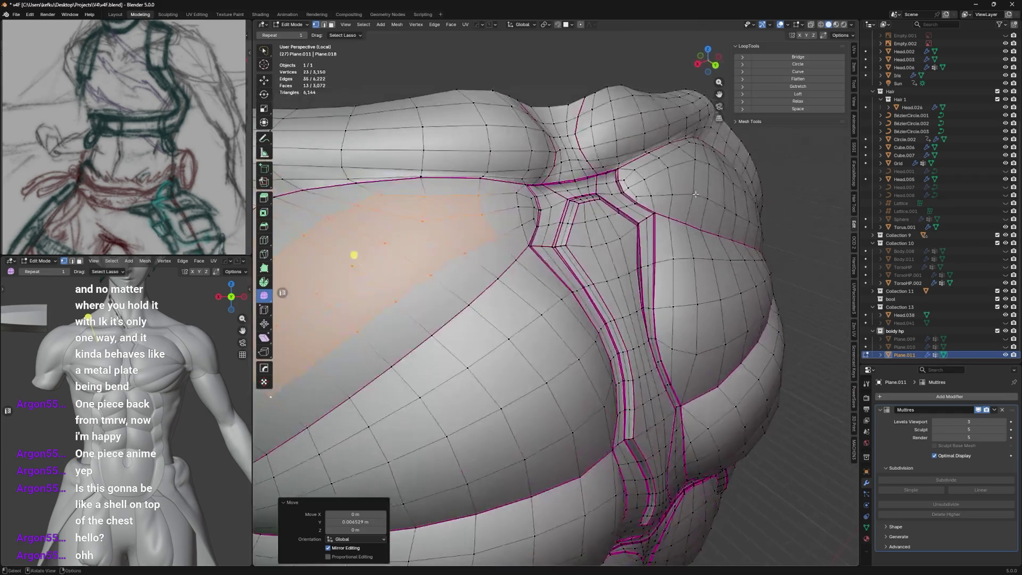
Preview the shape in Sculpt Mode, then smooth and dissolve extra vertices on the upper plate
key("ctrl+Tab")
mouse_move(674, 250)
middle_mouse_down()
mouse_move(575, 303)
mouse_move(463, 293)
middle_mouse_up()
key("Tab")
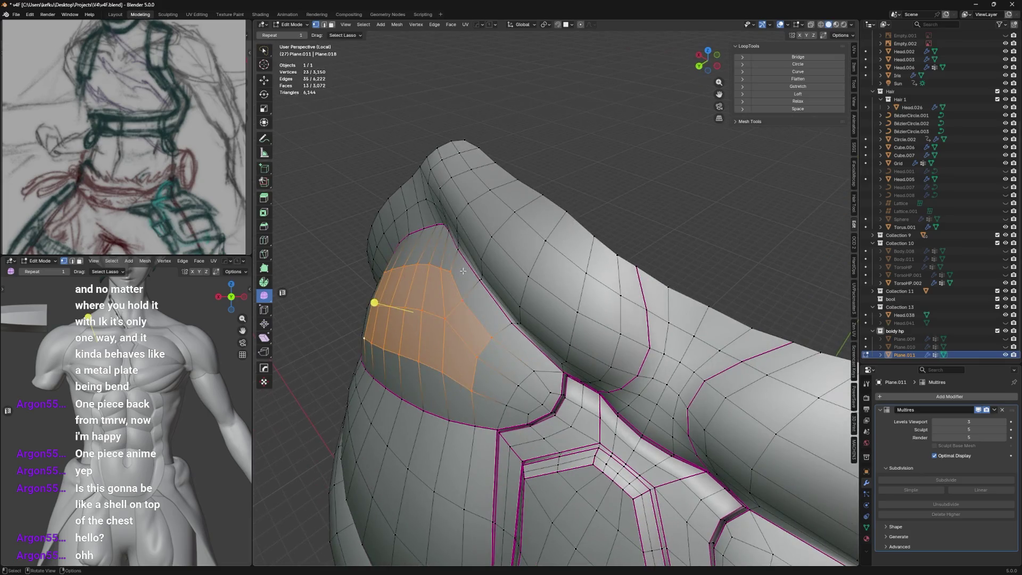
left_click(462, 293)
left_click_drag(450, 286, 495, 288)
mouse_move(495, 287)
middle_mouse_down()
mouse_move(595, 182)
mouse_move(530, 256)
mouse_move(515, 225)
mouse_move(496, 250)
mouse_move(574, 268)
middle_mouse_up()
key("ctrl+z")
key("ctrl+x")
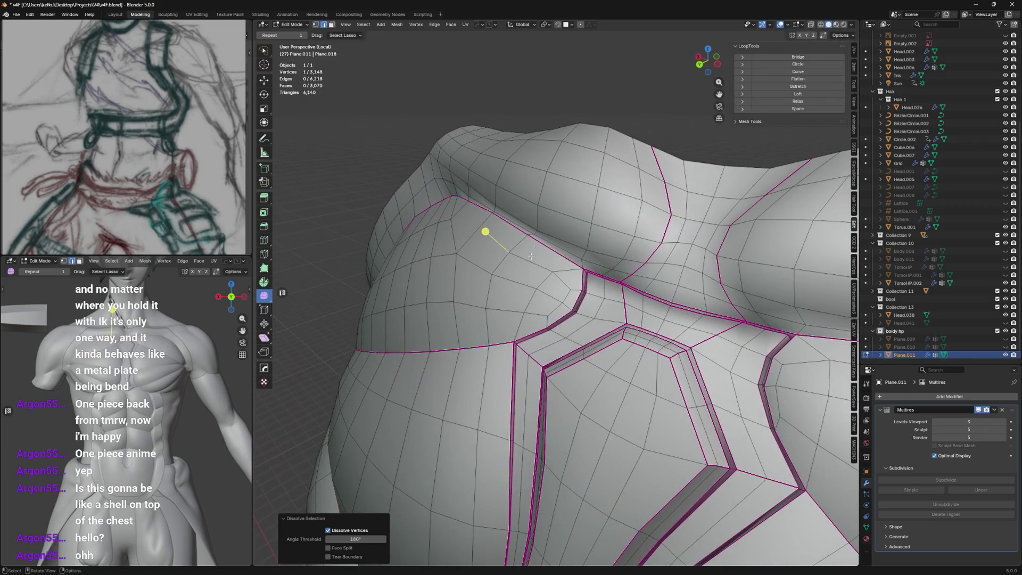
key("ctrl+x")
key("ctrl+x")
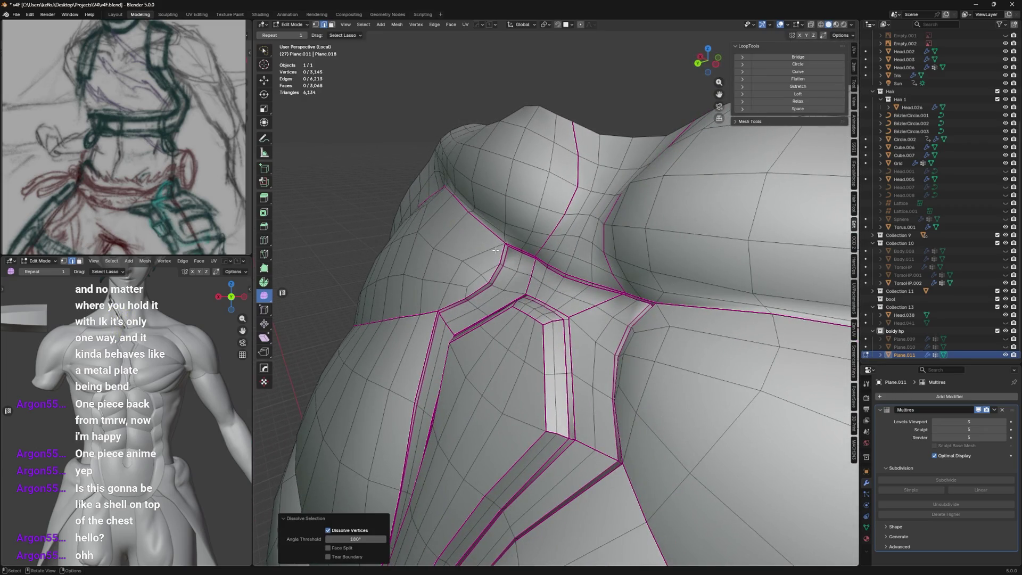
Start vertex slides on two plate-border vertices and check the plate in Sculpt Mode
left_click(538, 238)
key("shift+v")
right_click(574, 268)
left_click(581, 273)
key("shift+v")
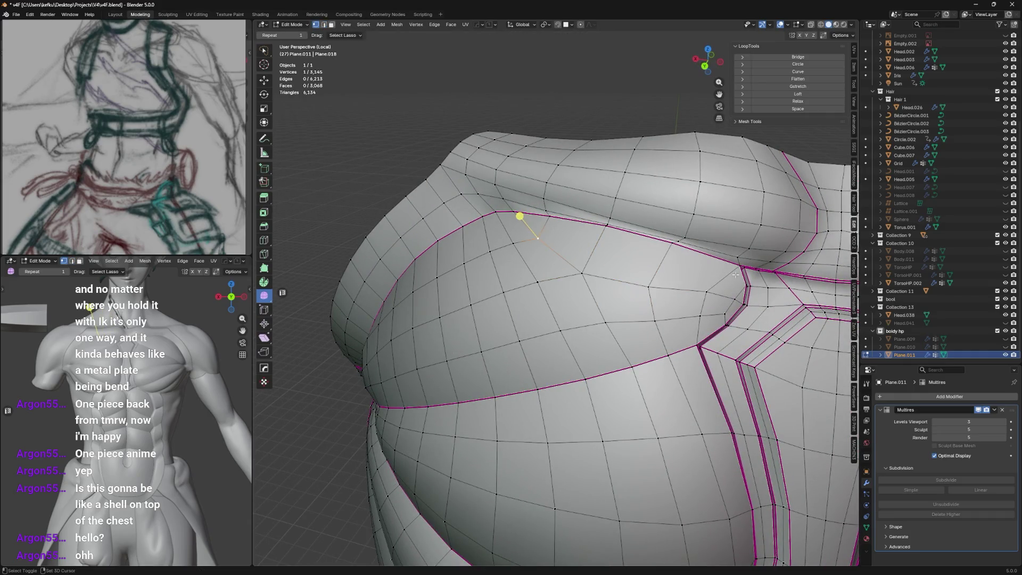
mouse_move(736, 277)
middle_mouse_down()
mouse_move(616, 237)
mouse_move(661, 230)
middle_mouse_up()
key("ctrl+Tab")
key("Tab")
Nudge vertices along the plate's upper border with a series of small vertex slides
left_click(542, 285)
key("shift+v")
left_click(552, 247)
key("shift+v")
left_click(532, 293)
middle_click_drag(532, 293, 536, 367)
key("shift+v")
left_click(534, 296)
key("shift+v")
left_click(541, 362)
key("Tab")
Orbit around the sculpted chest plate to review it, then go back to Edit Mode
mouse_move(624, 266)
middle_mouse_down()
mouse_move(551, 278)
mouse_move(548, 243)
middle_mouse_up()
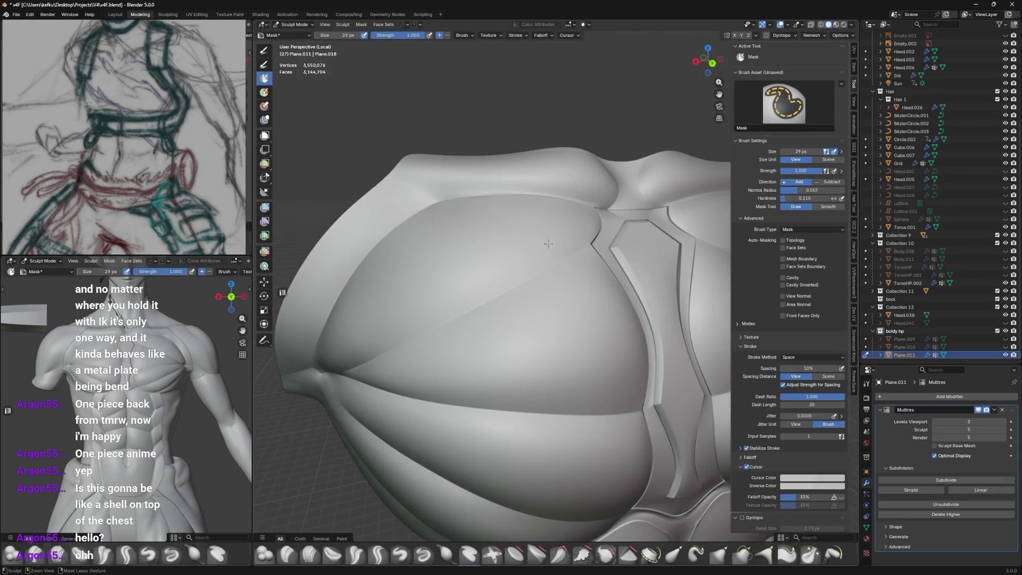
mouse_move(559, 176)
middle_mouse_down()
mouse_move(645, 260)
mouse_move(631, 239)
mouse_move(615, 244)
middle_mouse_up()
key("Tab")
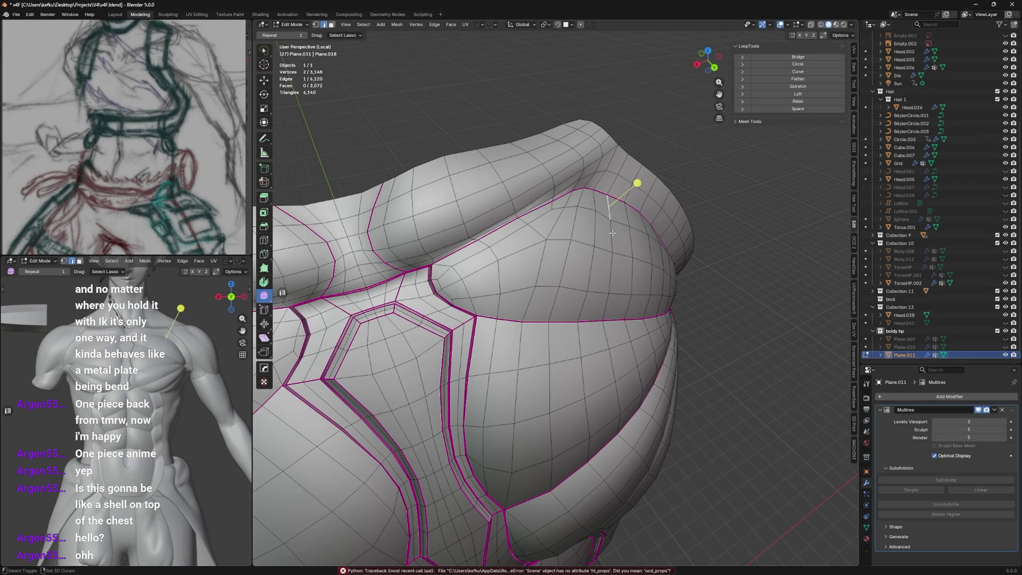
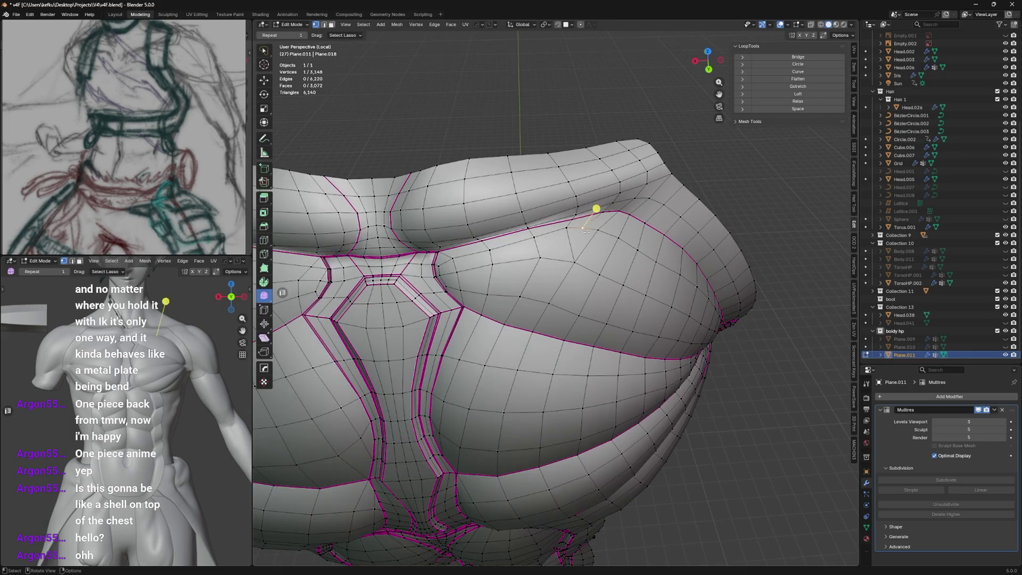
Turn on auto-merge and merge a pec-plate border vertex into its neighbour
key("shift+v")
left_click(823, 35)
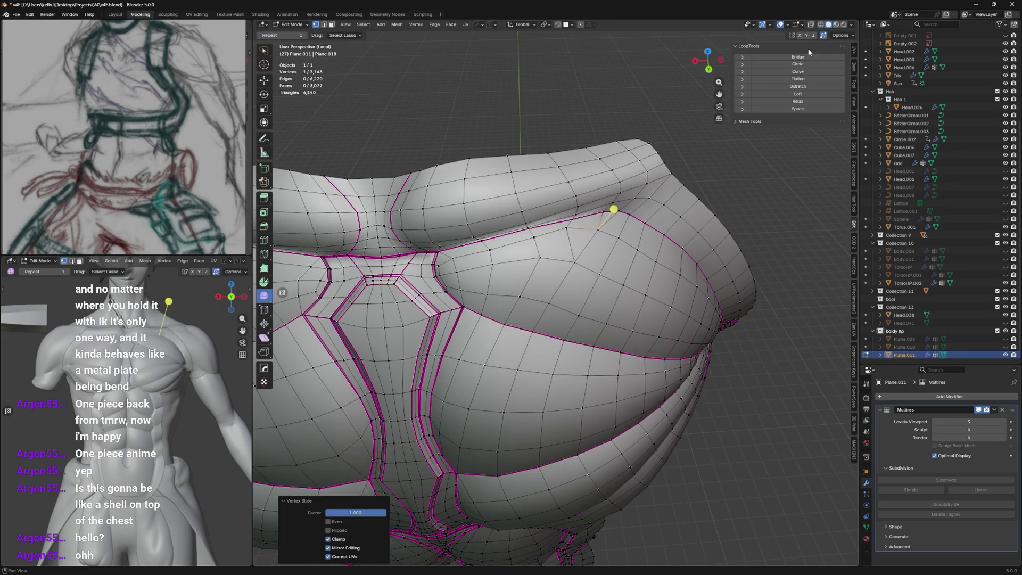
key("g")
key("Return")
key("ctrl+Tab")
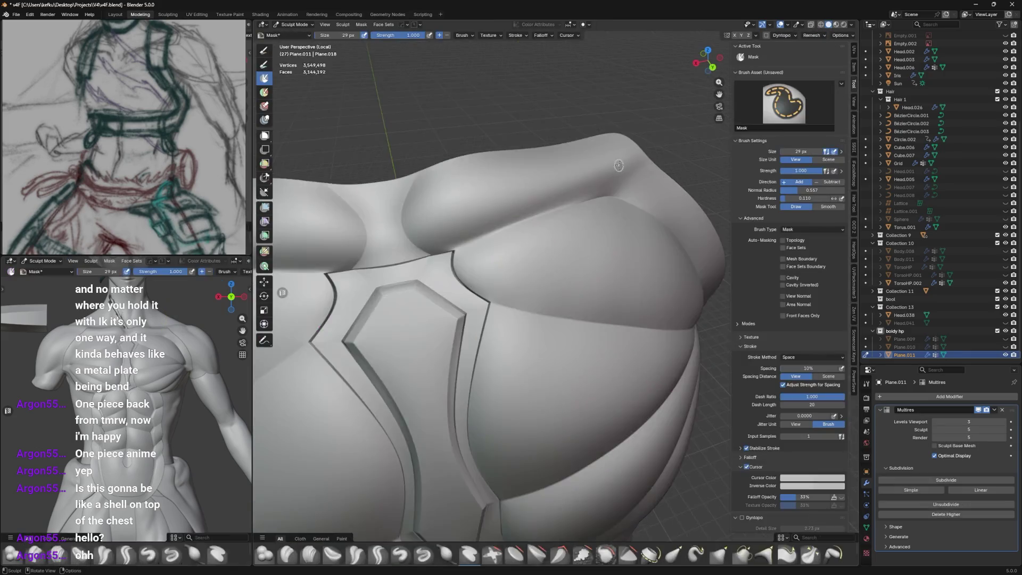
key("ctrl+Tab")
Slide two more border vertices along their edges and preview the plate in Sculpt Mode
mouse_move(600, 175)
middle_mouse_down()
mouse_move(631, 196)
mouse_move(586, 226)
mouse_move(596, 261)
mouse_move(593, 183)
mouse_move(586, 226)
middle_mouse_up()
key("shift+v")
left_click(584, 230)
key("ctrl+Tab")
Slide another plate-edge vertex along its edge in three small increments
key("ctrl+Tab")
key("shift+v")
left_click(565, 264)
left_click(574, 313)
key("shift+v")
left_click(596, 302)
key("shift+v")
left_click(599, 305)
key("shift+v")
left_click(602, 306)
middle_click_drag(601, 306, 612, 342)
key("ctrl+Tab")
key("ctrl+Tab")
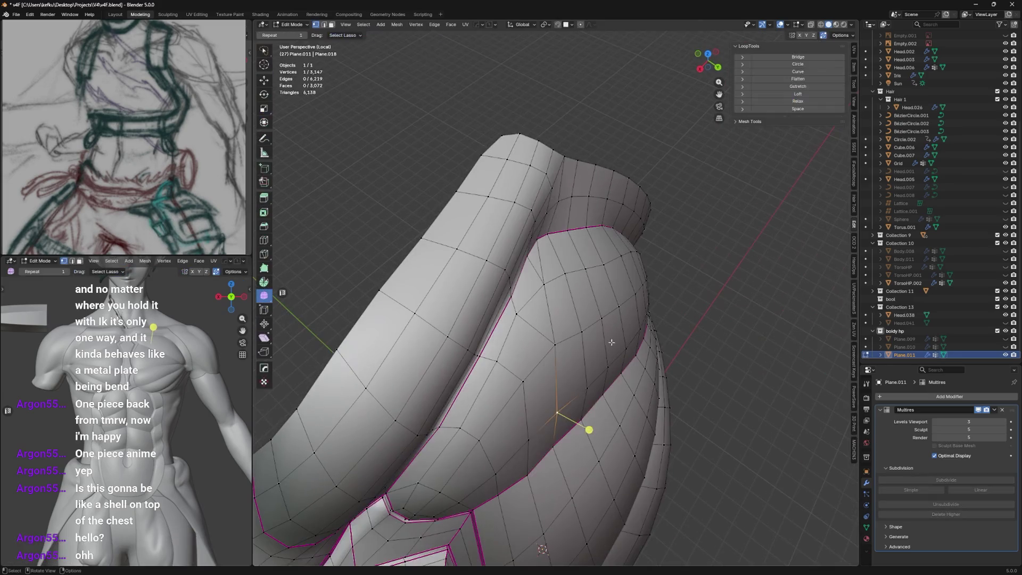
Nudge the four-corner face slightly and smooth its vertices at factor 0.440
left_click(526, 435, "shift")
key("y")
left_click(574, 407)
right_click(576, 409)
left_click(577, 409)
mouse_move(575, 410)
middle_mouse_down()
mouse_move(440, 304)
mouse_move(522, 341)
middle_mouse_up()
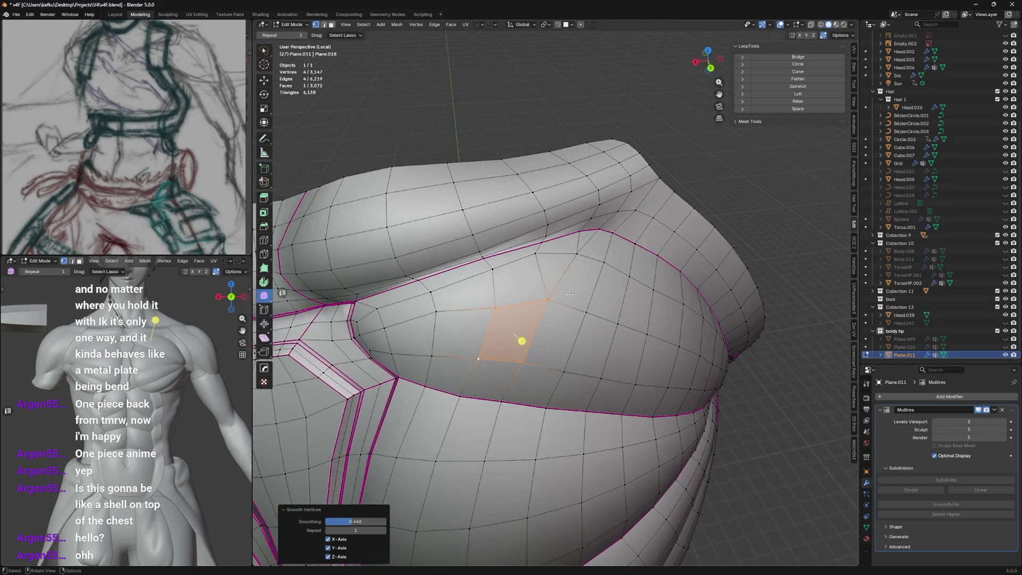
key("ctrl+Tab")
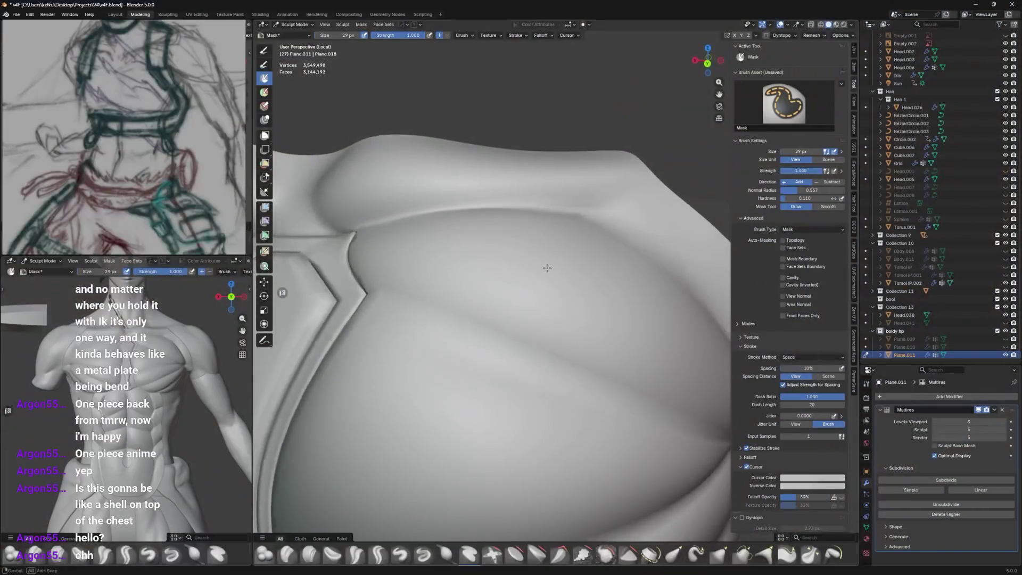
Move the shoulder-side border vertex along Y and check it in Sculpt Mode
mouse_move(479, 288)
middle_mouse_down()
mouse_move(494, 273)
mouse_move(501, 313)
middle_mouse_up()
key("Tab")
mouse_move(539, 276)
middle_mouse_down()
mouse_move(548, 273)
mouse_move(567, 320)
mouse_move(664, 202)
mouse_move(639, 234)
mouse_move(660, 240)
mouse_move(649, 244)
middle_mouse_up()
key("g")
key("y")
left_click(549, 274)
key("ctrl+Tab")
key("Tab")
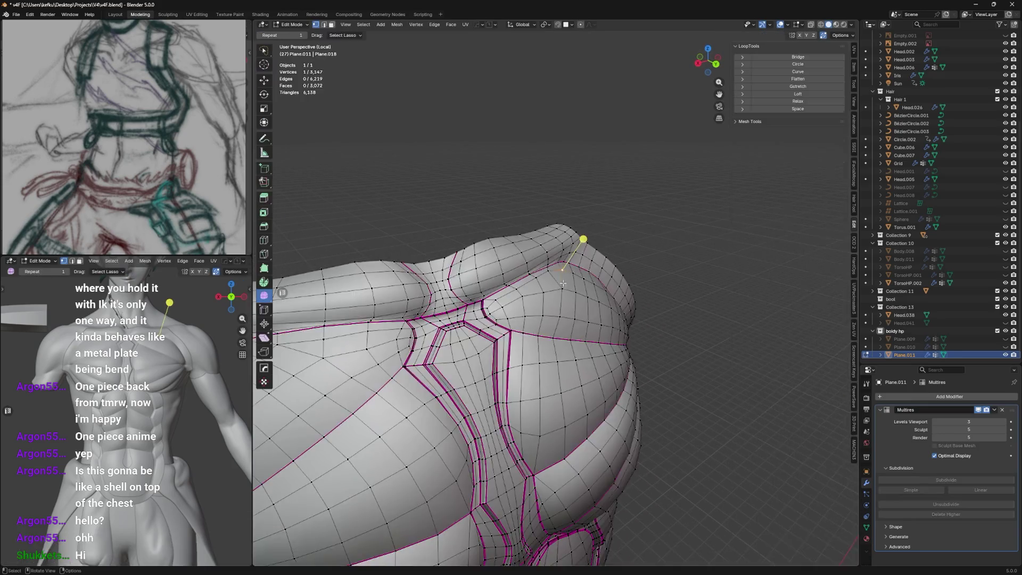
Move two selected plate border vertices along the Y axis
left_click(494, 327, "shift")
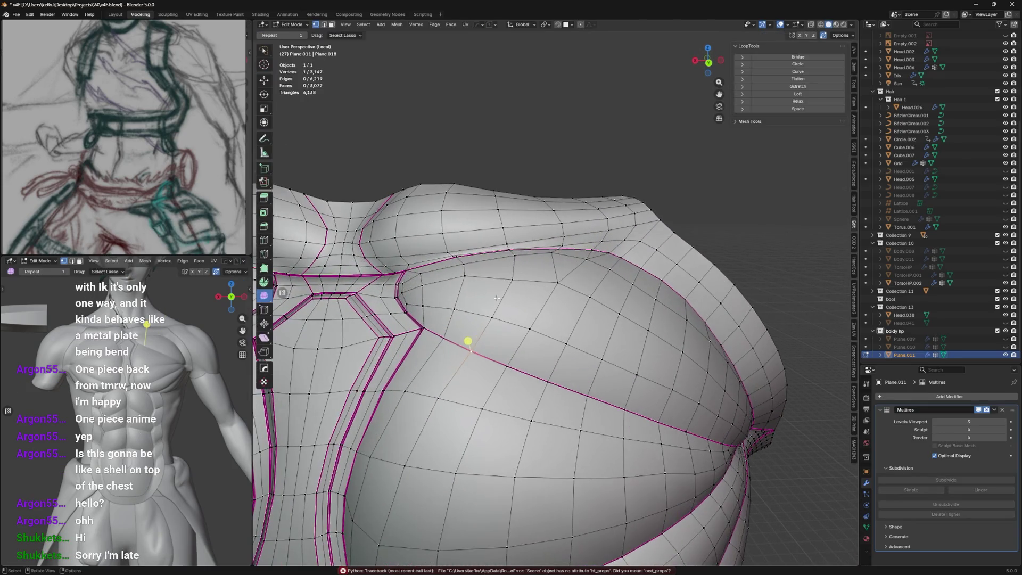
mouse_move(495, 327)
middle_mouse_down()
mouse_move(513, 266)
mouse_move(553, 253)
mouse_move(480, 277)
mouse_move(480, 290)
mouse_move(555, 286)
mouse_move(634, 227)
middle_mouse_up()
key("g")
key("y")
left_click(538, 258)
Refine one more border vertex along Y and preview the plate in Sculpt Mode
left_click(430, 293)
key("g")
key("y")
left_click(452, 287)
key("Tab")
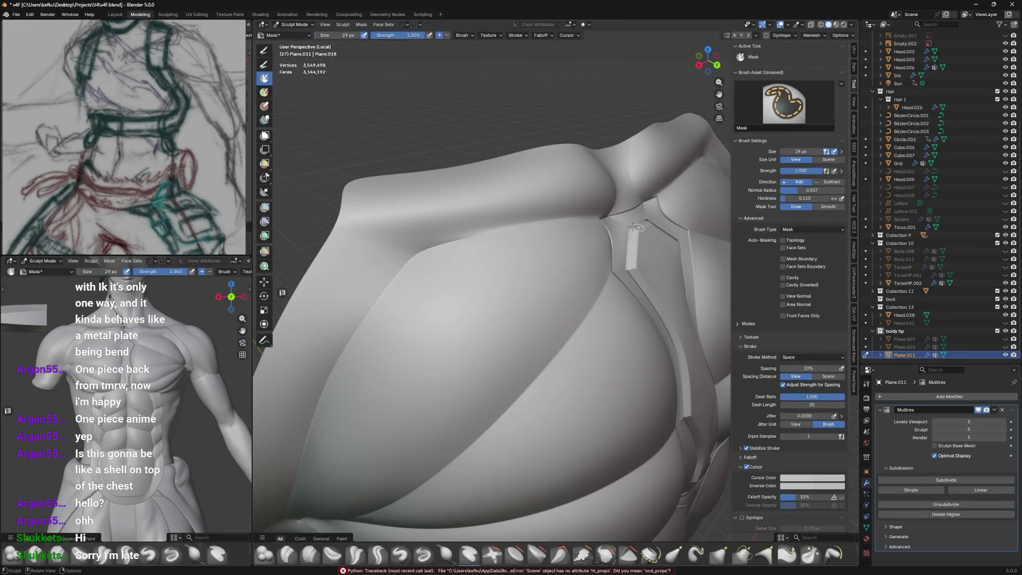
Save the blend file and return the chest shell to Object Mode
key("ctrl+s")
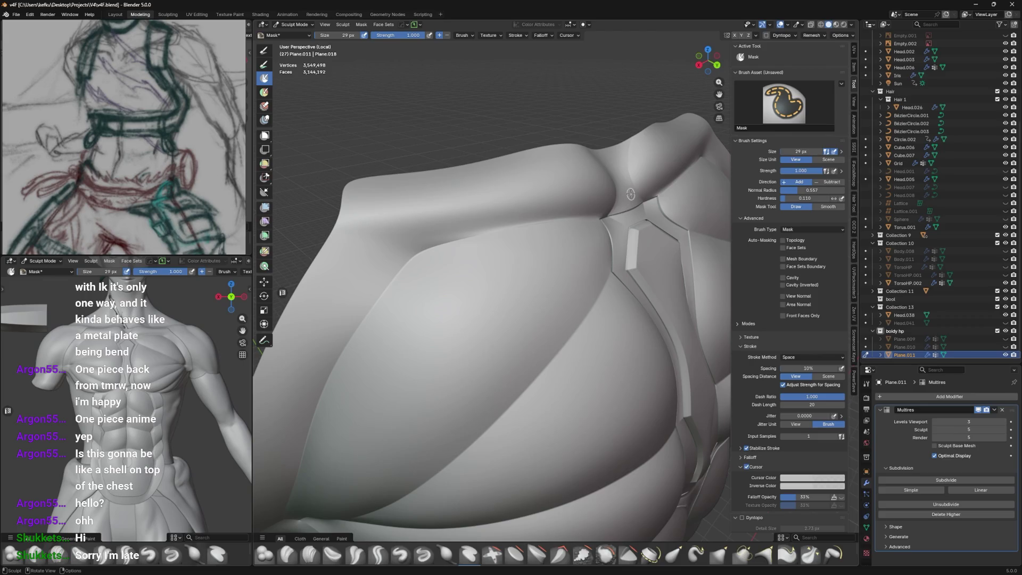
scroll(500, 252, "down", 2)
key("Tab")
middle_click_drag(500, 251, 564, 274)
key("ctrl+Tab")
left_click(497, 266)
mouse_move(498, 267)
middle_mouse_down()
mouse_move(469, 205)
mouse_move(472, 216)
middle_mouse_up()
left_click(866, 471)
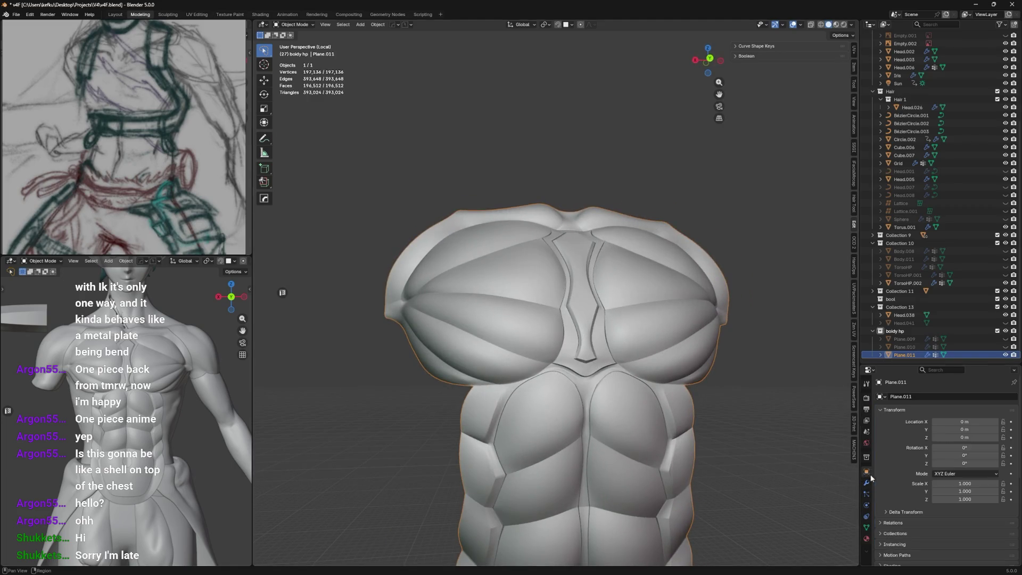
Toggle In Front drawing for the shell and briefly preview Plane.011 in Sculpt Mode
left_click(942, 498)
left_click(942, 499)
left_click(943, 501)
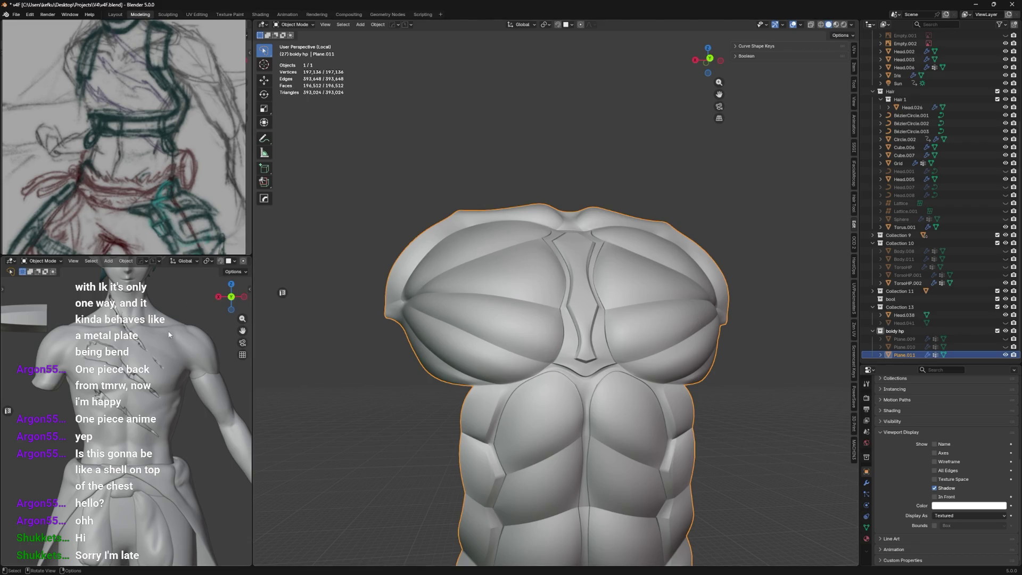
mouse_move(450, 325)
middle_mouse_down()
mouse_move(512, 371)
mouse_move(477, 303)
mouse_move(532, 267)
middle_mouse_up()
key("ctrl+Tab")
left_click(545, 317)
middle_click_drag(544, 318, 591, 288)
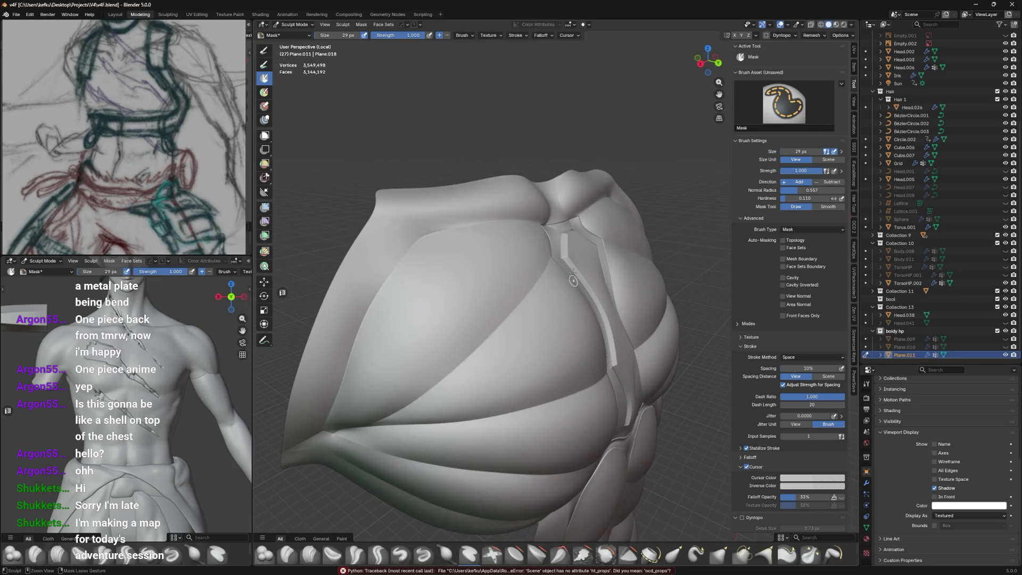
key("ctrl+Tab")
left_click(577, 332)
Hide Plane.009, delete Plane.010, and leave Plane.011 selected
left_click(959, 339)
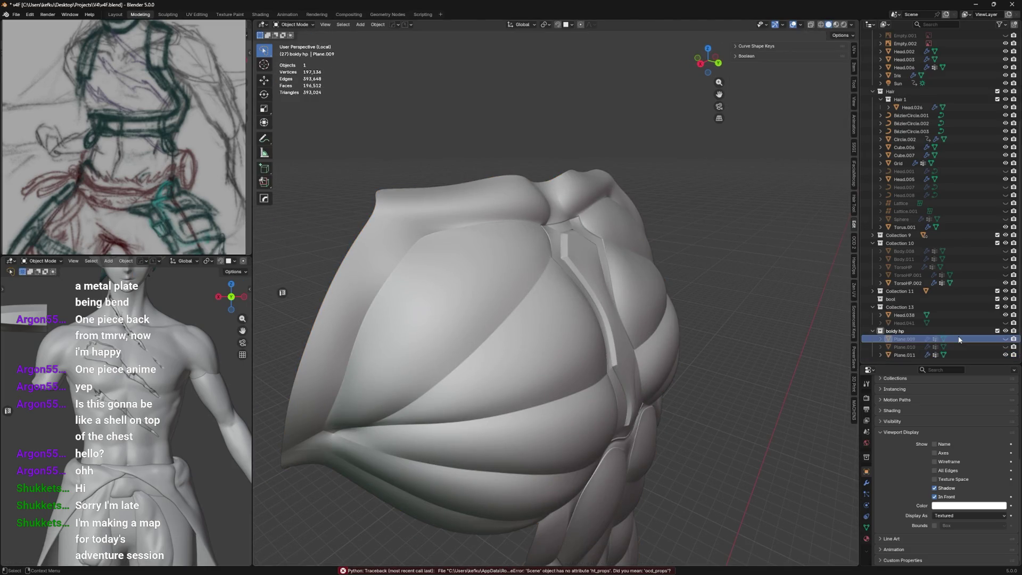
key("Delete")
key("ctrl+z")
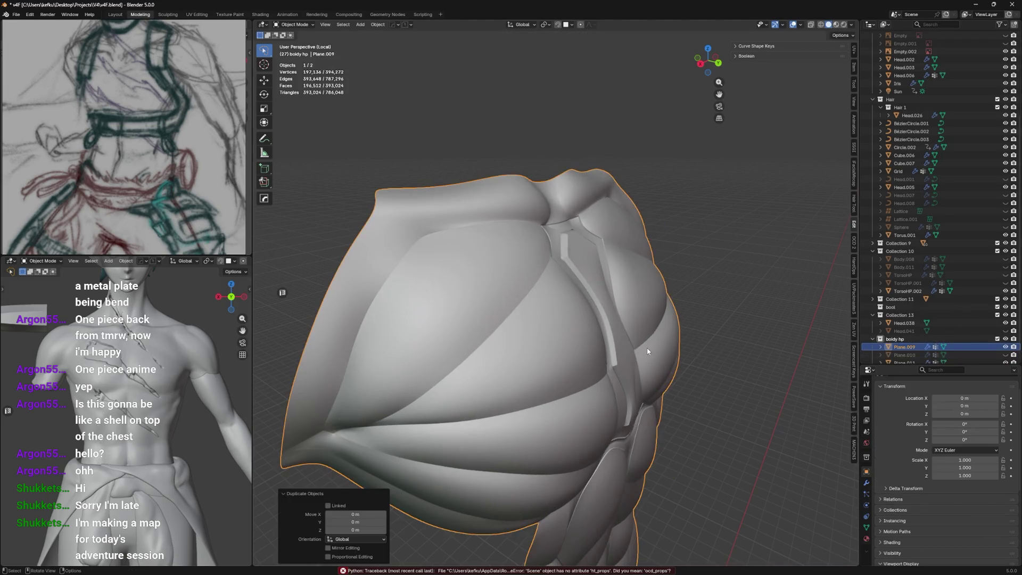
left_click(1006, 347)
scroll(1006, 348, "down", 1)
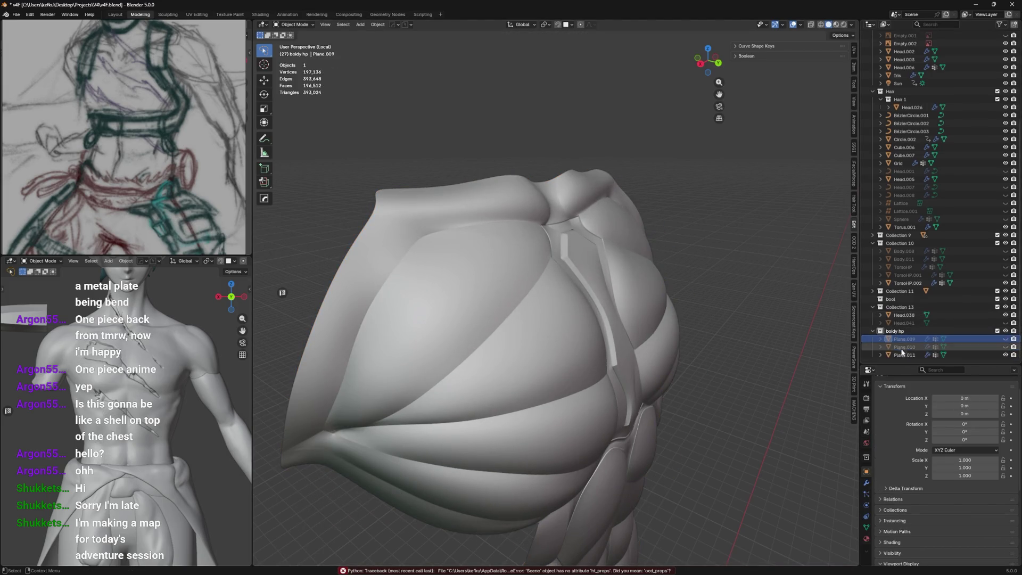
left_click(905, 355)
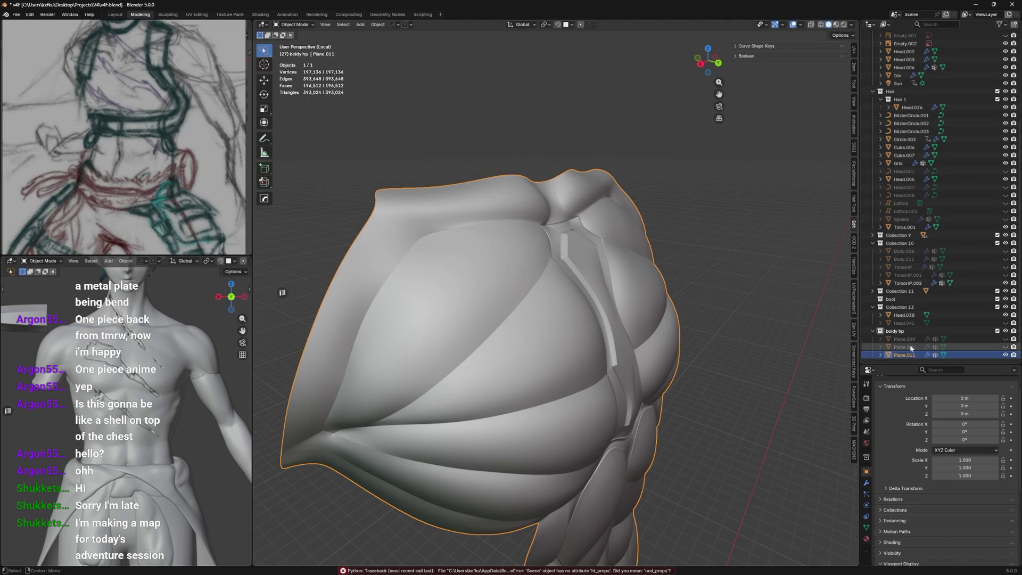
left_click(912, 347)
key("Delete")
left_click(905, 355)
middle_click_drag(564, 298, 579, 303)
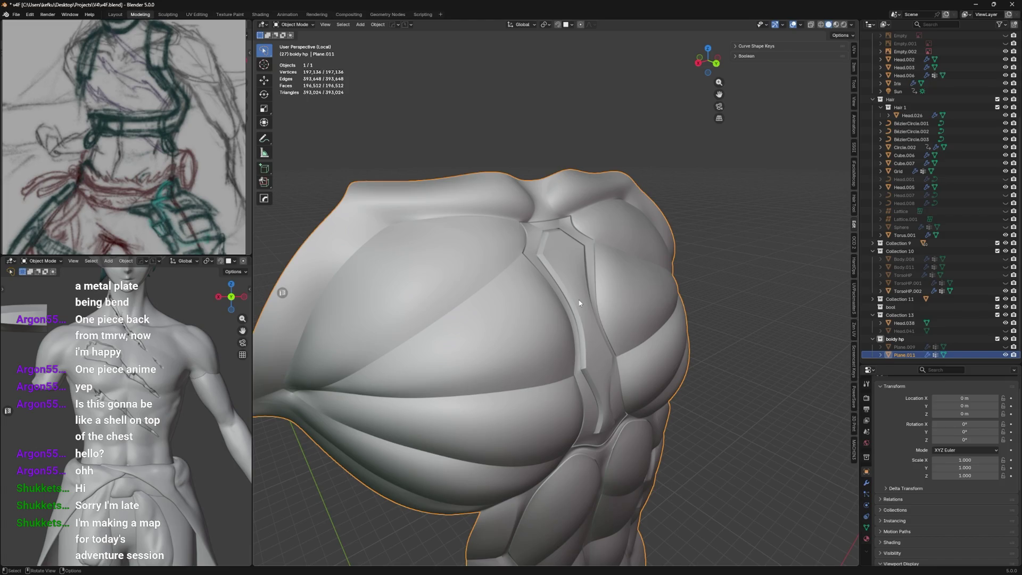
middle_click_drag(585, 236, 521, 238)
Mark the edge loop around the central chest plate as sharp
middle_click_drag(525, 147, 541, 221)
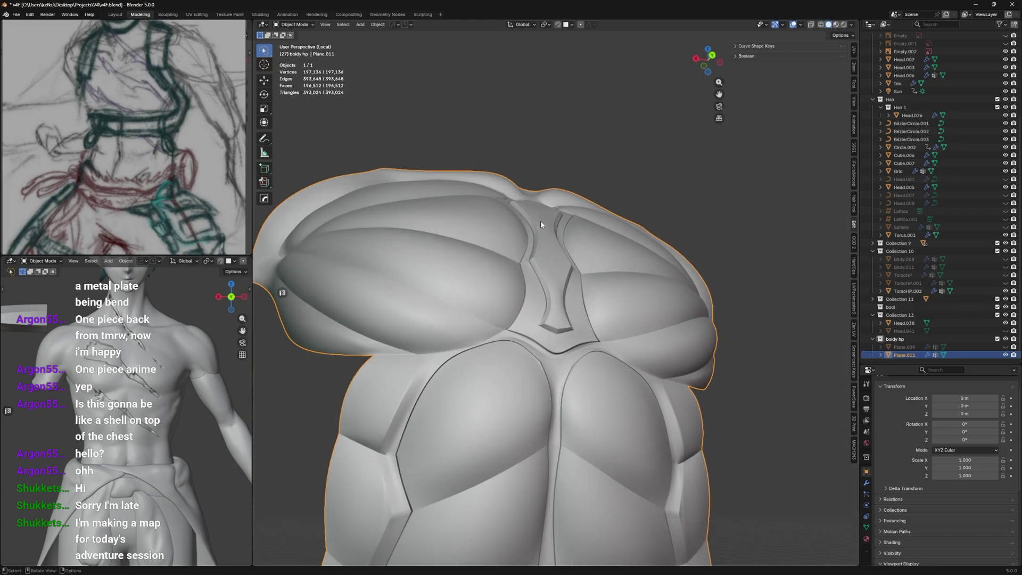
scroll(516, 257, "up", 4)
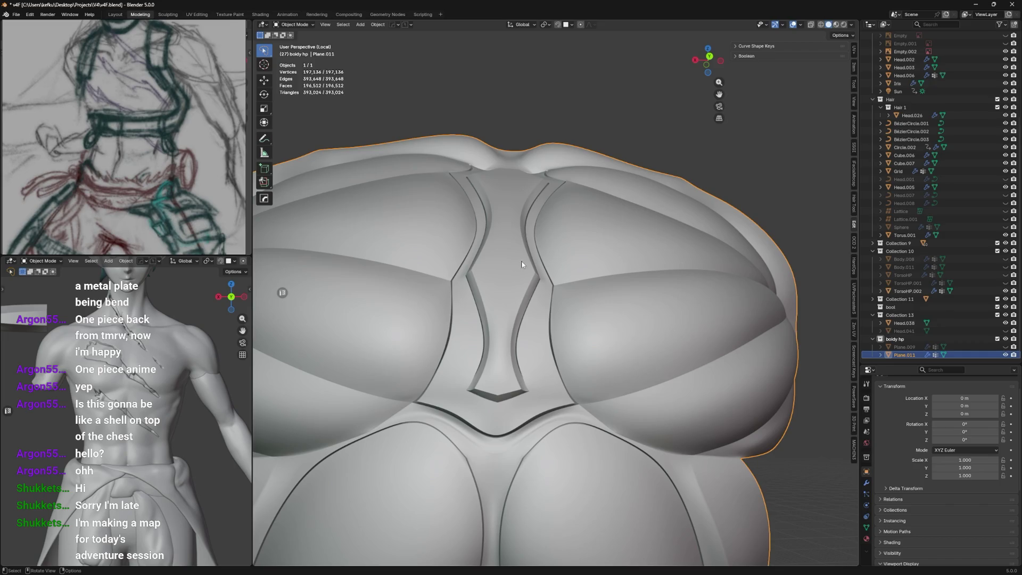
key("Tab")
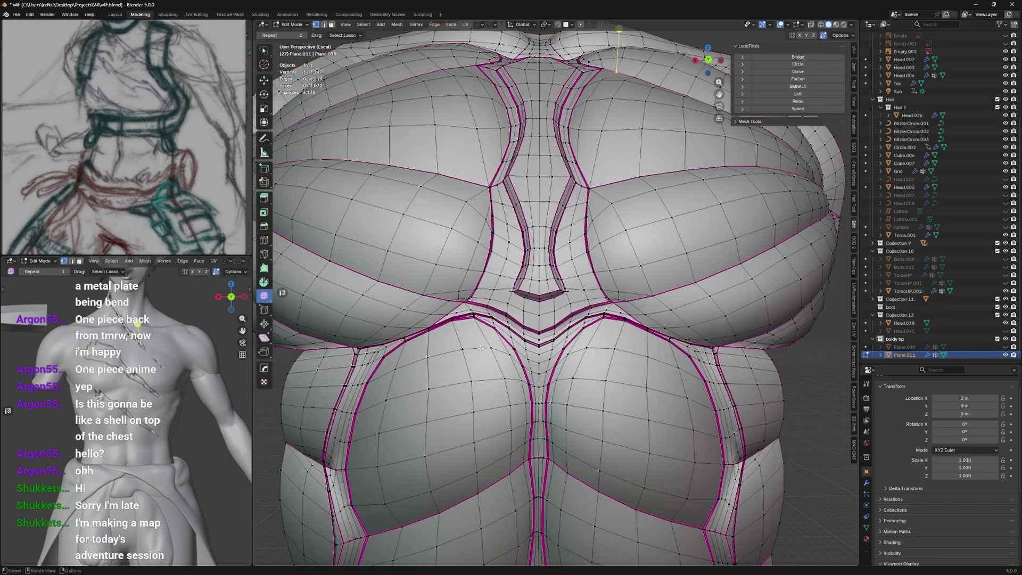
scroll(478, 384, "up", 3)
left_click(486, 397, "alt")
right_click(486, 397)
left_click(496, 376)
key("Tab")
key("Tab")
Mark the left chest-curve loop and its matching loop as sharp
left_click(529, 411, "alt")
left_click(484, 377, "alt")
right_click(484, 378)
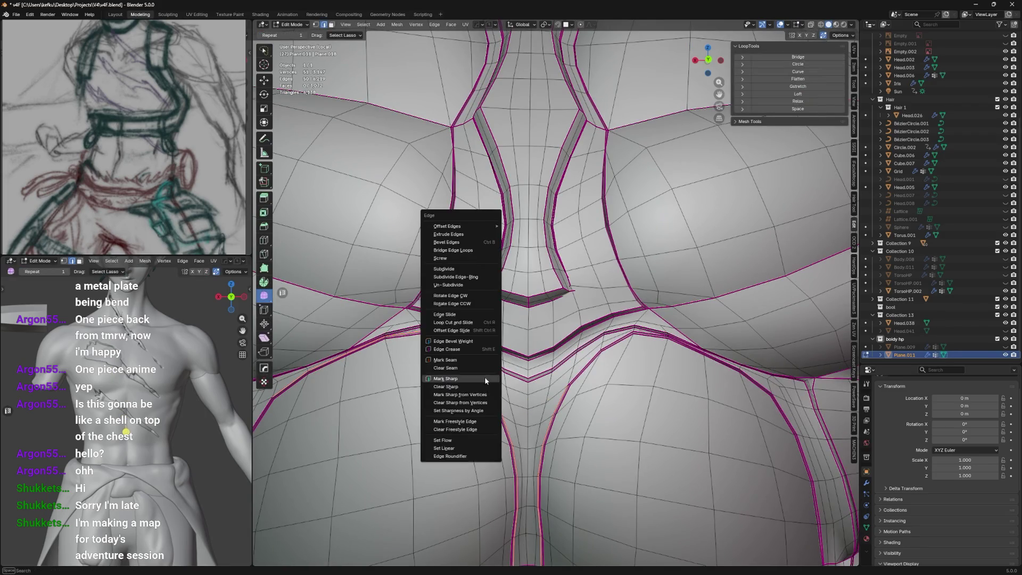
left_click(495, 376)
key("Tab")
scroll(529, 377, "down", 3)
scroll(529, 377, "up", 4)
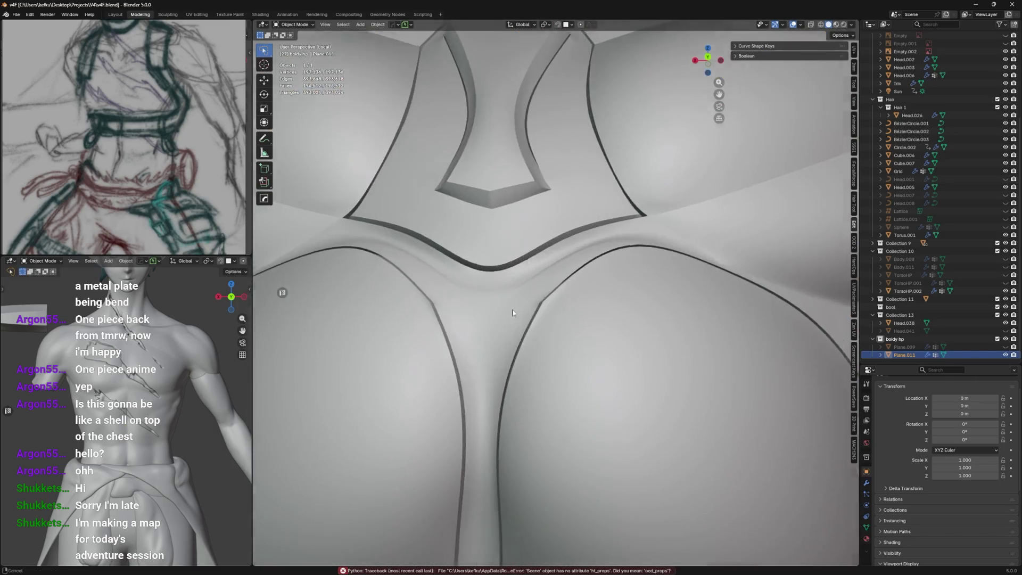
Dissolve two edge loops running across the chest plates
key("Tab")
mouse_move(520, 330)
middle_mouse_down()
mouse_move(585, 312)
mouse_move(666, 340)
mouse_move(636, 308)
mouse_move(564, 297)
mouse_move(576, 266)
mouse_move(518, 309)
mouse_move(690, 319)
mouse_move(652, 264)
mouse_move(565, 287)
middle_mouse_up()
scroll(566, 287, "up", 4)
left_click(690, 319, "alt")
left_click(637, 285, "alt+shift")
key("x")
left_click(618, 289)
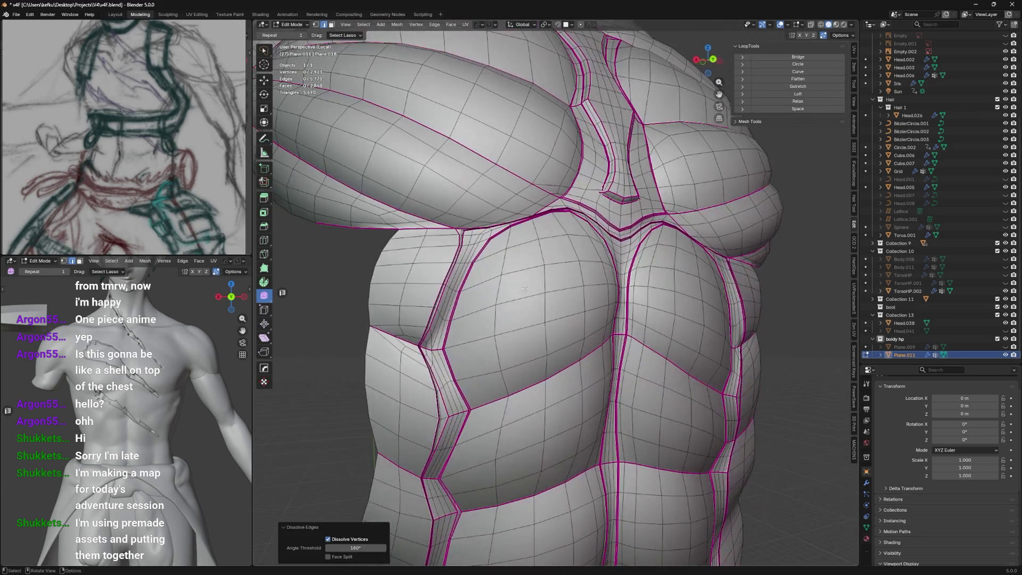
Review the reduced 2,923-vertex shell in Object Mode, then re-enter Edit Mode
key("Tab")
scroll(549, 293, "down", 2)
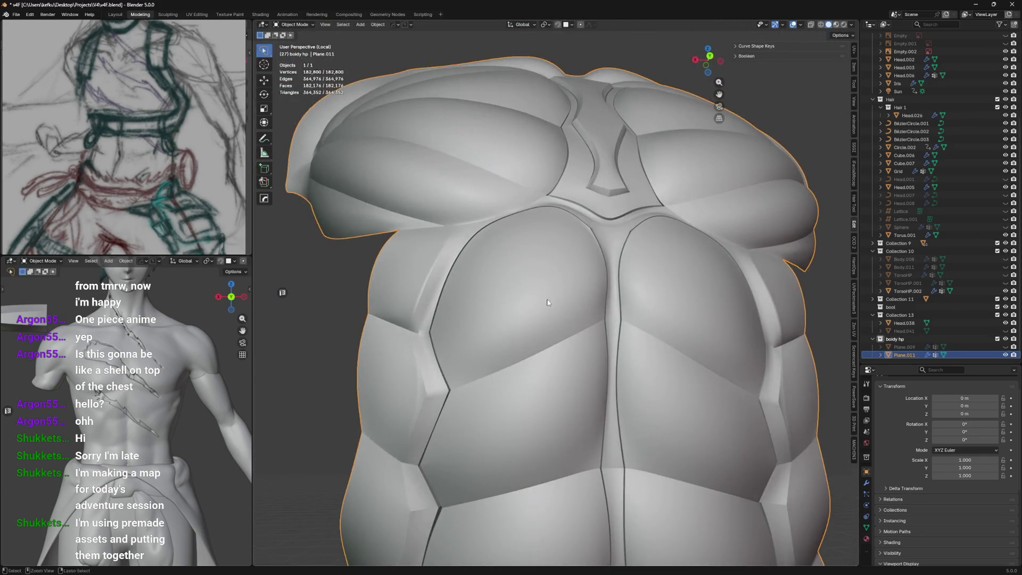
scroll(581, 255, "up", 5)
scroll(581, 255, "down", 3)
key("Tab")
scroll(581, 286, "up", 5)
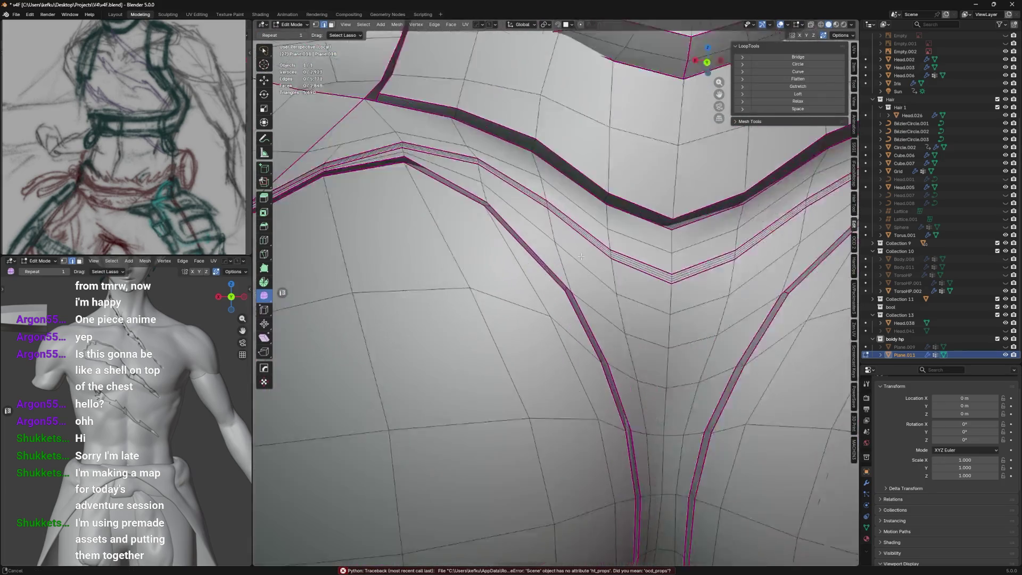
Move the sternum notch vertex along Y and slide a neighbouring vertex along its edge
left_click(581, 286)
mouse_move(581, 286)
middle_mouse_down("shift")
mouse_move(560, 262)
mouse_move(599, 228)
mouse_move(631, 220)
middle_mouse_up("shift")
key("g")
key("y")
left_click(600, 231)
scroll(631, 220, "down", 3)
scroll(612, 267, "up", 2)
key("g")
key("g")
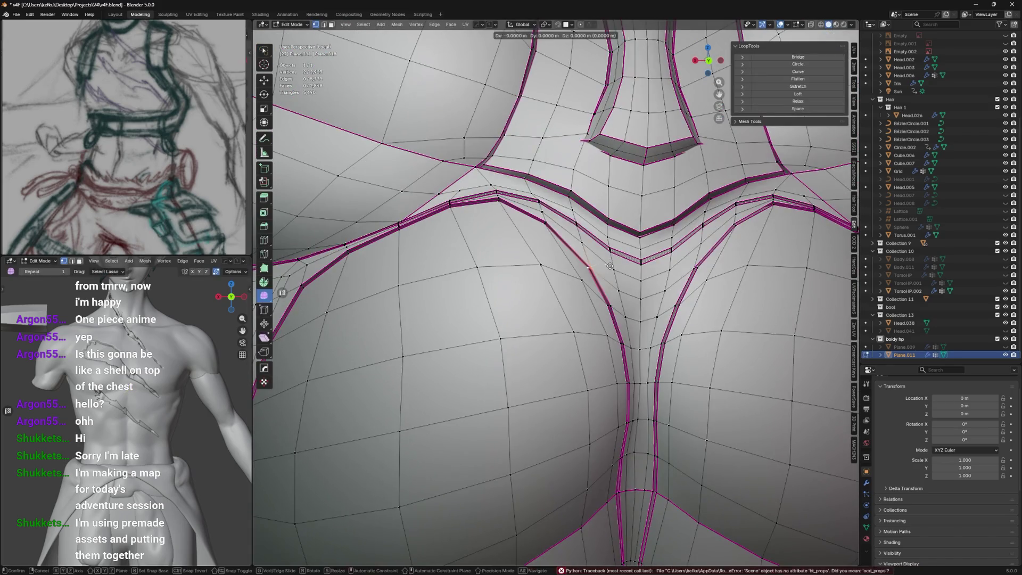
left_click(610, 268)
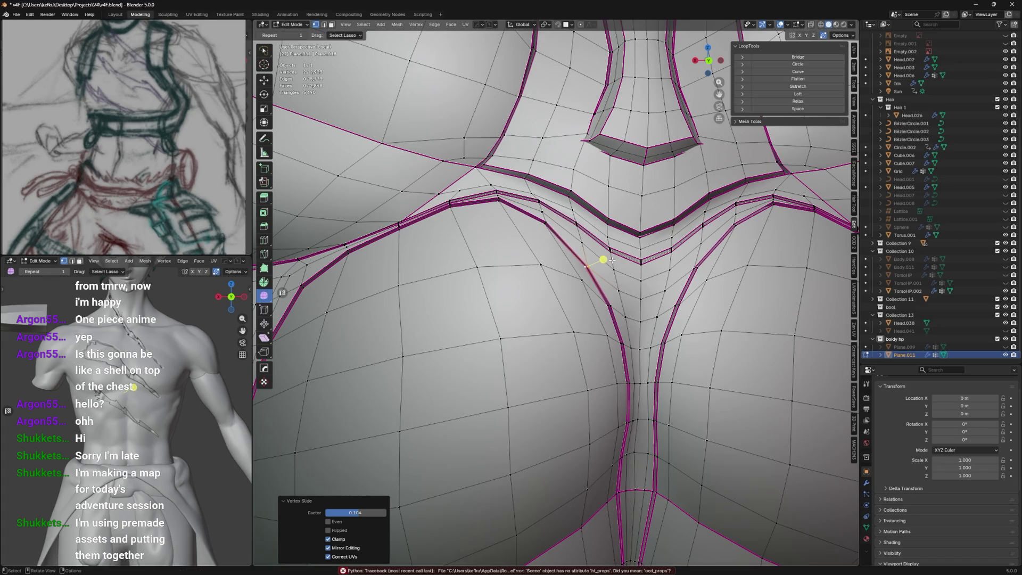
Toggle to Object Mode to review the torso, then return to editing the strips
key("Tab")
scroll(612, 250, "down", 6)
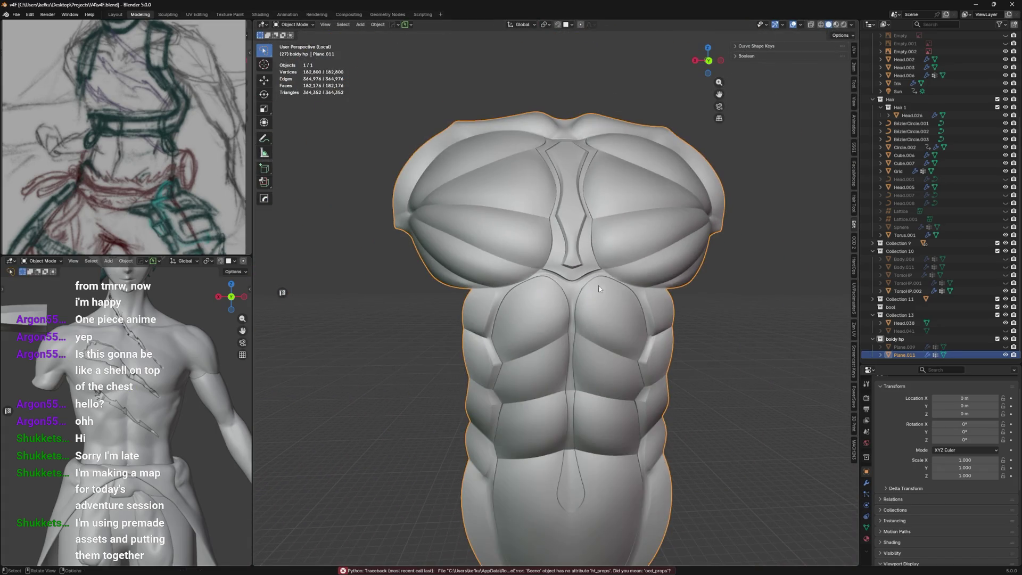
scroll(599, 289, "up", 3)
key("Tab")
scroll(583, 256, "up", 4)
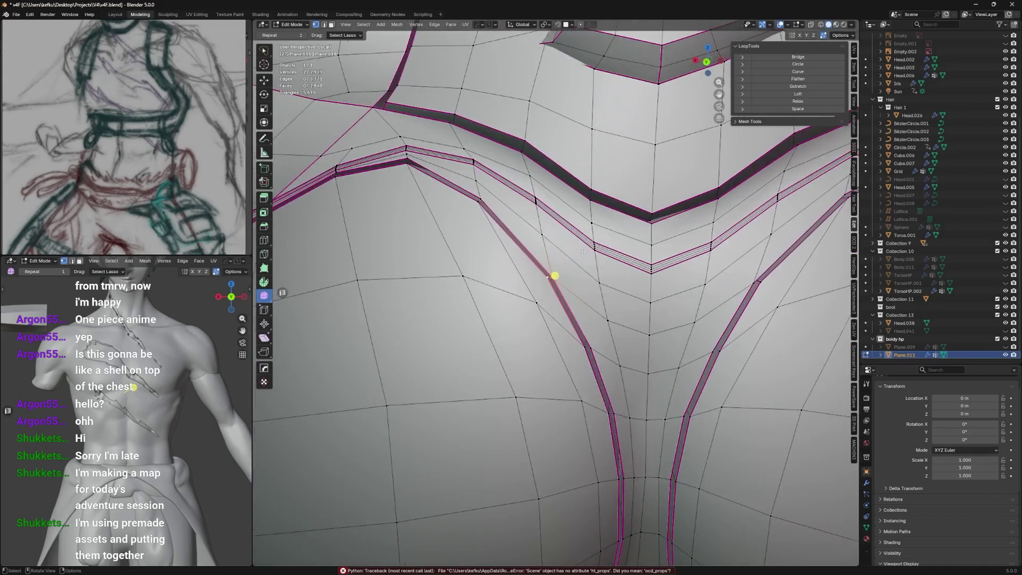
middle_click_drag(582, 252, 592, 248)
scroll(612, 190, "down", 3)
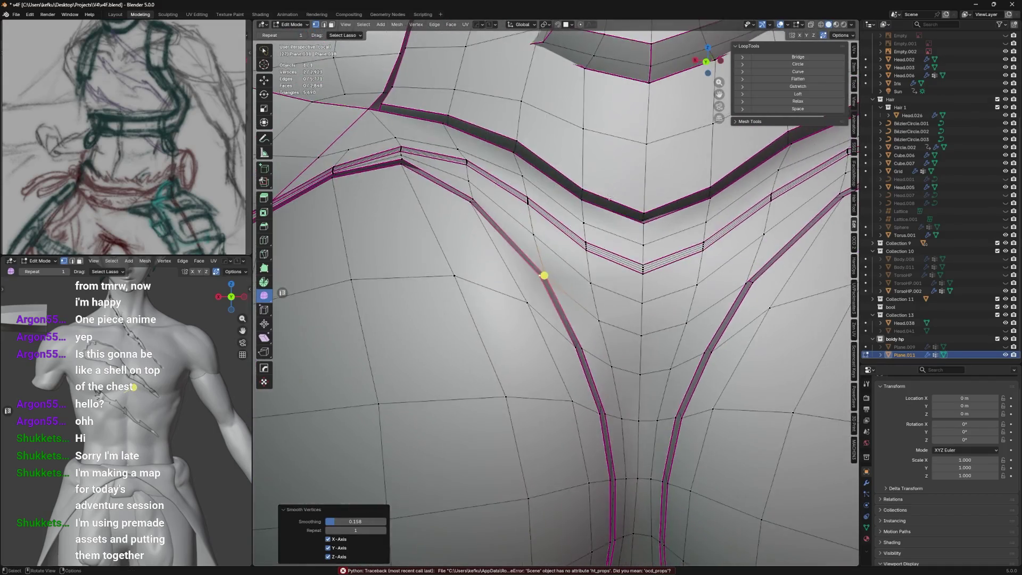
key("Tab")
scroll(622, 203, "up", 5)
Slide four chest strip vertices along their edges with Vertex Slide
key("Tab")
key("shift+v")
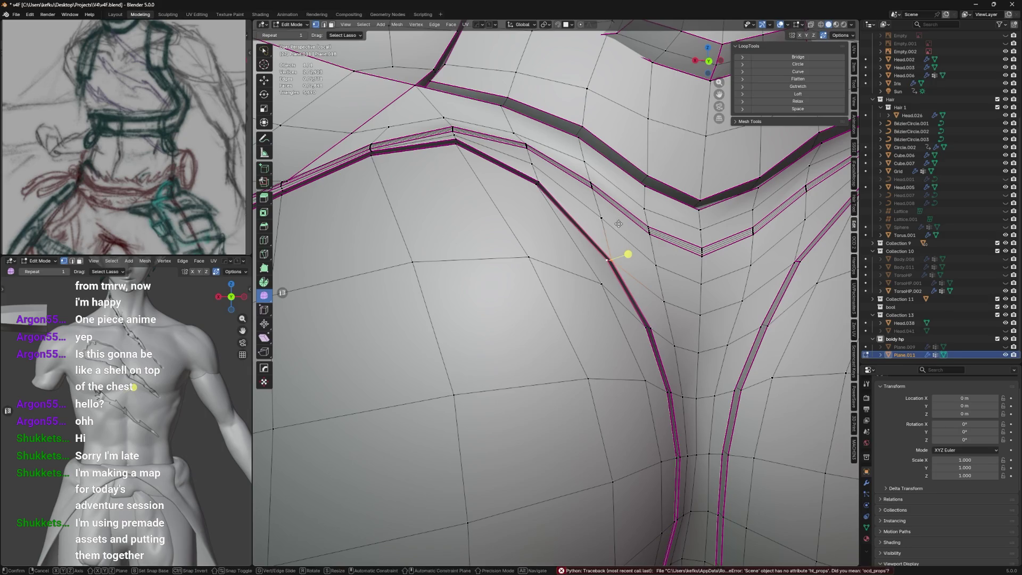
left_click(618, 228)
key("shift+v")
left_click(612, 244)
key("shift+v")
left_click(643, 275)
key("shift+v")
left_click(630, 263)
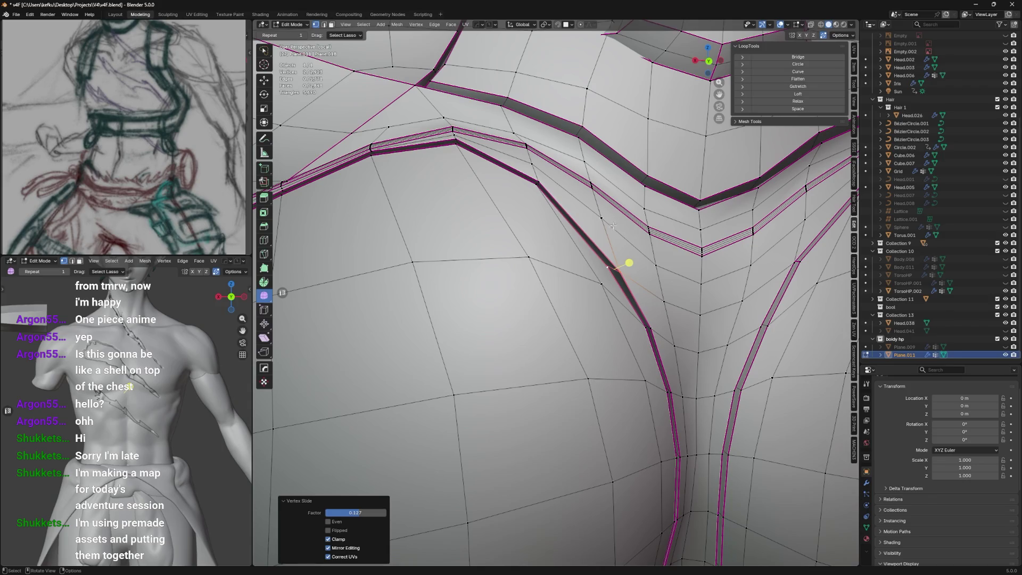
Slide a strip-corner vertex, then slide two selected vertices together along their edges
middle_click_drag(630, 263, 606, 305)
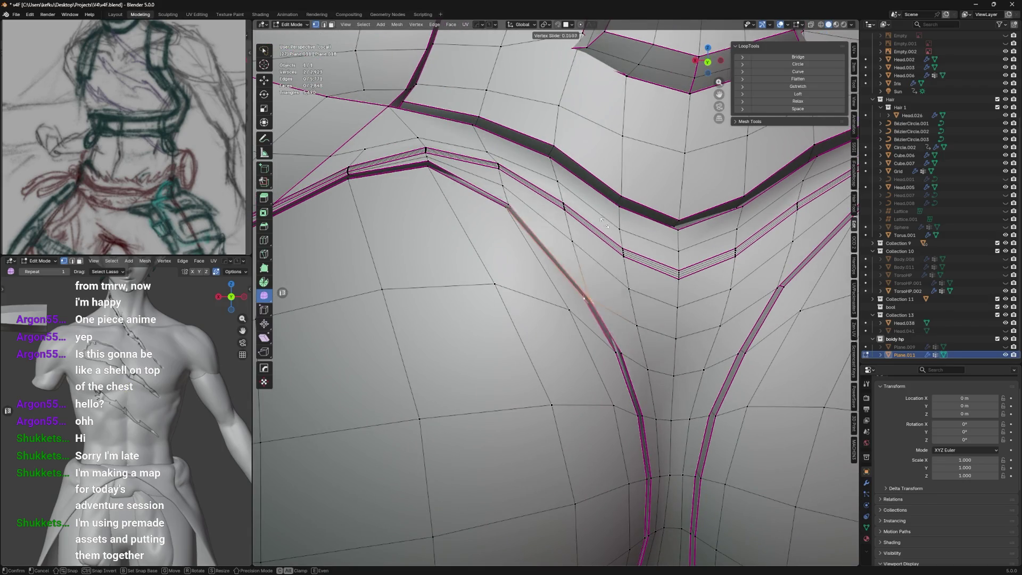
left_click(589, 303)
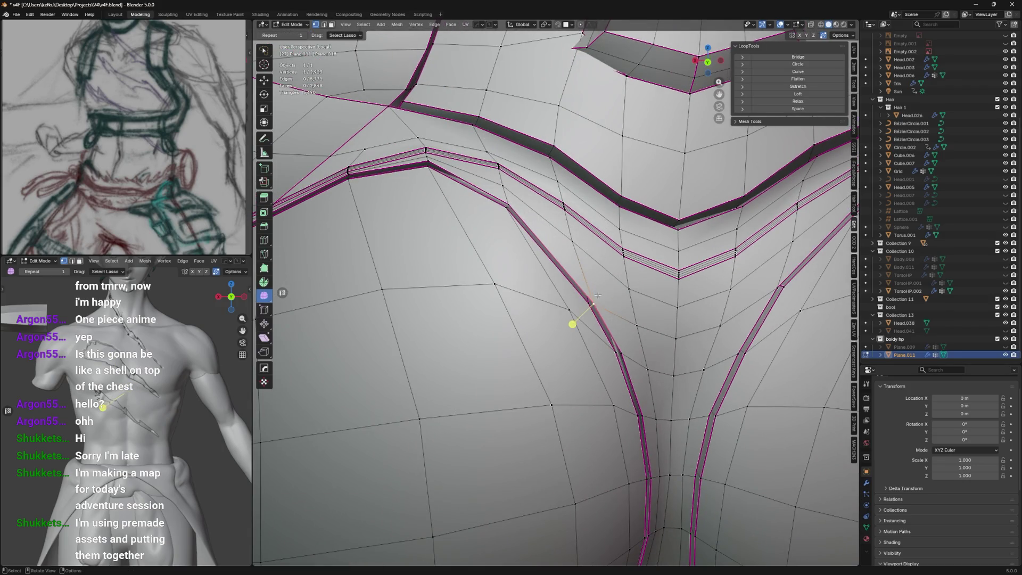
key("shift+v")
left_click(570, 321)
left_click(590, 302, "shift")
key("shift+v")
mouse_move(594, 296)
middle_mouse_down()
mouse_move(597, 276)
mouse_move(573, 264)
mouse_move(580, 300)
mouse_move(506, 314)
mouse_move(564, 320)
mouse_move(557, 276)
mouse_move(589, 266)
mouse_move(586, 175)
mouse_move(581, 284)
mouse_move(616, 234)
mouse_move(586, 275)
mouse_move(593, 231)
mouse_move(594, 259)
mouse_move(578, 266)
mouse_move(612, 269)
mouse_move(605, 277)
mouse_move(566, 222)
middle_mouse_up()
left_click(570, 250)
Return to Object Mode to check the chest plate, then switch Plane.011 into Sculpt Mode
key("Tab")
scroll(585, 176, "down", 6)
scroll(585, 275, "up", 5)
key("Tab")
scroll(592, 232, "down", 4)
key("Tab")
key("Tab")
key("Tab")
key("ctrl+Tab")
left_click(566, 266)
Orbit around the chest armour and save the file with Ctrl+S
mouse_move(566, 267)
middle_mouse_down()
mouse_move(575, 289)
mouse_move(593, 234)
middle_mouse_up()
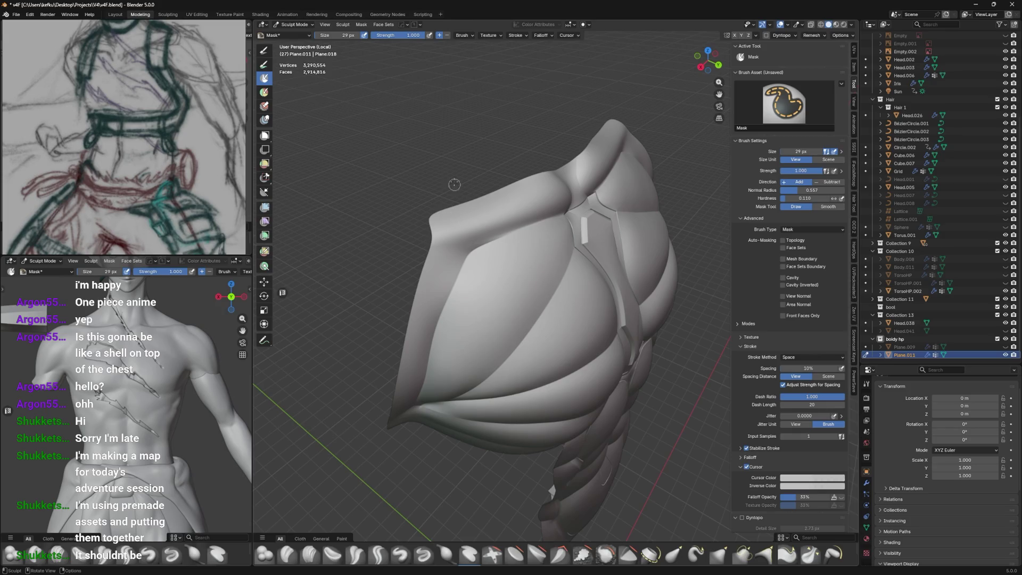
middle_click_drag(464, 256, 481, 209)
scroll(481, 209, "up", 2)
key("ctrl+s")
scroll(469, 302, "up", 2)
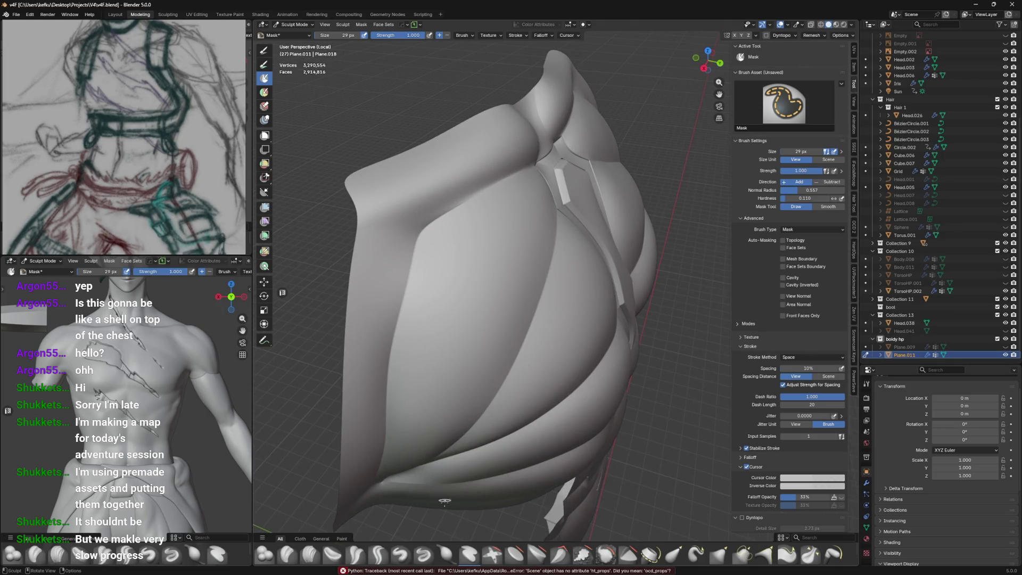
Pick the Draw Sharp brush, test a diagonal crease across the chest, then undo it
left_click(426, 553)
middle_click_drag(463, 298, 471, 267)
left_click_drag(551, 189, 419, 303)
mouse_move(419, 303)
middle_mouse_down()
mouse_move(490, 229)
mouse_move(518, 230)
middle_mouse_up()
key("ctrl+z")
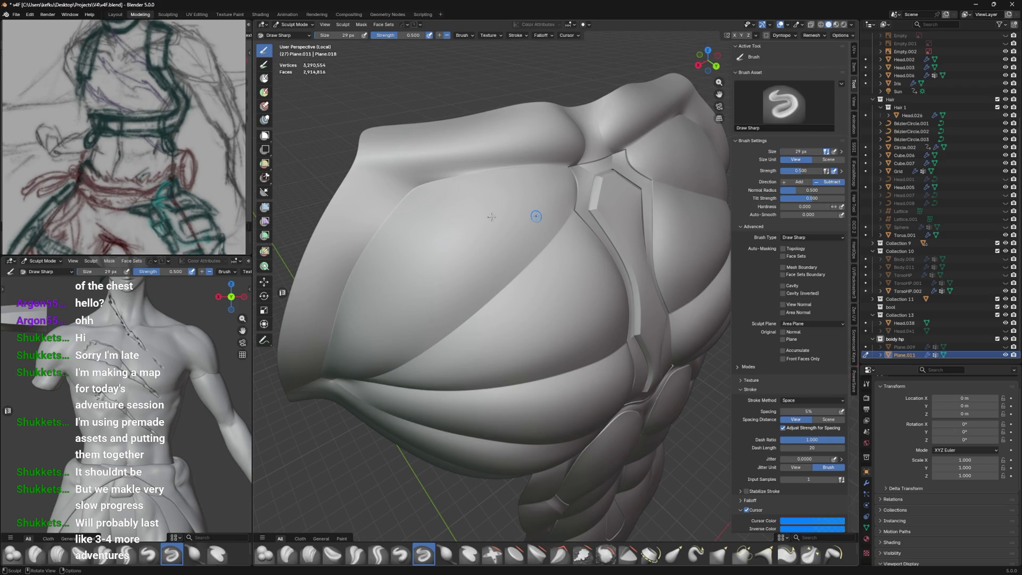
Resize the Draw Sharp brush to 19 px and show the Multires modifier settings
middle_click_drag(540, 263, 547, 192)
key("f")
left_click(505, 276)
key("bracketleft")
key("bracketleft")
key("bracketleft")
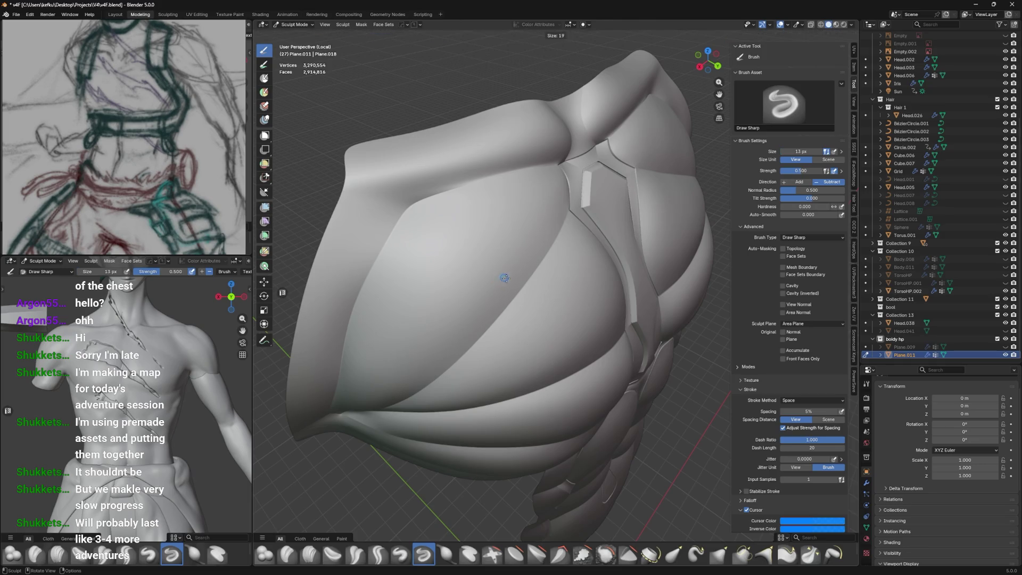
left_click(867, 485)
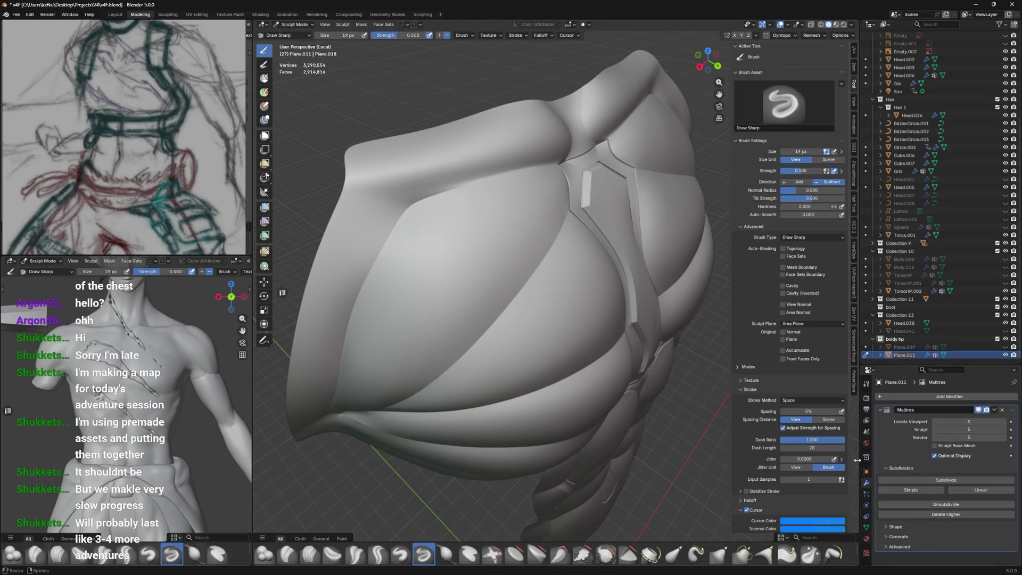
Carve and deepen diagonal grooves across the left pec, then mask a thin diagonal line
middle_click_drag(656, 377, 646, 366)
middle_click_drag(441, 184, 522, 194)
left_click_drag(549, 179, 435, 254)
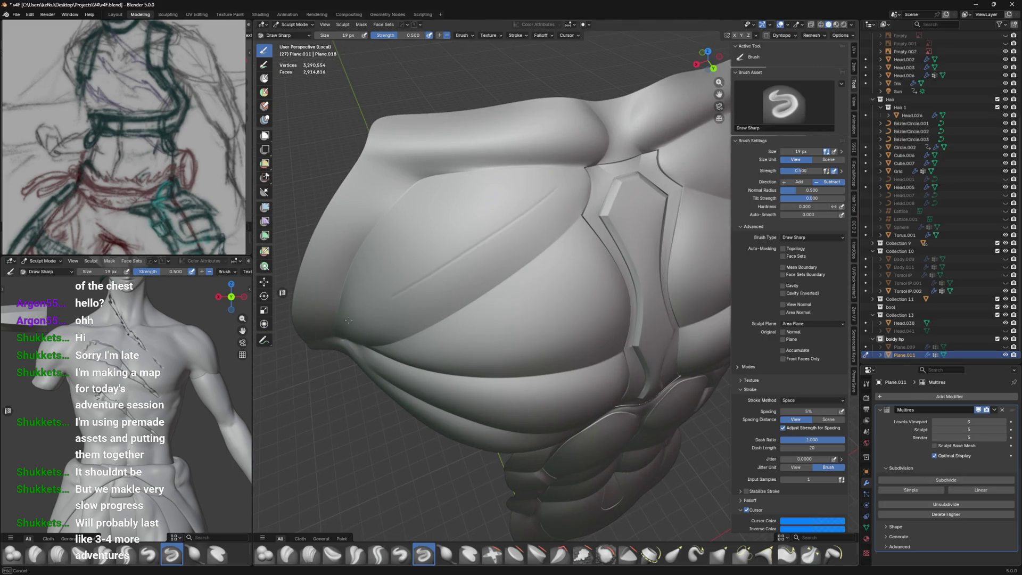
left_click_drag(556, 189, 372, 295)
left_click_drag(564, 194, 383, 288)
left_click_drag(571, 194, 447, 251)
mouse_move(448, 252)
middle_mouse_down()
mouse_move(490, 261)
mouse_move(418, 281)
middle_mouse_up()
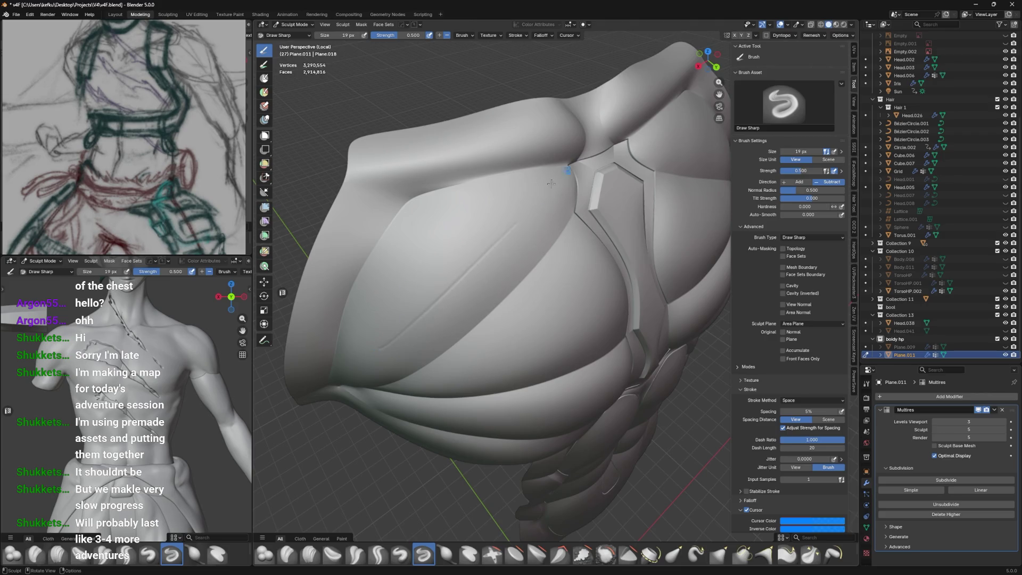
left_click(264, 79)
mouse_move(554, 206)
left_mouse_down()
mouse_move(511, 244)
mouse_move(403, 302)
mouse_move(396, 338)
left_mouse_up()
Undo the last strokes and mask several thin diagonal lines across the chest
key("ctrl+z")
left_click_drag(393, 326, 374, 347)
left_click_drag(511, 214, 457, 260)
left_click_drag(452, 254, 382, 321)
mouse_move(471, 236)
left_mouse_down()
mouse_move(428, 276)
mouse_move(419, 271)
mouse_move(427, 255)
left_mouse_up()
left_click_drag(452, 215, 402, 270)
left_click_drag(434, 229, 409, 255)
left_click_drag(455, 200, 423, 221)
Mask another set of thin diagonal lines from a new angle, then undo them
mouse_move(480, 207)
middle_mouse_down()
mouse_move(574, 205)
mouse_move(560, 250)
middle_mouse_up()
left_click_drag(535, 269, 430, 321)
left_click_drag(586, 240, 501, 286)
left_click_drag(533, 274, 414, 332)
left_click_drag(587, 254, 519, 289)
left_click_drag(556, 289, 458, 325)
left_click_drag(585, 299, 430, 330)
left_click_drag(588, 325, 439, 348)
key("ctrl+z")
key("ctrl+z")
key("ctrl+z")
key("ctrl+z")
Mask thin straight lines across the lower chest, undoing the unwanted attempts
middle_click_drag(405, 315, 387, 279)
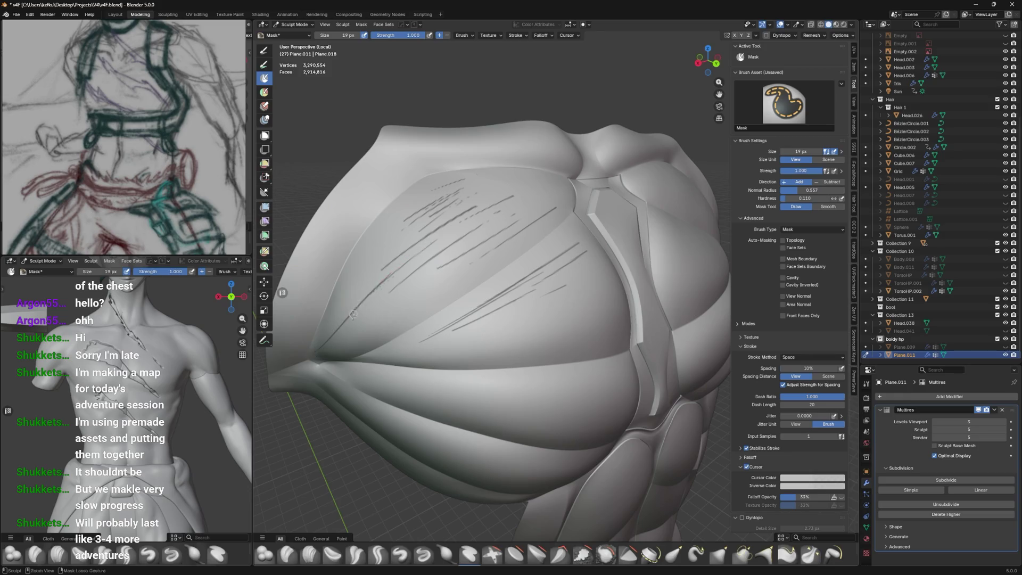
left_click_drag(389, 292, 330, 351)
left_click_drag(425, 280, 356, 337)
middle_click_drag(479, 292, 492, 294)
left_click_drag(421, 330, 602, 274)
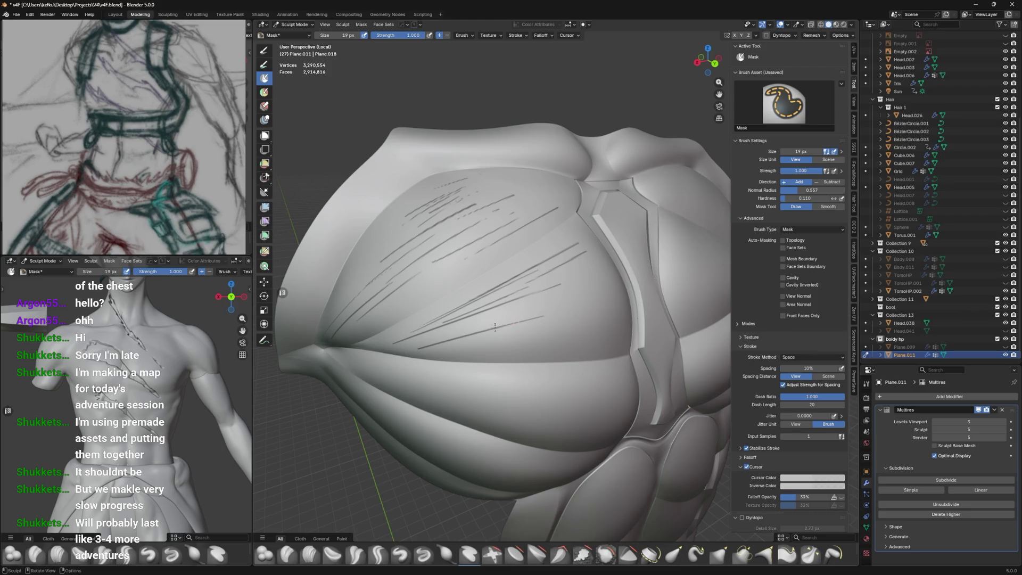
mouse_move(387, 337)
left_mouse_down()
mouse_move(492, 312)
mouse_move(513, 324)
left_mouse_up()
key("ctrl+z")
key("ctrl+z")
left_click_drag(393, 334, 550, 316)
left_click_drag(480, 327, 524, 320)
key("ctrl+z")
mouse_move(391, 337)
left_mouse_down()
mouse_move(489, 319)
mouse_move(395, 342)
mouse_move(543, 348)
left_mouse_up()
Mask several long thin lines running down-left across the chest
middle_click_drag(607, 335, 582, 339)
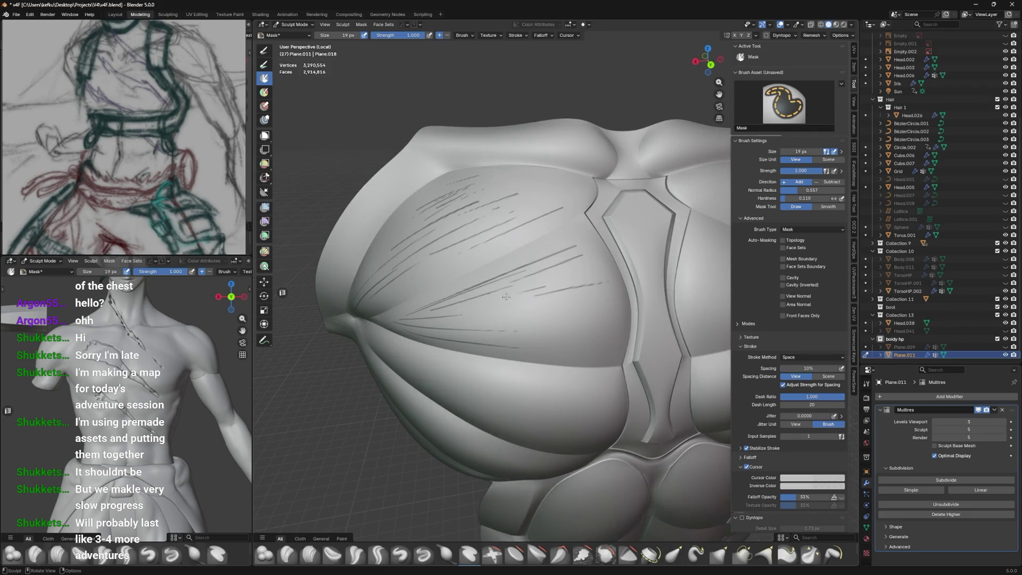
left_click_drag(609, 282, 478, 309)
left_click_drag(620, 319, 462, 331)
left_click_drag(611, 297, 535, 312)
middle_click_drag(563, 291, 561, 299)
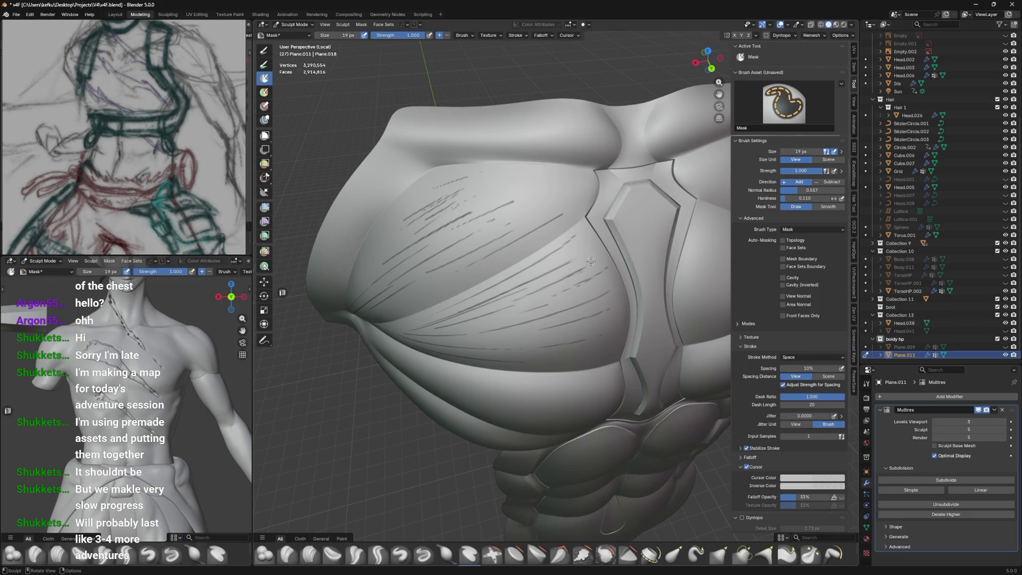
mouse_move(600, 247)
middle_mouse_down()
mouse_move(623, 235)
mouse_move(563, 264)
middle_mouse_up()
Clear the mask, redraw long diagonal lines on the left pec, then undo them
key("a")
left_click(616, 249)
mouse_move(613, 160)
middle_mouse_down()
mouse_move(481, 230)
mouse_move(563, 247)
middle_mouse_up()
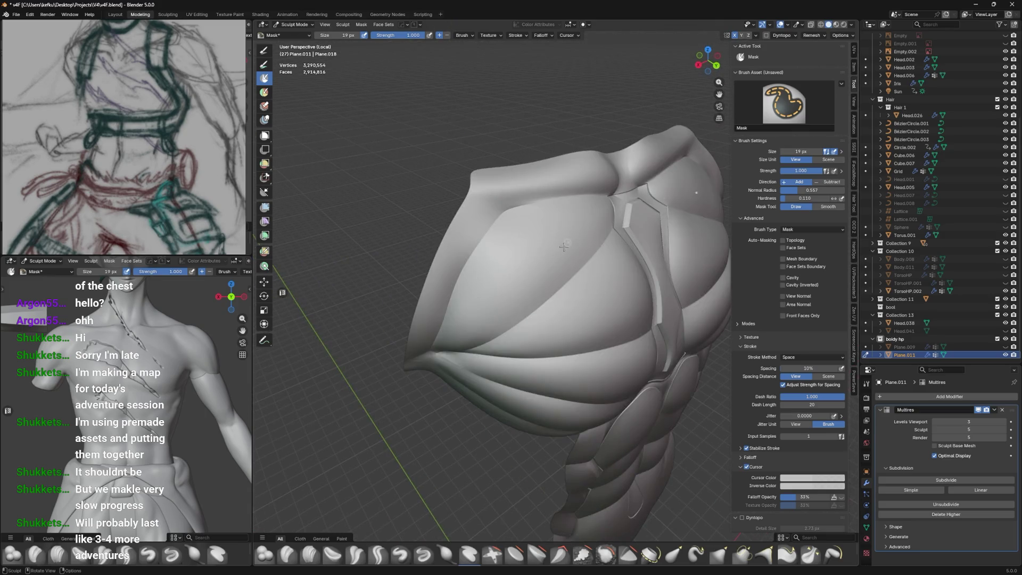
mouse_move(591, 213)
left_mouse_down()
mouse_move(512, 281)
mouse_move(559, 226)
mouse_move(511, 263)
left_mouse_up()
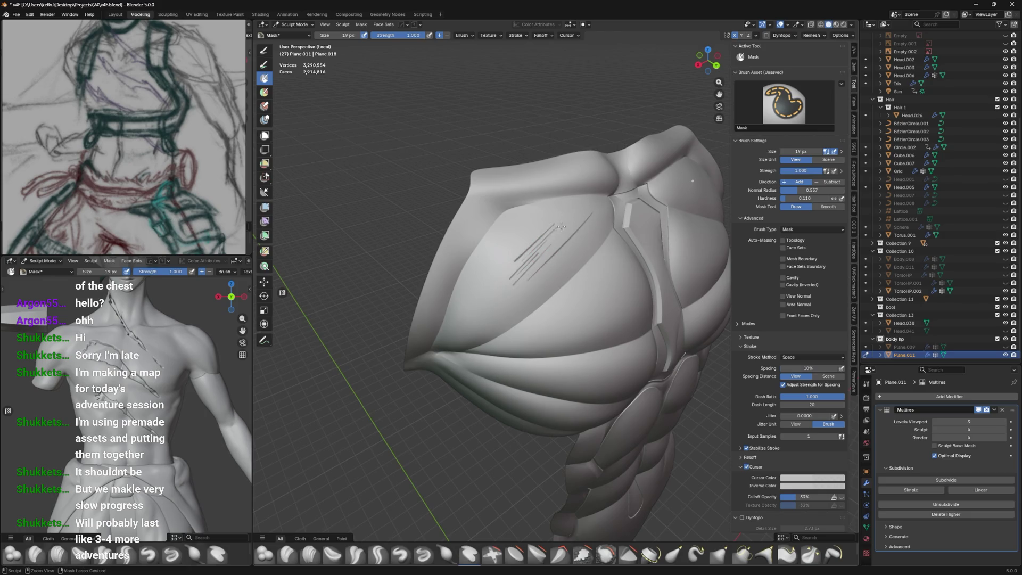
left_click_drag(571, 227, 527, 281)
left_click_drag(596, 215, 527, 283)
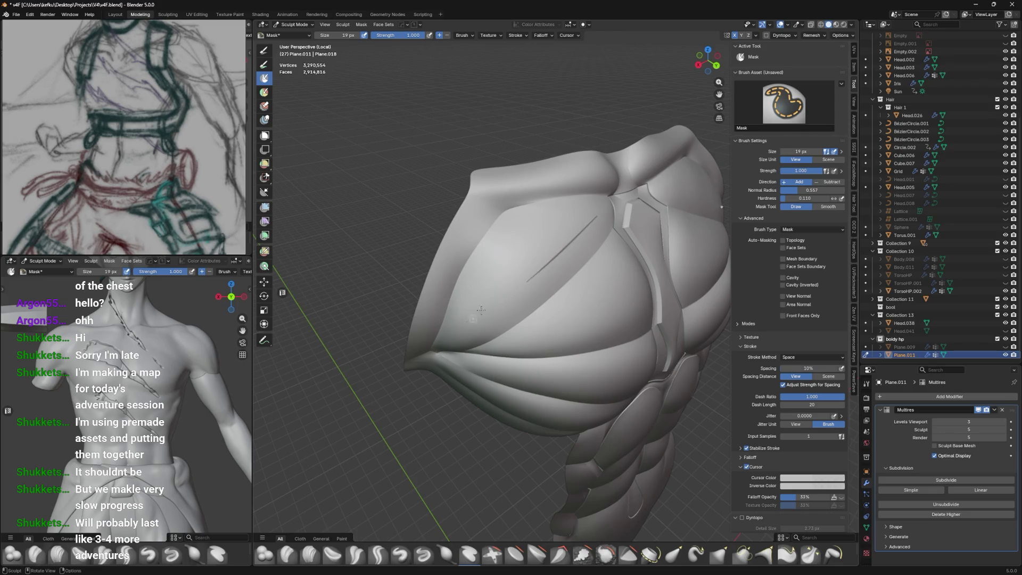
left_click_drag(557, 242, 490, 302)
key("ctrl+z")
key("ctrl+z")
key("ctrl+z")
key("ctrl+z")
scroll(111, 98, "down", 6)
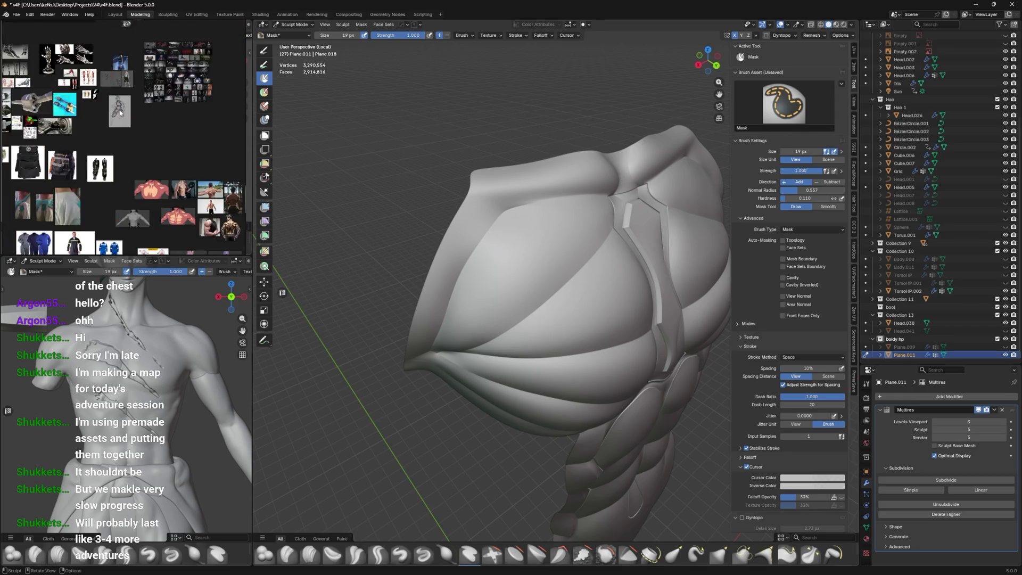
Zoom in and mask several thin striation lines across the upper left pec
scroll(97, 175, "up", 6)
scroll(97, 106, "up", 5)
scroll(97, 106, "down", 4)
scroll(73, 127, "up", 8)
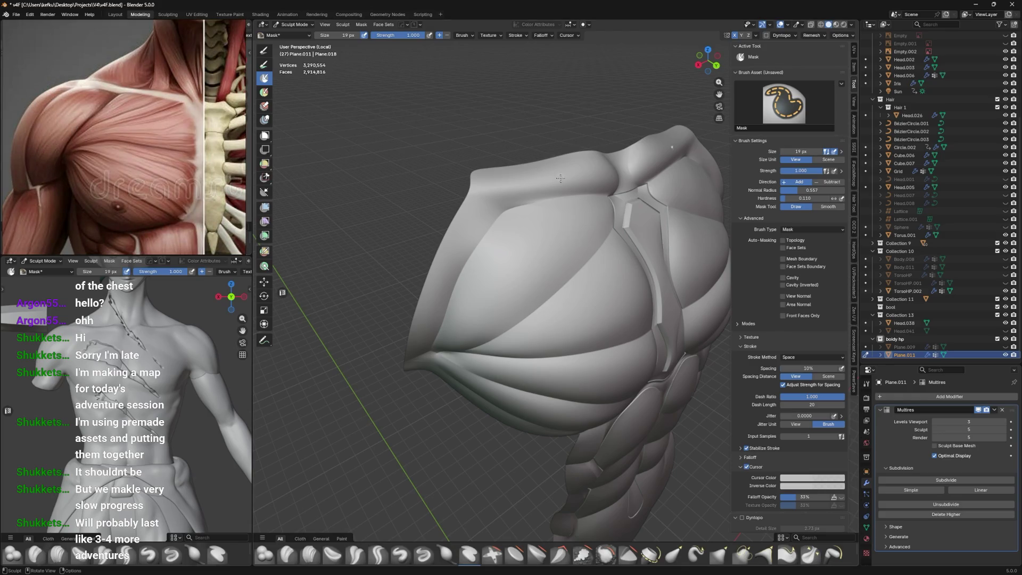
left_click_drag(516, 207, 454, 318)
middle_click_drag(508, 244, 480, 266)
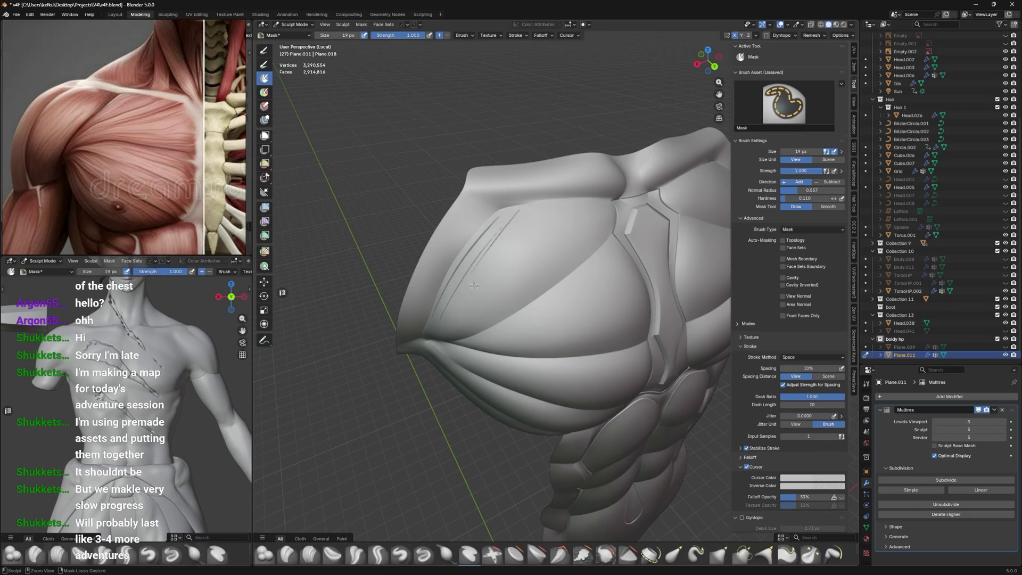
middle_click_drag(441, 319, 434, 312)
left_click_drag(562, 217, 429, 313)
left_click_drag(521, 213, 450, 301)
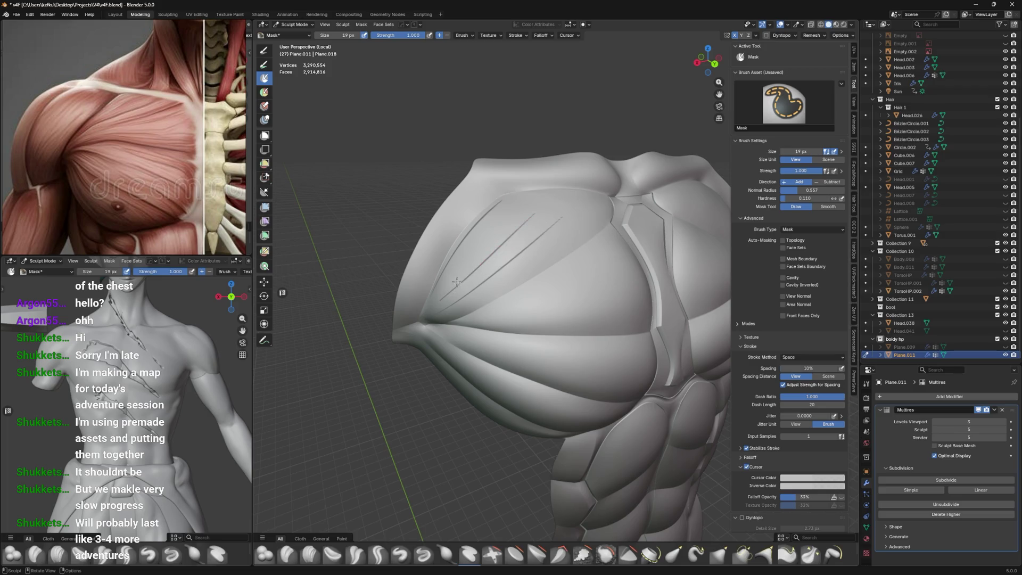
left_click_drag(531, 199, 435, 297)
Add more diagonal striation lines across the pec, undoing the long lower line
mouse_move(527, 213)
middle_mouse_down()
mouse_move(569, 202)
mouse_move(592, 210)
middle_mouse_up()
left_click_drag(601, 212, 511, 269)
middle_click_drag(591, 213, 594, 212)
left_click_drag(595, 212, 496, 273)
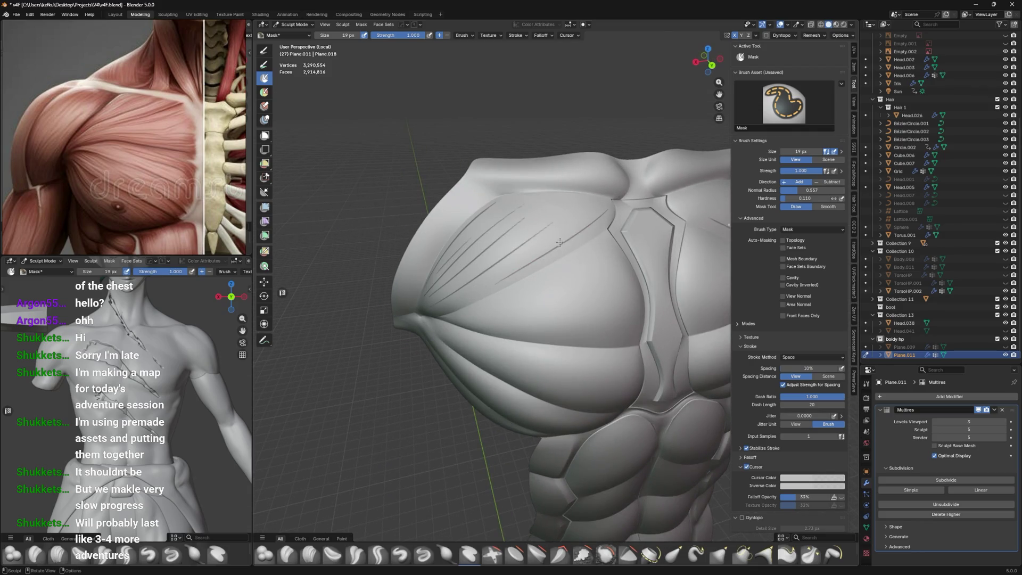
middle_click_drag(537, 239, 572, 233)
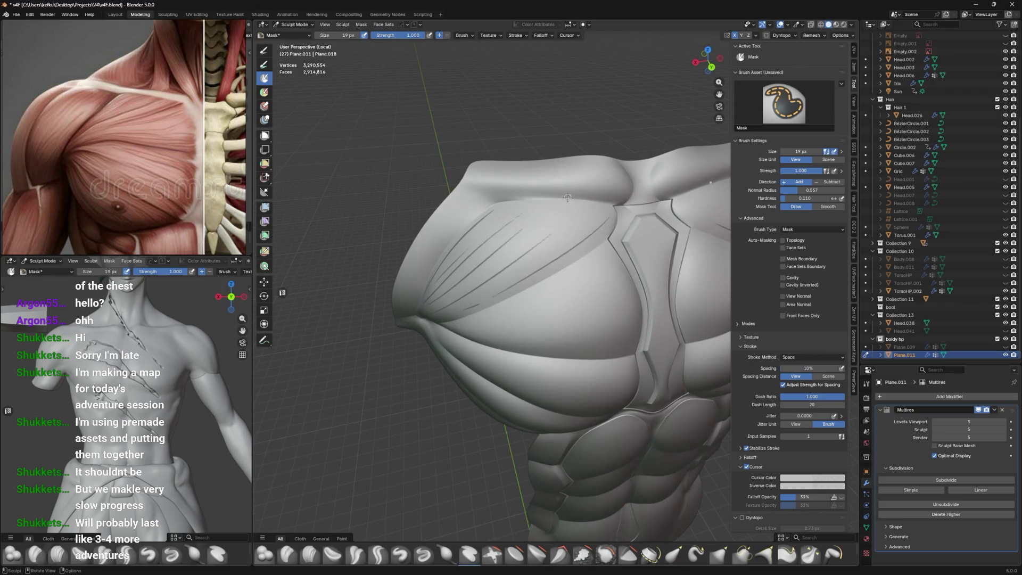
middle_click_drag(605, 207, 586, 195)
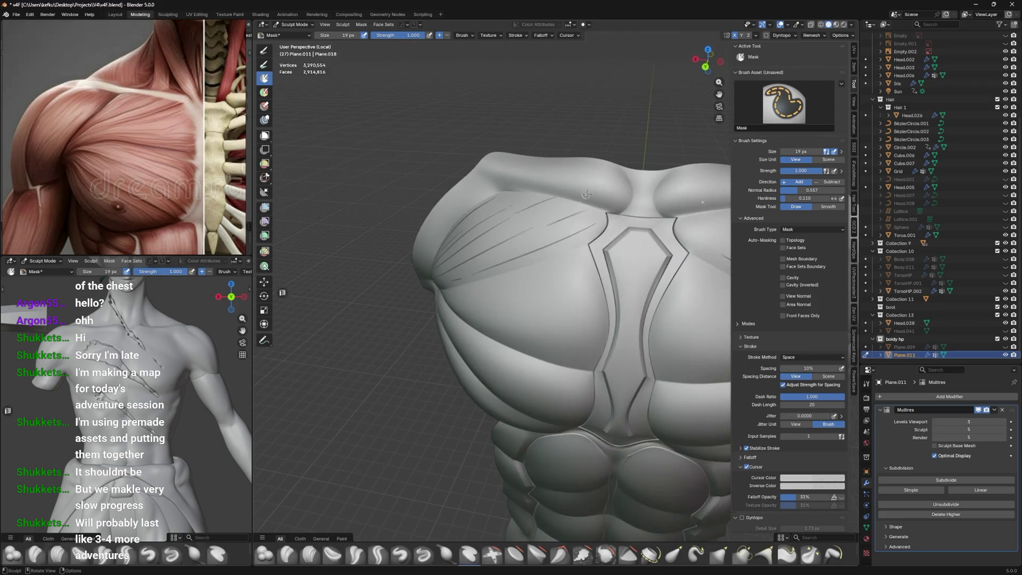
mouse_move(590, 124)
middle_mouse_down()
mouse_move(569, 204)
mouse_move(404, 282)
middle_mouse_up()
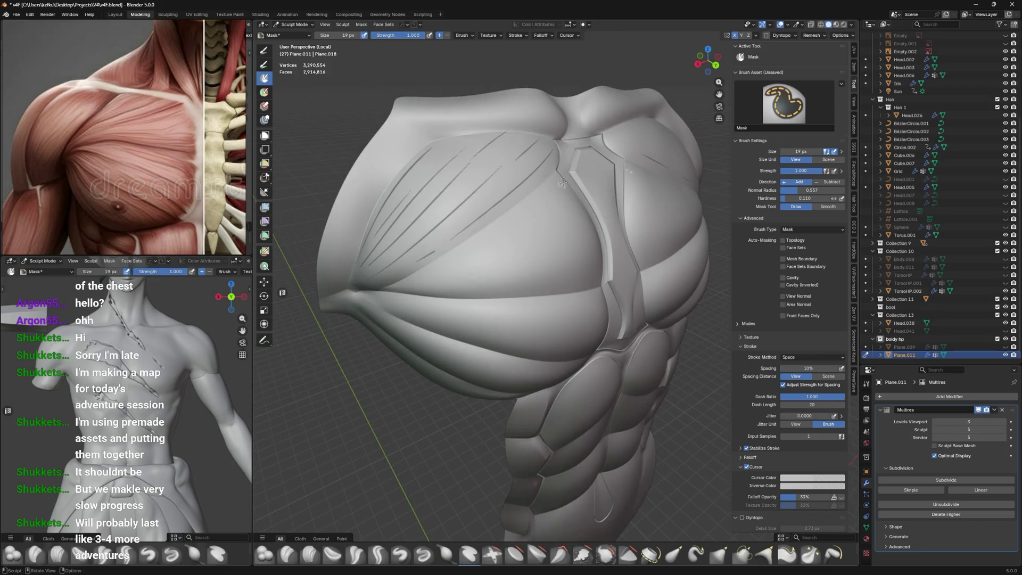
key("ctrl+z")
left_click_drag(555, 183, 427, 278)
middle_click_drag(373, 294, 608, 190)
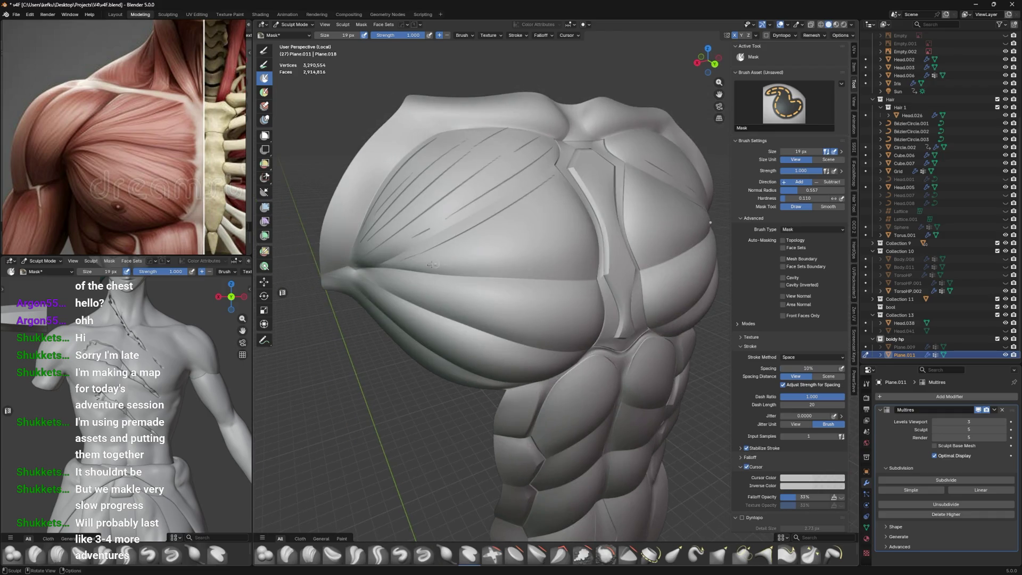
mouse_move(566, 221)
middle_mouse_down()
mouse_move(545, 222)
mouse_move(530, 251)
mouse_move(621, 225)
mouse_move(522, 251)
middle_mouse_up()
key("ctrl+z")
Restore the striation mask lines and mask a short line along the left pec groove
key("ctrl+shift+z")
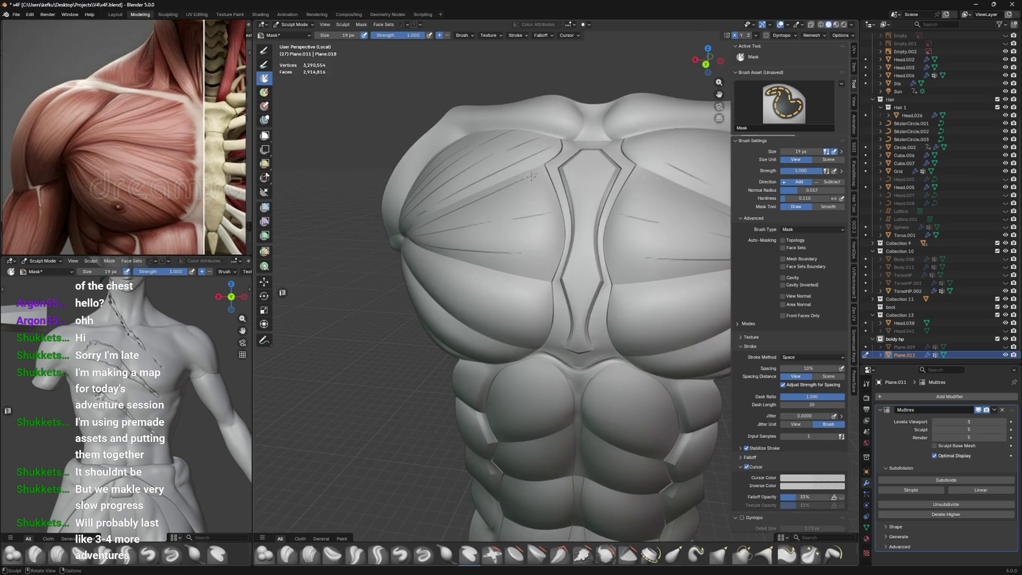
middle_click_drag(531, 176, 450, 270)
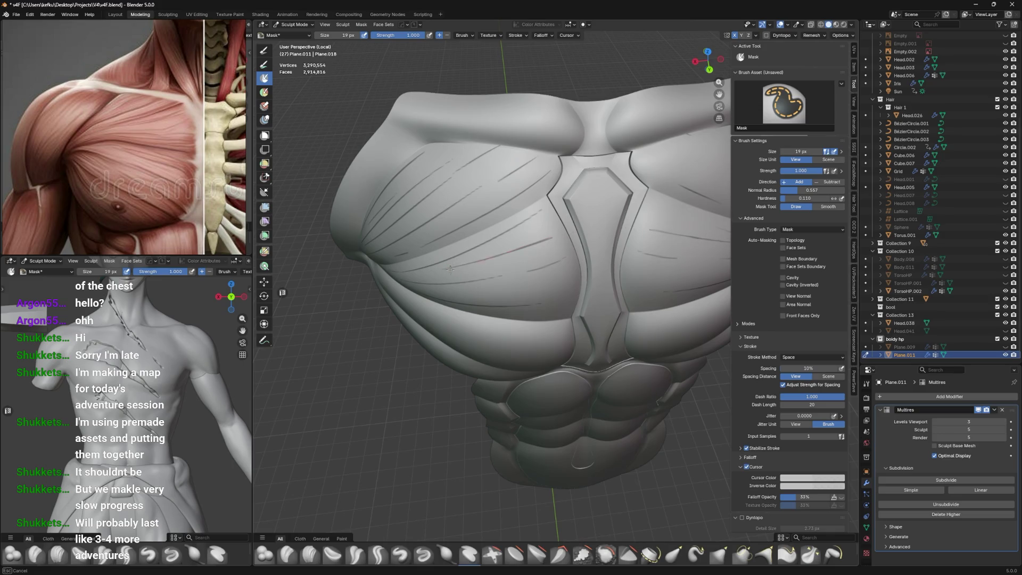
middle_click_drag(461, 271, 495, 266)
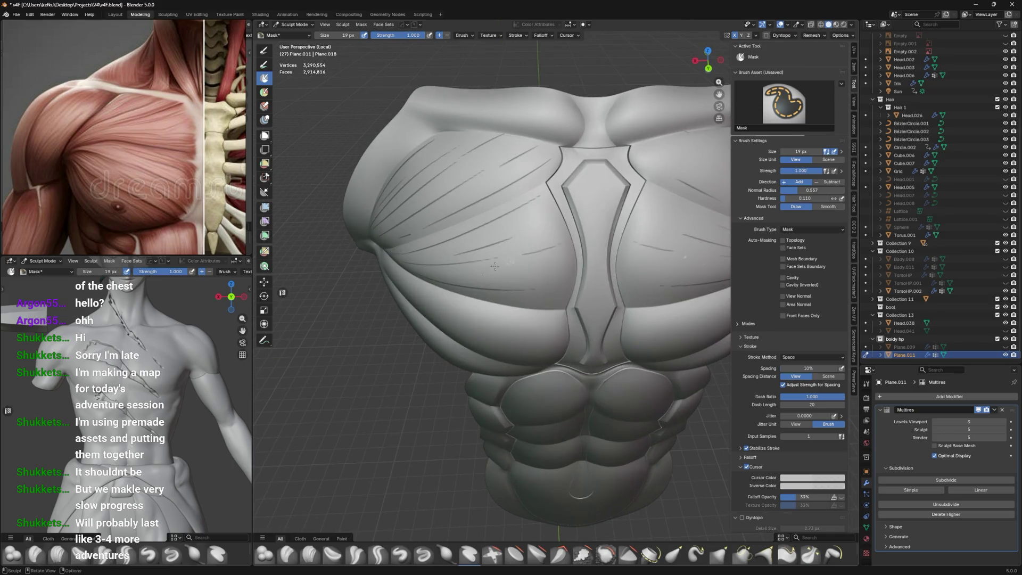
mouse_move(564, 265)
middle_mouse_down()
mouse_move(582, 256)
mouse_move(437, 259)
mouse_move(637, 243)
middle_mouse_up()
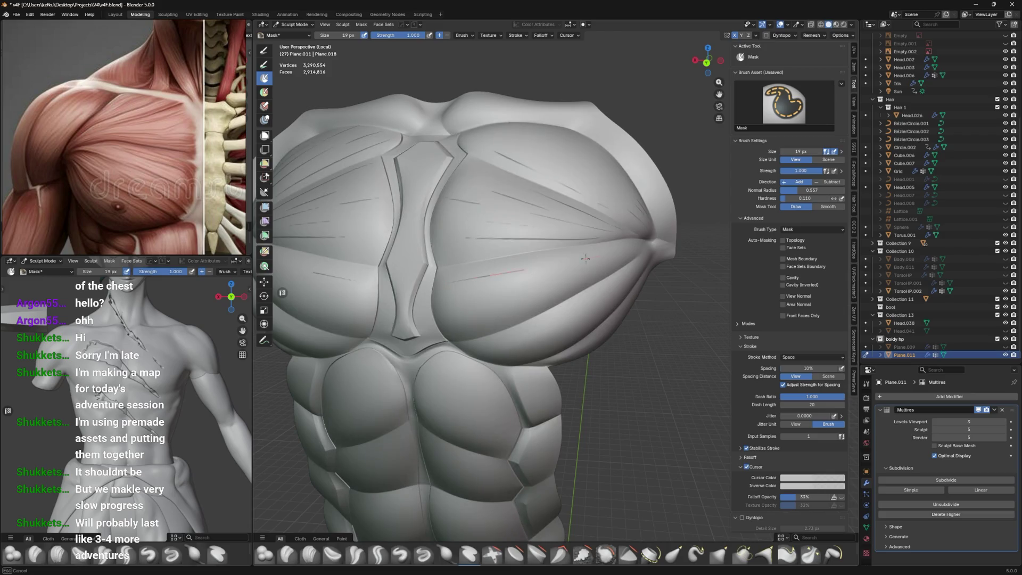
left_click_drag(637, 243, 600, 250)
Mask another short line along the chest plate groove, checking it from the side
middle_click_drag(535, 301, 606, 241)
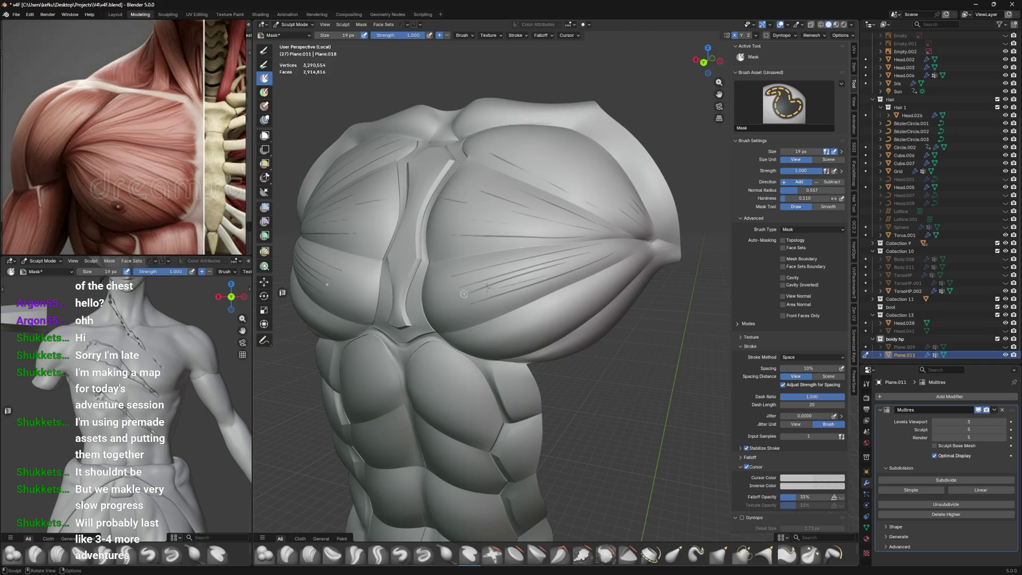
middle_click_drag(463, 294, 426, 305)
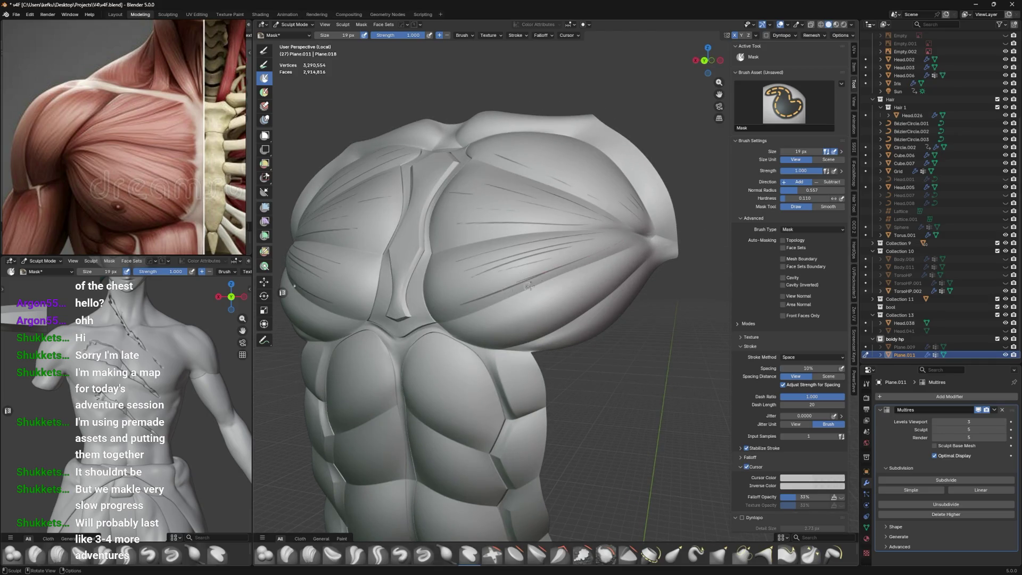
left_click_drag(471, 318, 571, 298)
middle_click_drag(565, 309, 568, 285)
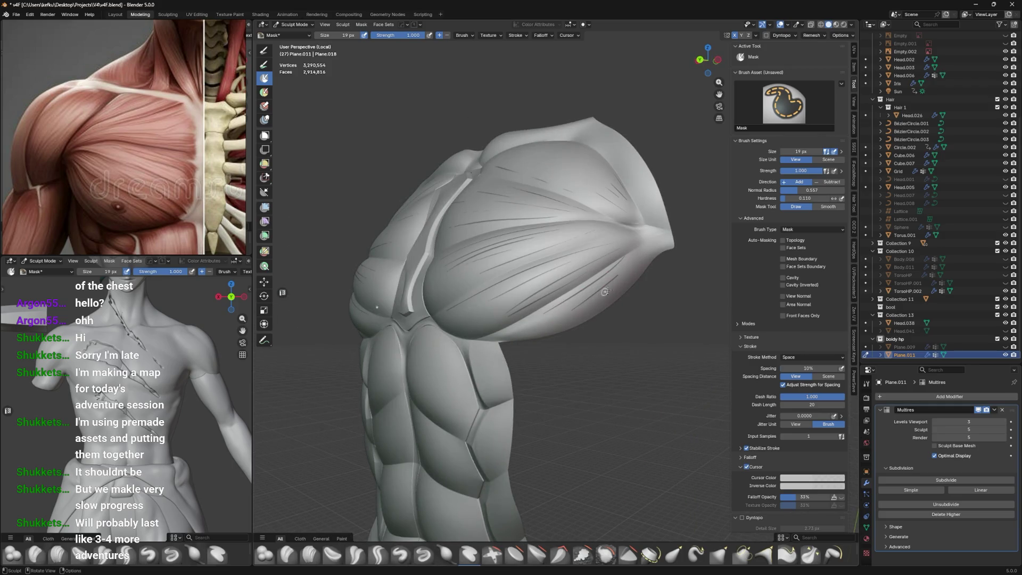
middle_click_drag(615, 290, 537, 272)
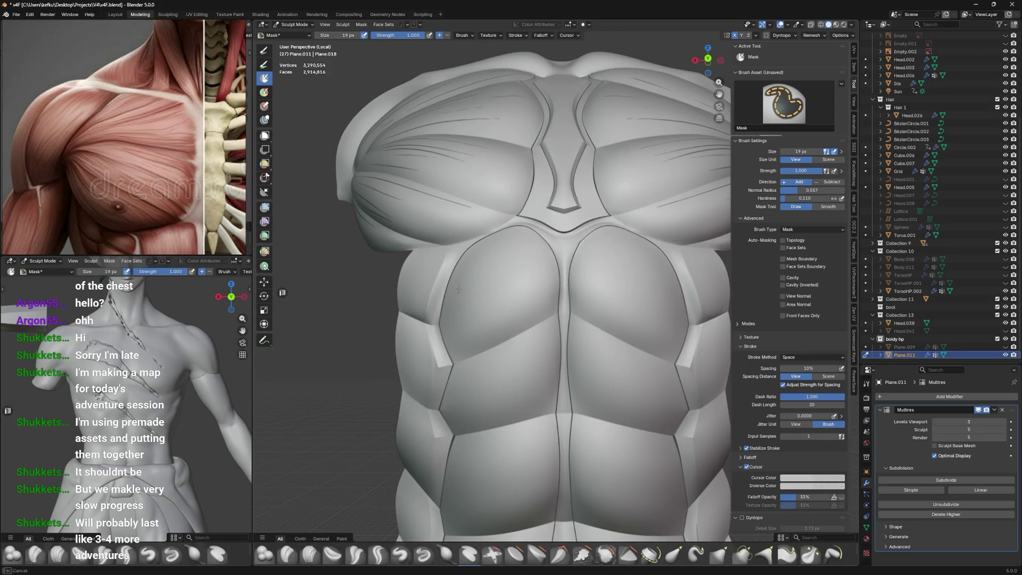
Paint mirrored vertical mask lines across both pecs
mouse_move(453, 301)
middle_mouse_down()
mouse_move(474, 300)
mouse_move(480, 274)
middle_mouse_up()
mouse_move(493, 250)
left_mouse_down()
mouse_move(504, 312)
mouse_move(525, 306)
left_mouse_up()
left_click_drag(525, 264, 529, 298)
left_click_drag(532, 258, 544, 300)
left_click_drag(552, 240, 555, 278)
Paint mirrored vertical mask lines down the abdominal plates
middle_click_drag(555, 339, 506, 373)
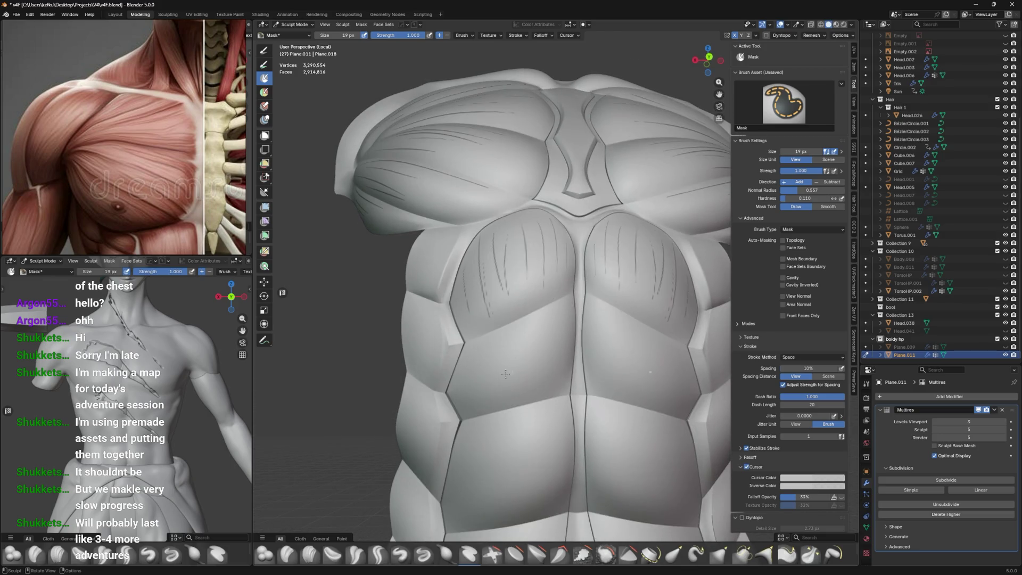
mouse_move(478, 375)
left_mouse_down()
mouse_move(496, 379)
mouse_move(484, 399)
left_mouse_up()
mouse_move(500, 341)
left_mouse_down()
mouse_move(518, 409)
mouse_move(534, 392)
mouse_move(558, 306)
left_mouse_up()
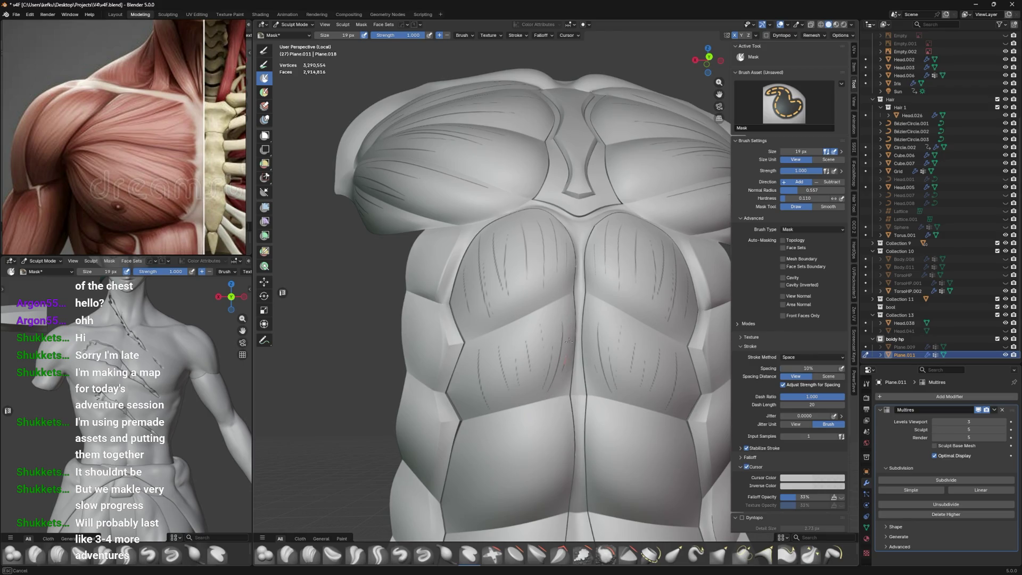
scroll(559, 319, "down", 3, "shift")
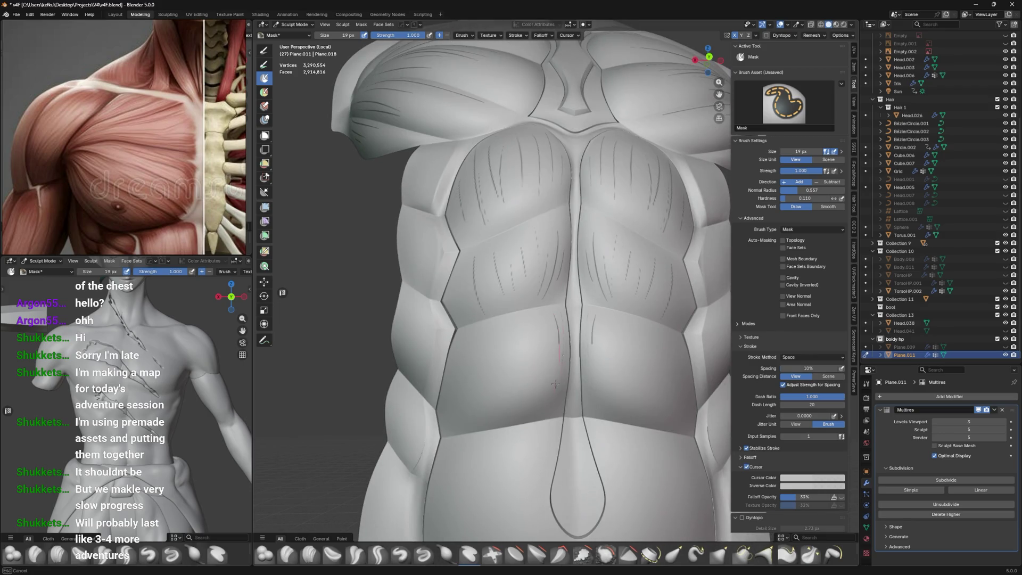
mouse_move(552, 336)
left_mouse_down()
mouse_move(550, 404)
mouse_move(527, 368)
left_mouse_up()
left_click_drag(518, 330, 506, 426)
left_click_drag(492, 354, 491, 405)
mouse_move(487, 336)
left_mouse_down()
mouse_move(489, 421)
mouse_move(462, 392)
left_mouse_up()
Undo the poor abdomen strokes and redraw vertical mask lines on the lower abdomen
key("ctrl+z")
key("ctrl+z")
key("ctrl+z")
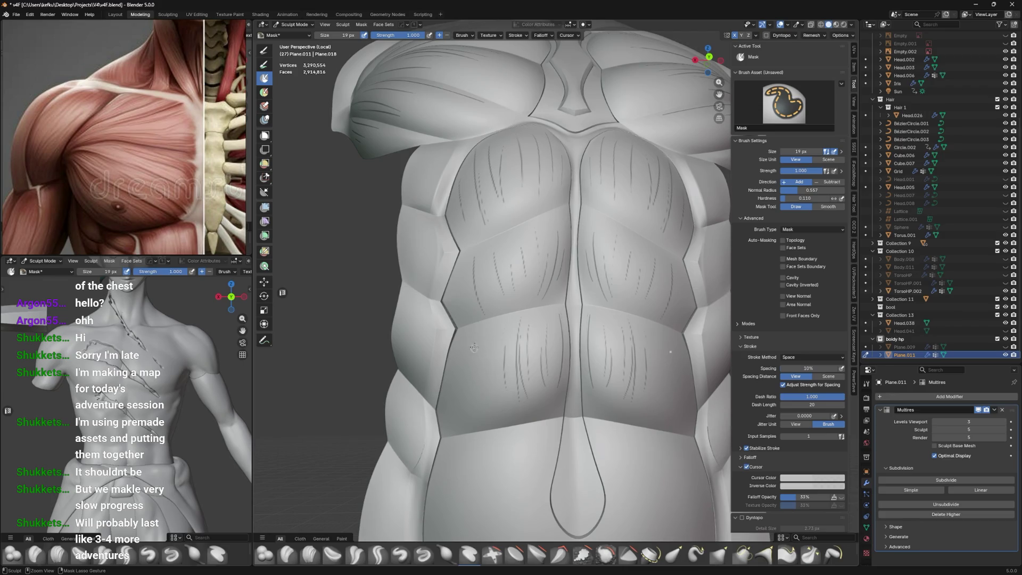
key("ctrl+z")
key("ctrl+z")
left_click_drag(501, 342, 498, 411)
mouse_move(487, 370)
left_mouse_down()
mouse_move(484, 400)
mouse_move(468, 411)
left_mouse_up()
key("ctrl+z")
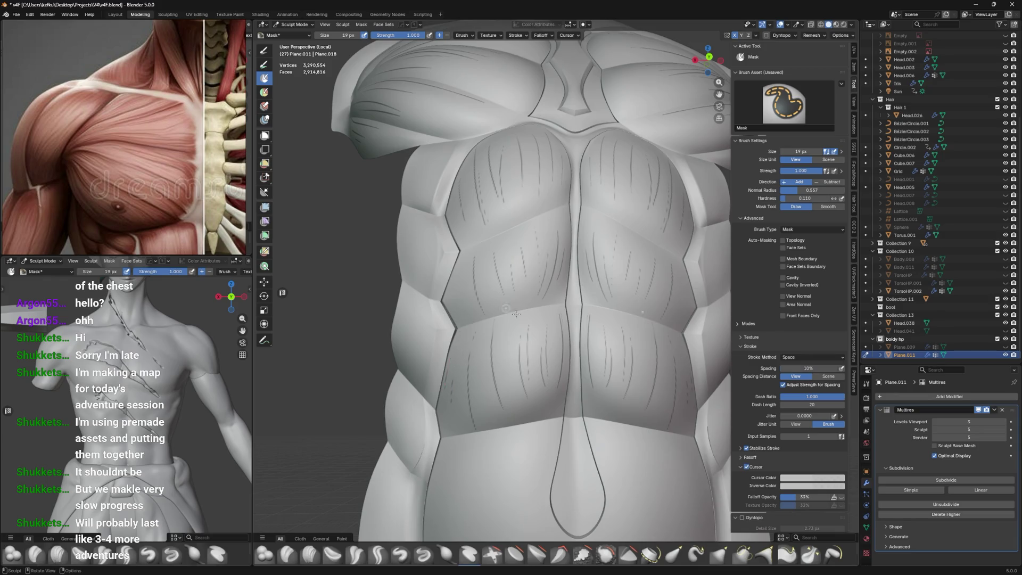
middle_click_drag(546, 481, 483, 348, "shift")
scroll(473, 340, "down", 2)
left_click_drag(507, 301, 499, 426)
Rework the lower-belly strokes into a V-shaped line plus vertical lines on the belly sides
key("ctrl+z")
left_click_drag(503, 344, 490, 426)
mouse_move(481, 307)
left_mouse_down()
mouse_move(474, 426)
mouse_move(461, 405)
left_mouse_up()
key("ctrl+z")
key("ctrl+z")
key("ctrl+z")
mouse_move(479, 313)
left_mouse_down()
mouse_move(523, 449)
mouse_move(463, 357)
mouse_move(450, 373)
mouse_move(453, 441)
left_mouse_up()
mouse_move(438, 354)
left_mouse_down()
mouse_move(434, 402)
mouse_move(452, 410)
mouse_move(458, 458)
left_mouse_up()
left_click_drag(426, 405, 427, 393)
Add mask lines around the navel, undoing the stray ones beside it
middle_click_drag(427, 392, 509, 410)
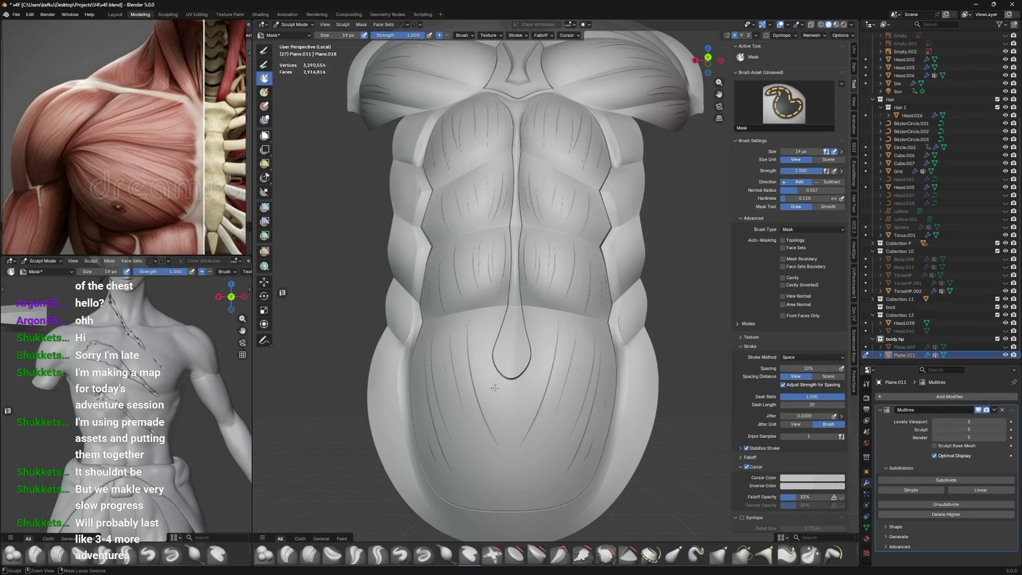
left_click_drag(481, 376, 489, 400)
mouse_move(475, 366)
left_mouse_down()
mouse_move(475, 402)
mouse_move(471, 382)
left_mouse_up()
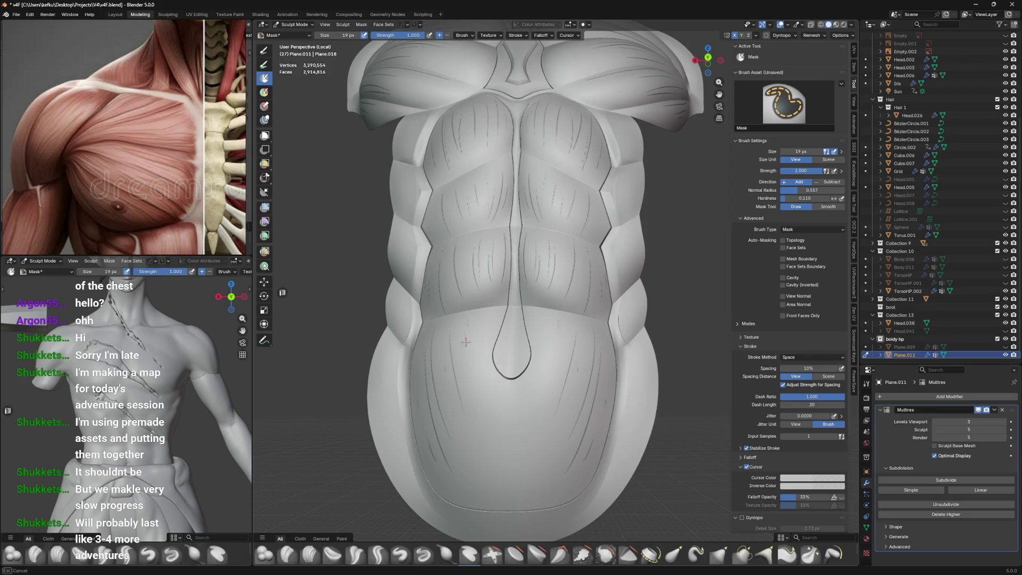
left_click_drag(485, 333, 499, 469)
key("ctrl+z")
middle_click_drag(489, 488, 500, 479)
left_click_drag(503, 426, 505, 500)
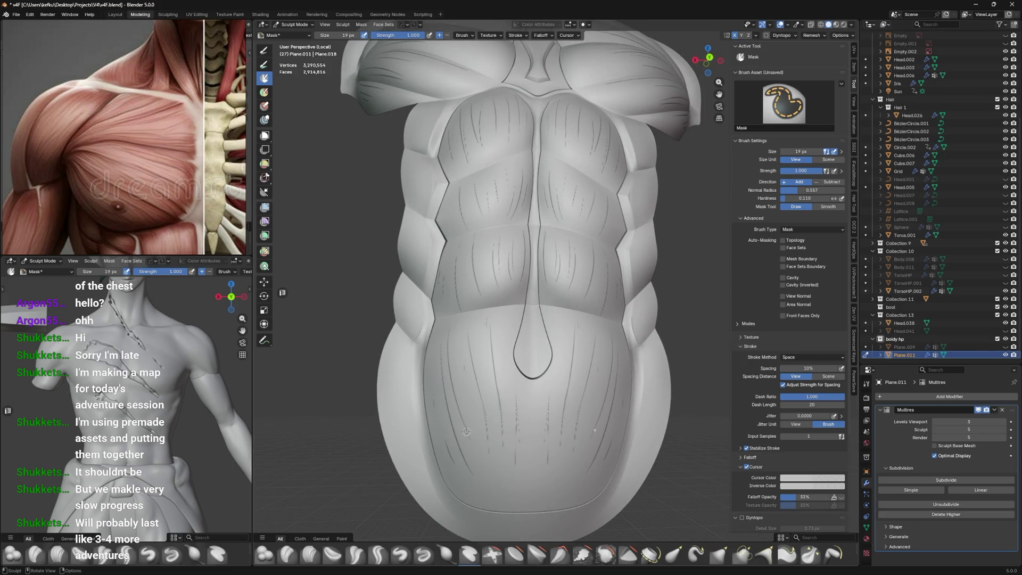
Mask a final pair of lines down the belly beside the navel
middle_click_drag(487, 426, 478, 399)
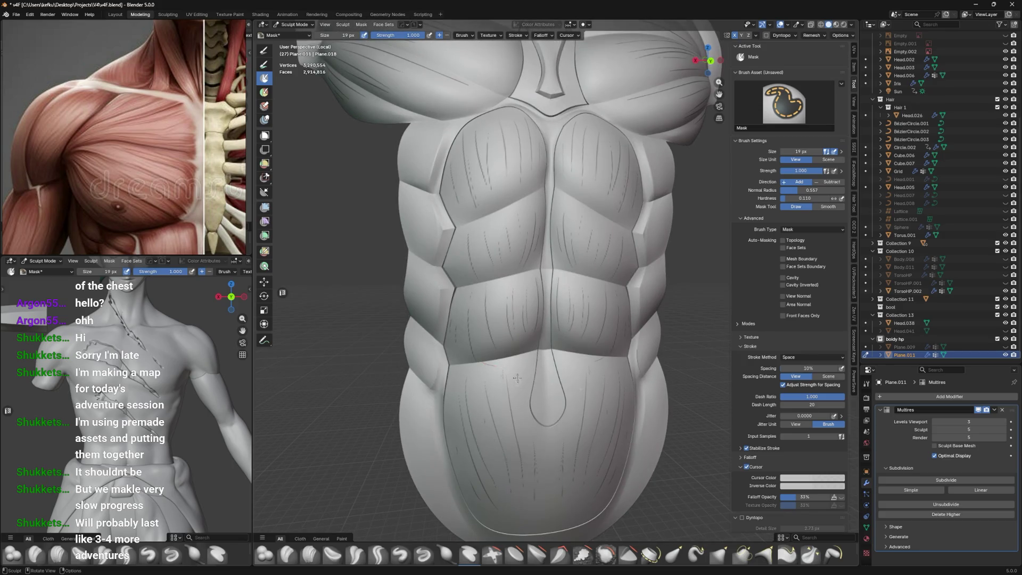
left_click_drag(522, 356, 519, 448)
left_click_drag(524, 371, 544, 465, "ctrl")
mouse_move(529, 371)
middle_mouse_down()
mouse_move(522, 269)
mouse_move(533, 235)
middle_mouse_up()
scroll(522, 269, "up", 2)
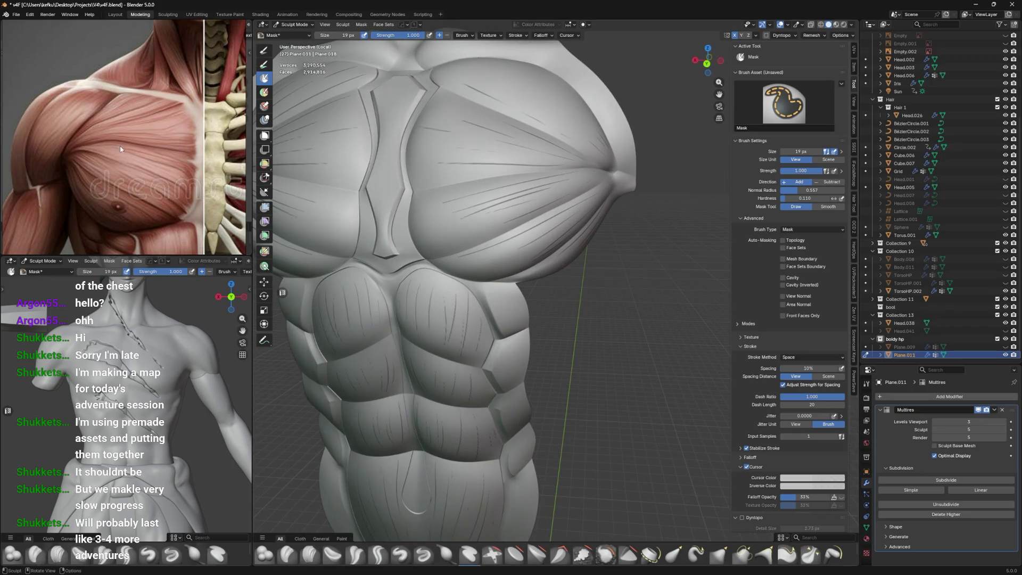
Mask a short line near the pec edge from a side-angled view
middle_click_drag(507, 266, 611, 296)
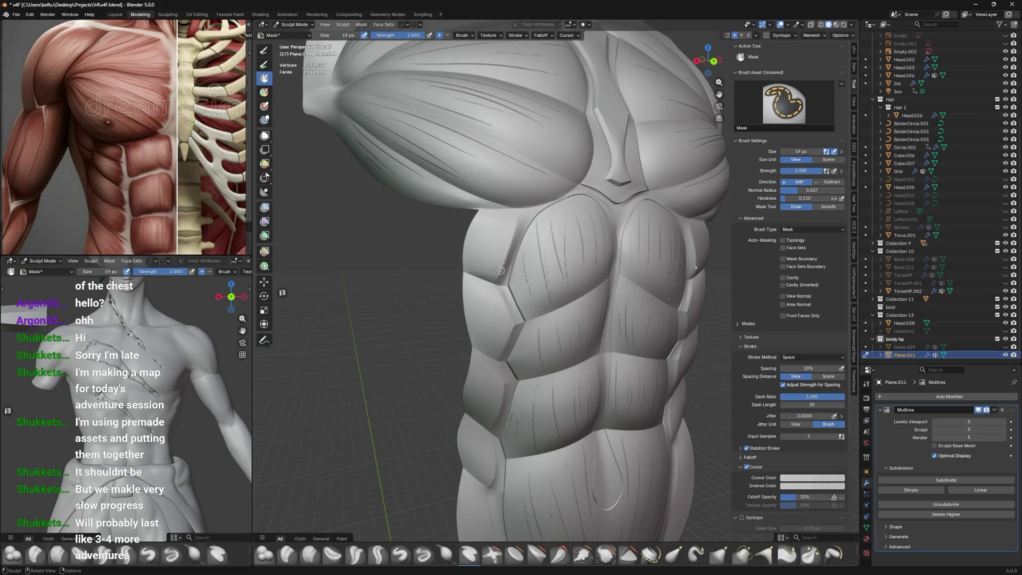
left_click_drag(463, 211, 479, 216)
middle_click_drag(496, 281, 433, 180)
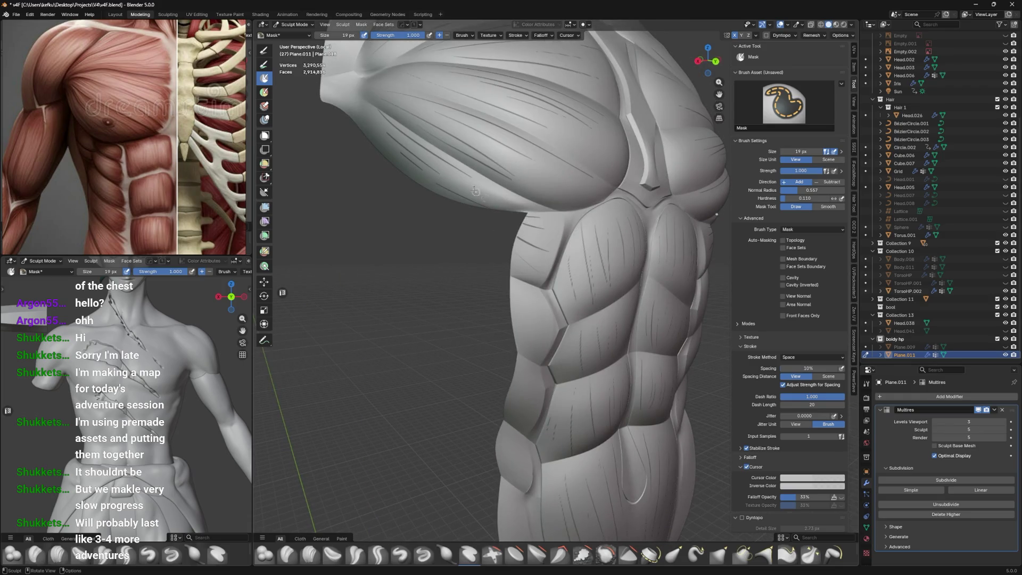
middle_click_drag(537, 238, 422, 258)
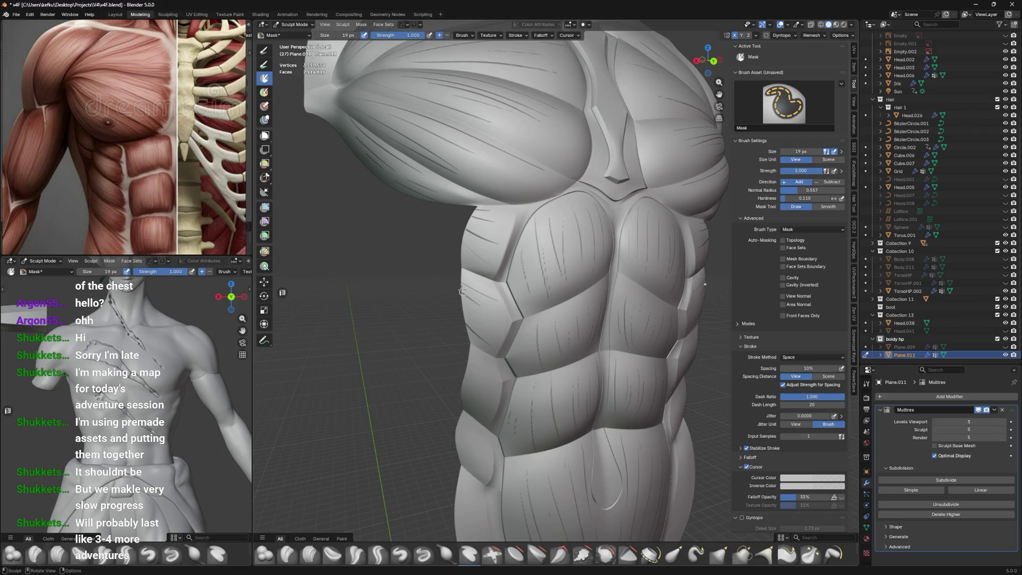
middle_click_drag(497, 340, 516, 323)
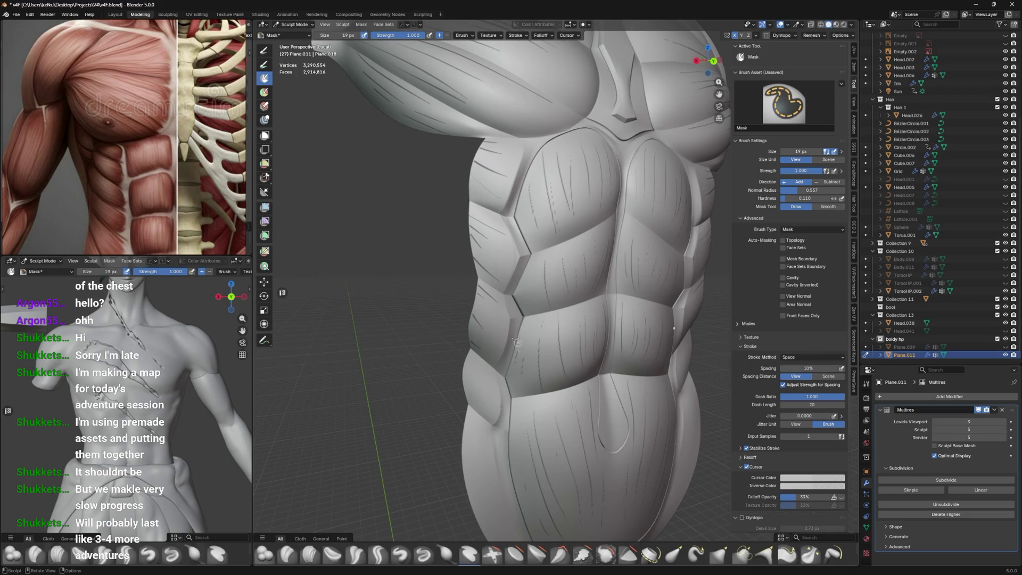
Mask a line along the lower-left torso, then return to a frontal chest view
middle_click_drag(517, 342, 499, 304)
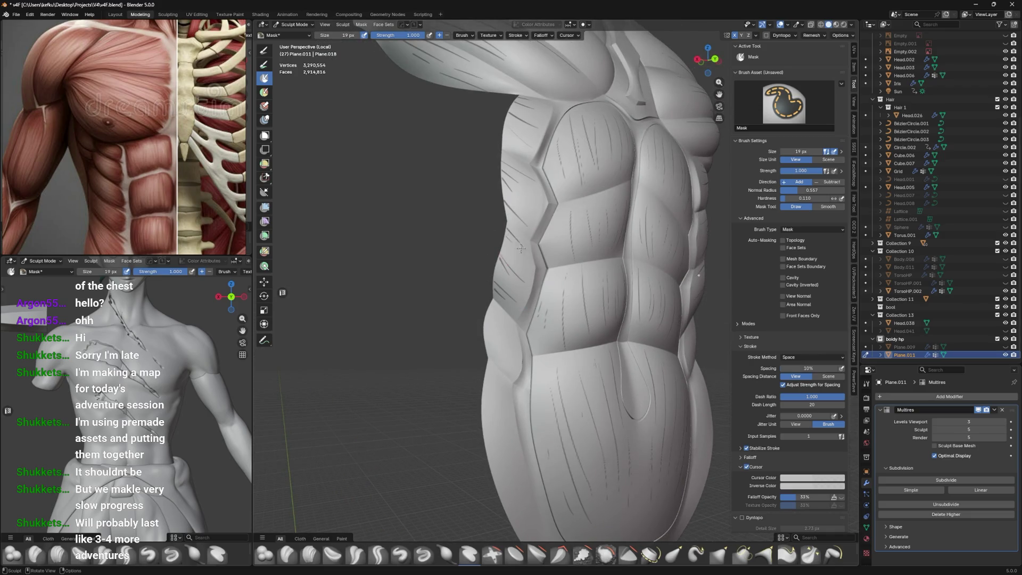
middle_click_drag(513, 240, 506, 243)
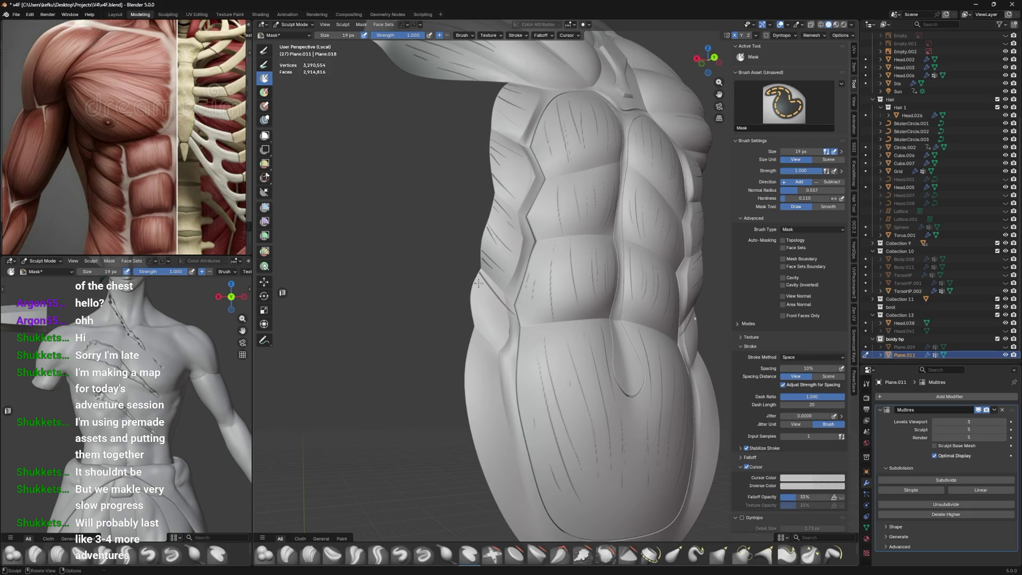
middle_click_drag(513, 305, 491, 325)
left_click_drag(464, 344, 485, 387)
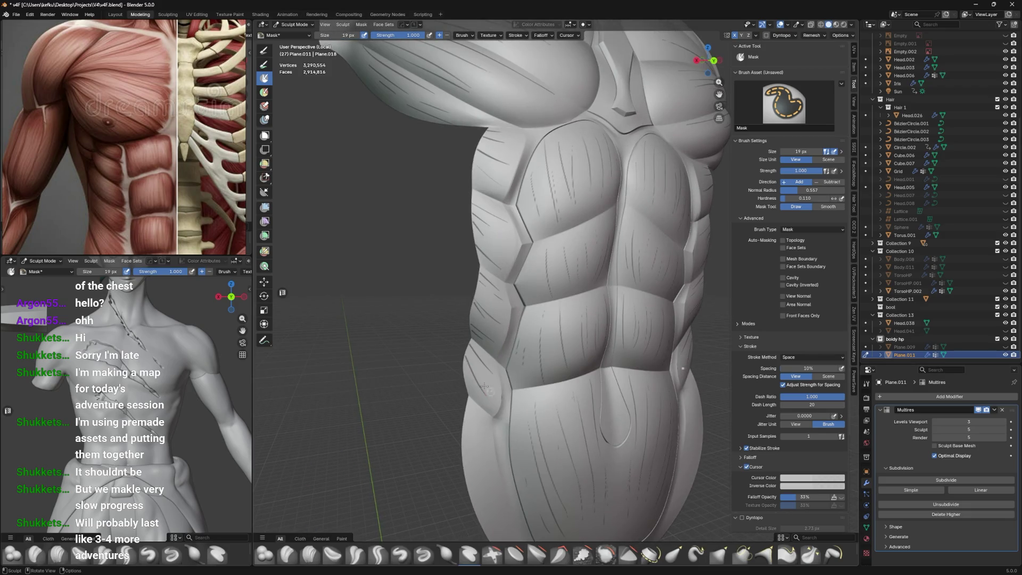
middle_click_drag(483, 402, 467, 381)
middle_click_drag(483, 330, 461, 345)
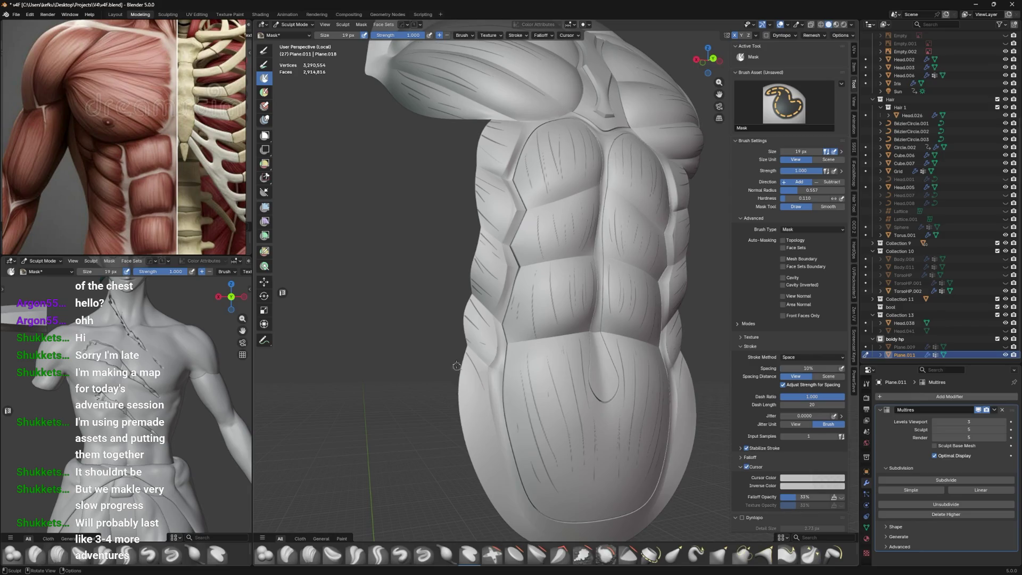
middle_click_drag(509, 462, 533, 243)
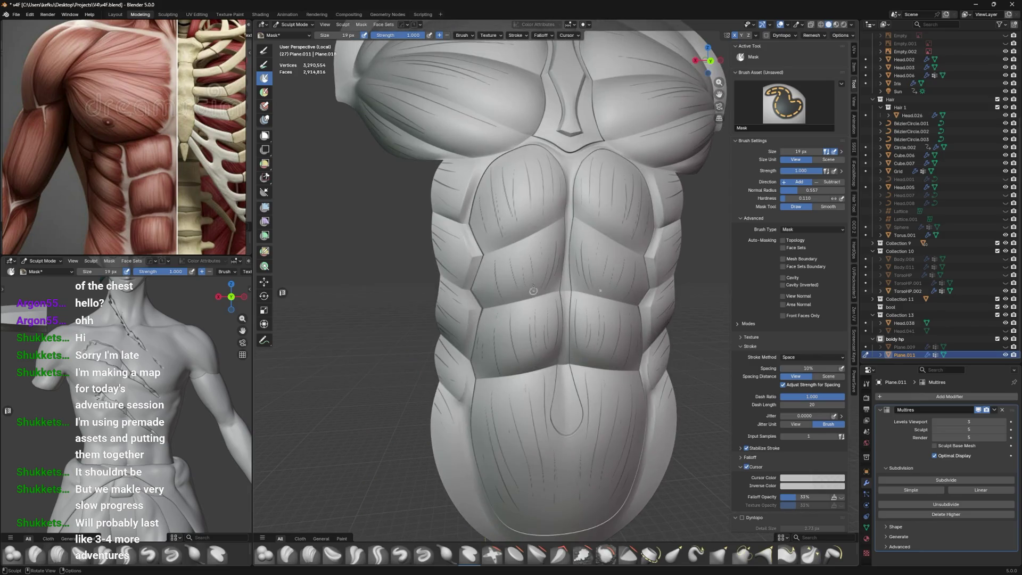
scroll(534, 292, "down", 2)
middle_click_drag(533, 292, 559, 285)
Invert the torso mask and switch to the Layer brush
key("a")
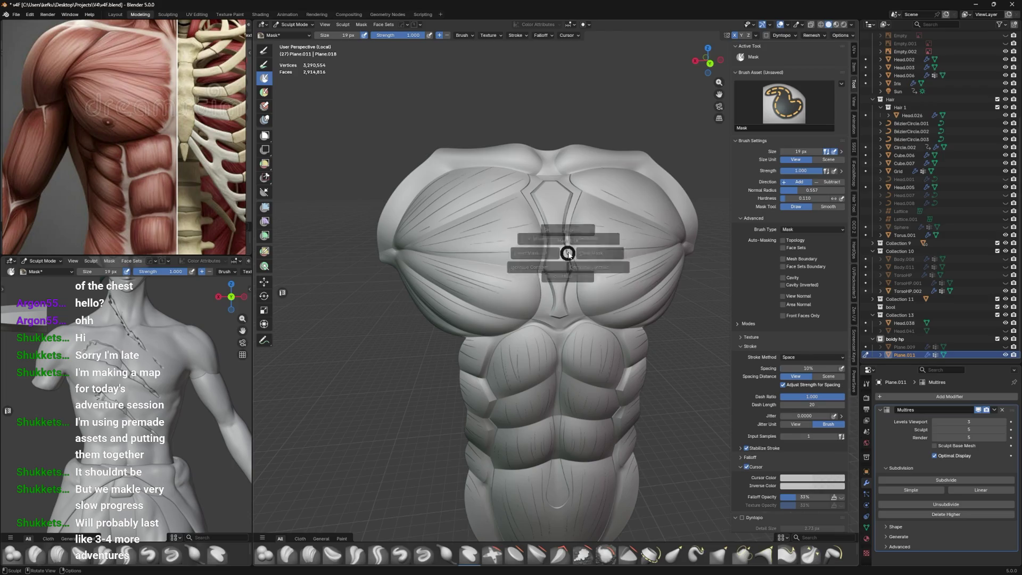
left_click(521, 236)
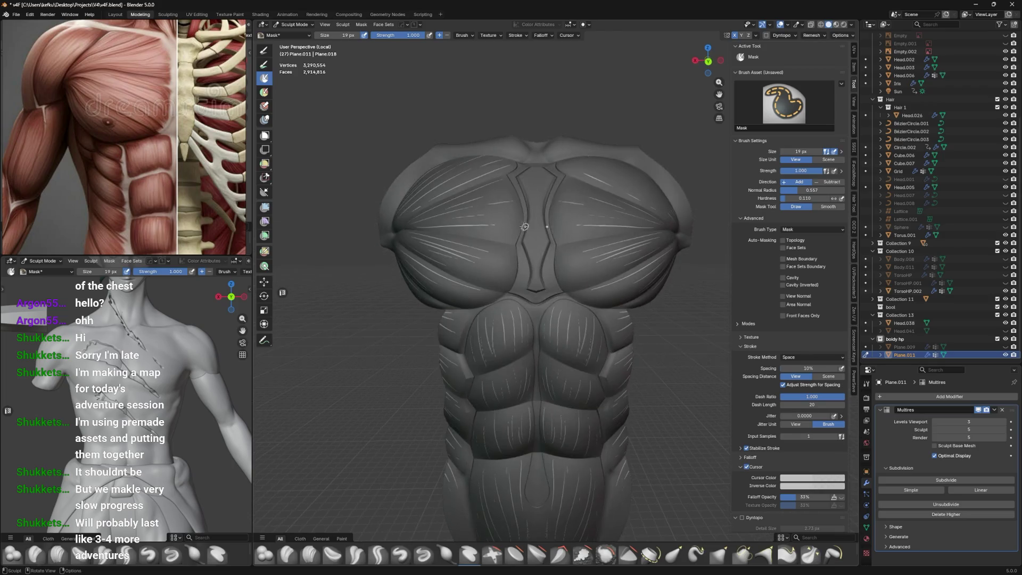
middle_click_drag(521, 236, 516, 222)
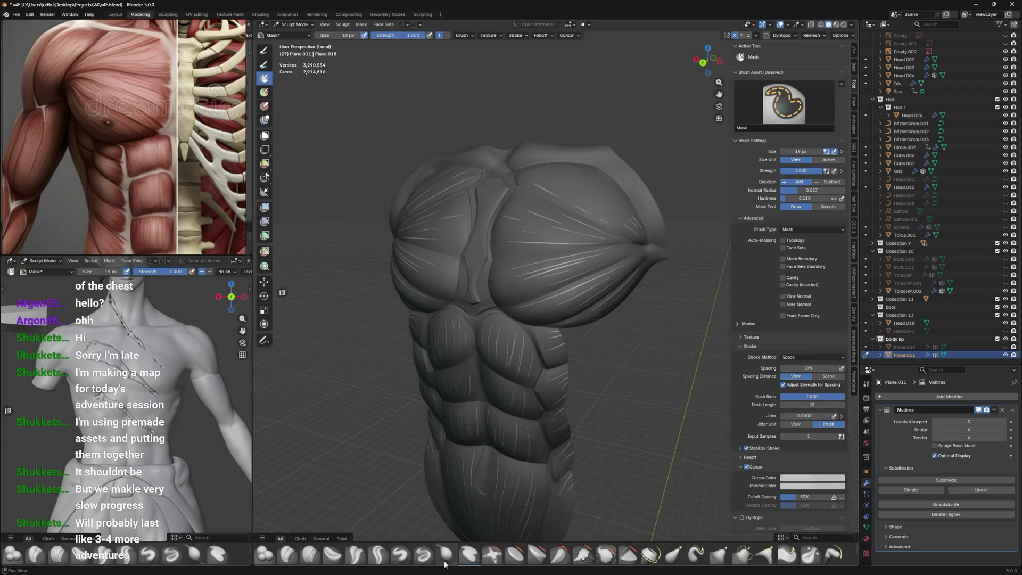
left_click(469, 554)
Smooth the mask, apply a mask filter, decrease its contrast, and smooth it again
key("a")
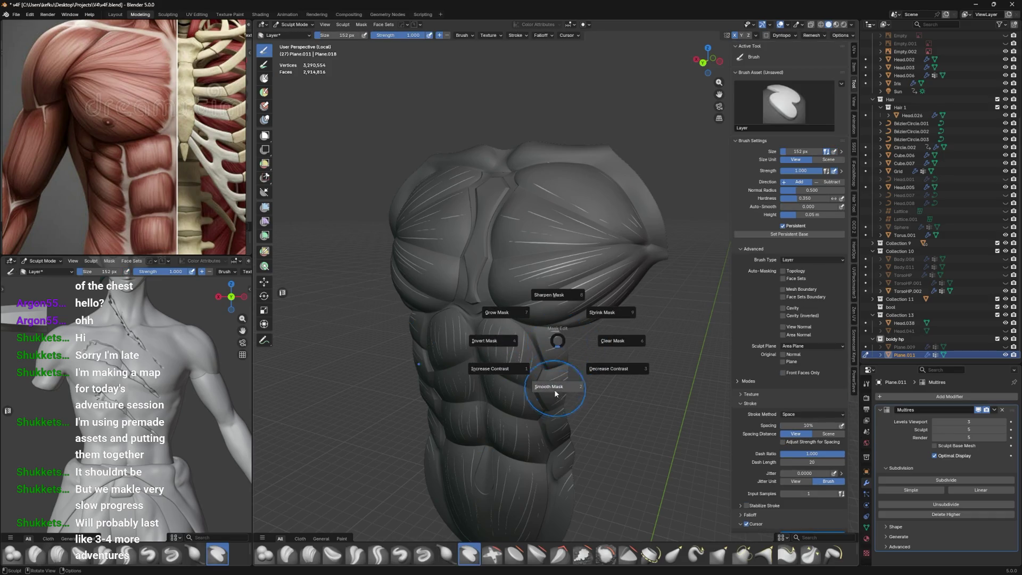
left_click(559, 371)
key("a")
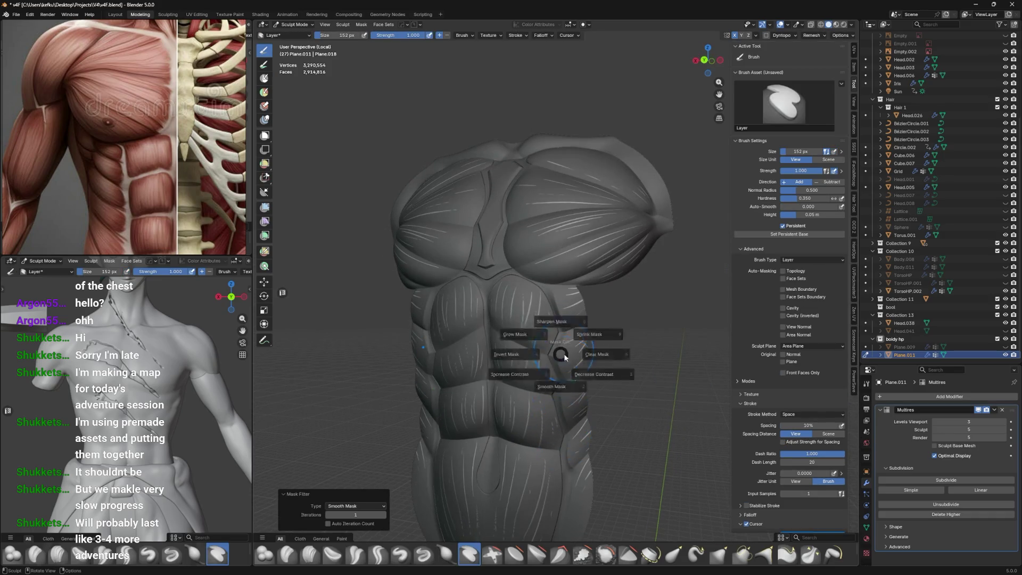
mouse_move(563, 358)
middle_mouse_down()
mouse_move(564, 348)
mouse_move(538, 352)
mouse_move(566, 324)
middle_mouse_up()
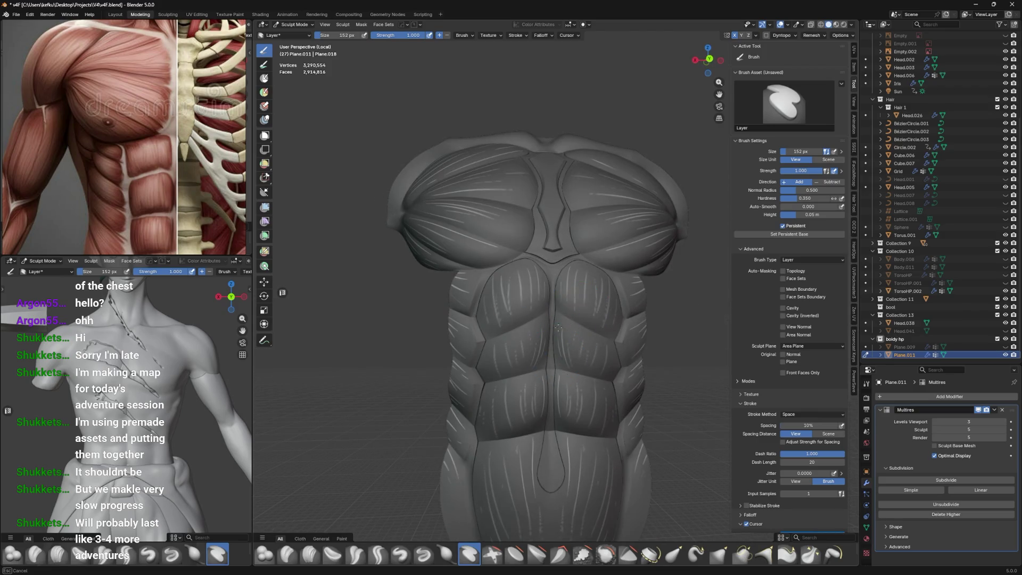
key("a")
left_click(605, 355)
key("a")
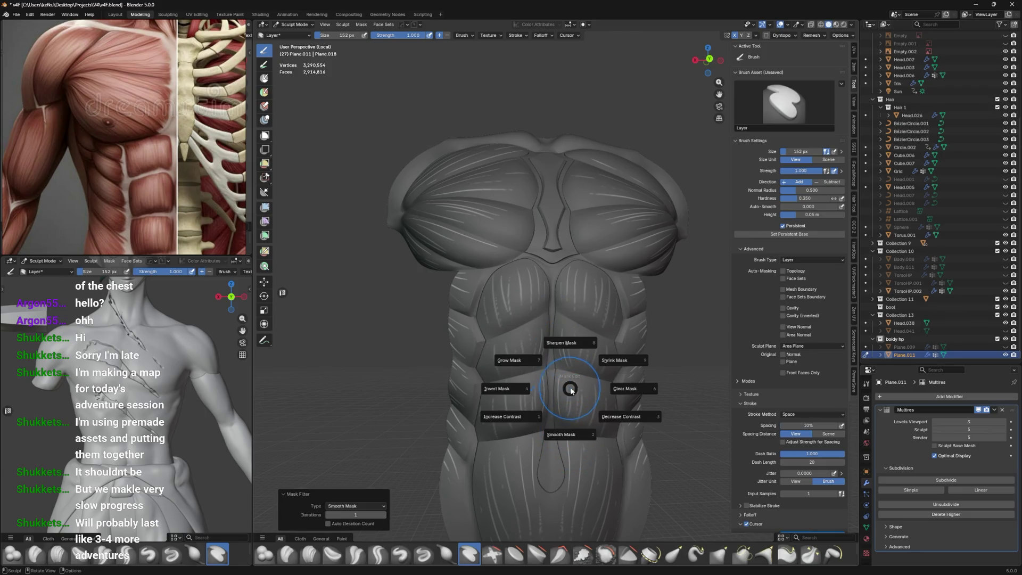
left_click(619, 418)
key("a")
left_click(594, 424)
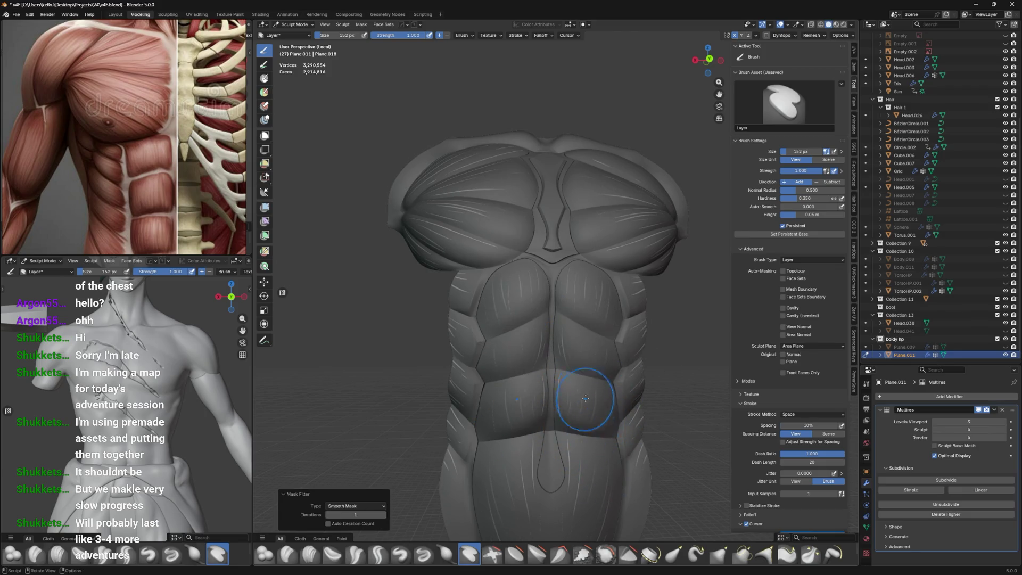
Set the Layer brush radius to 390 px
middle_click_drag(589, 405, 581, 467)
middle_click_drag(612, 388, 564, 458)
key("f")
left_click(579, 355)
Sculpt broad Layer strokes over the upper pectorals and chest sides
left_click_drag(473, 248, 479, 167)
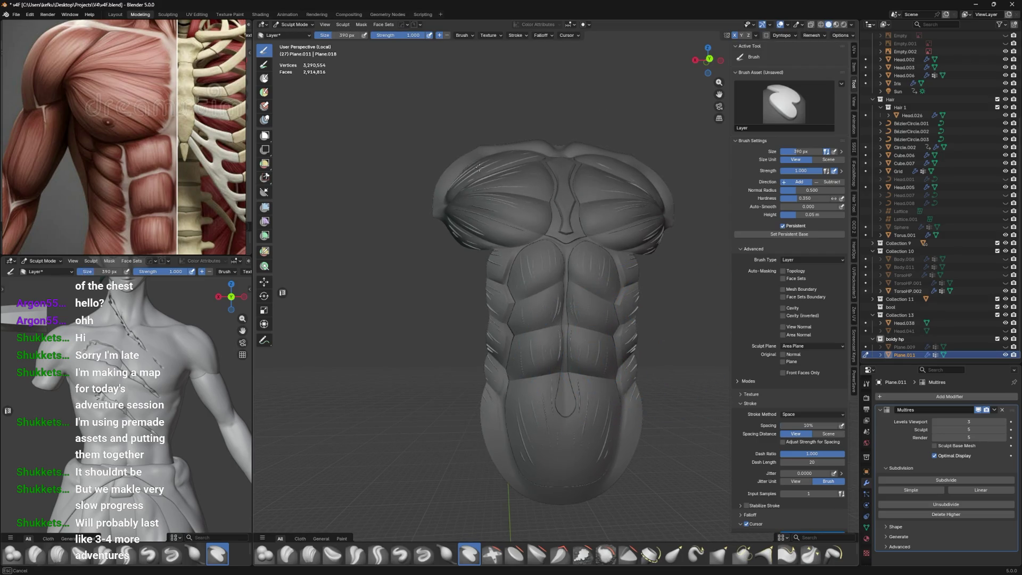
scroll(524, 137, "up", 5)
middle_click_drag(582, 126, 571, 137)
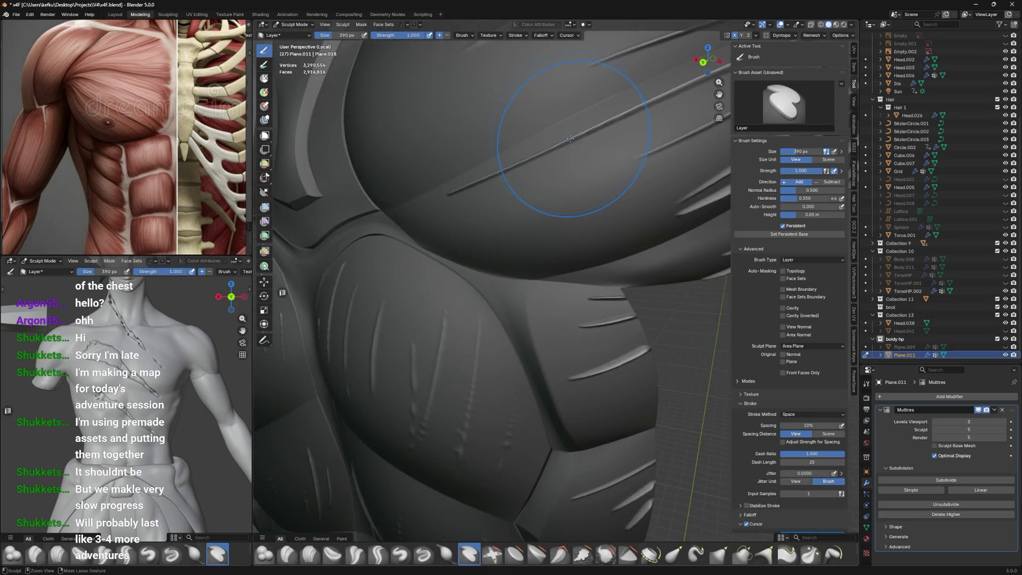
scroll(571, 136, "down", 5)
mouse_move(551, 230)
middle_mouse_down()
mouse_move(532, 213)
mouse_move(457, 322)
middle_mouse_up()
scroll(565, 354, "up", 3)
mouse_move(565, 354)
middle_mouse_down()
mouse_move(625, 262)
mouse_move(587, 322)
middle_mouse_up()
middle_click_drag(569, 499, 559, 183)
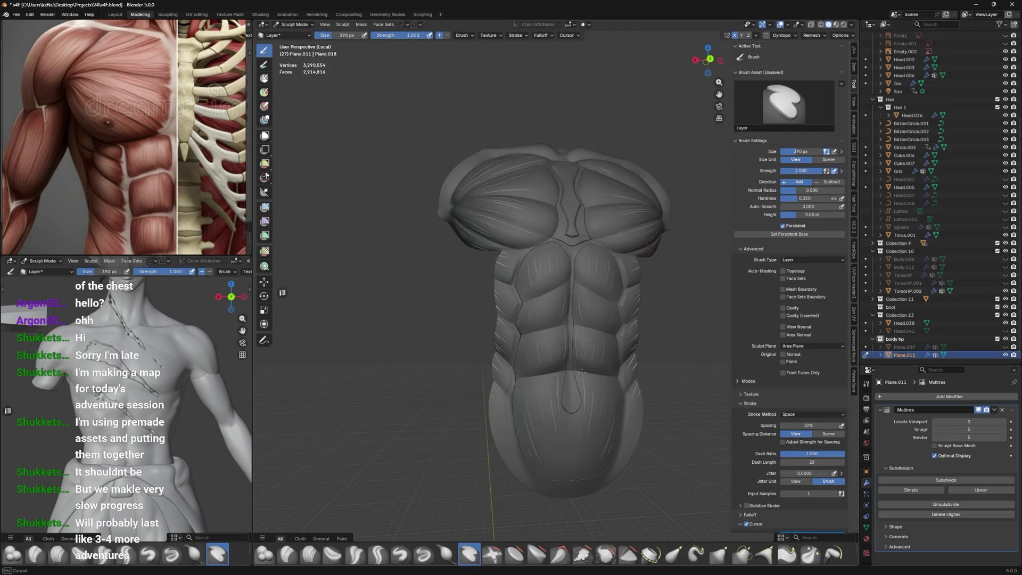
middle_click_drag(536, 409, 546, 306)
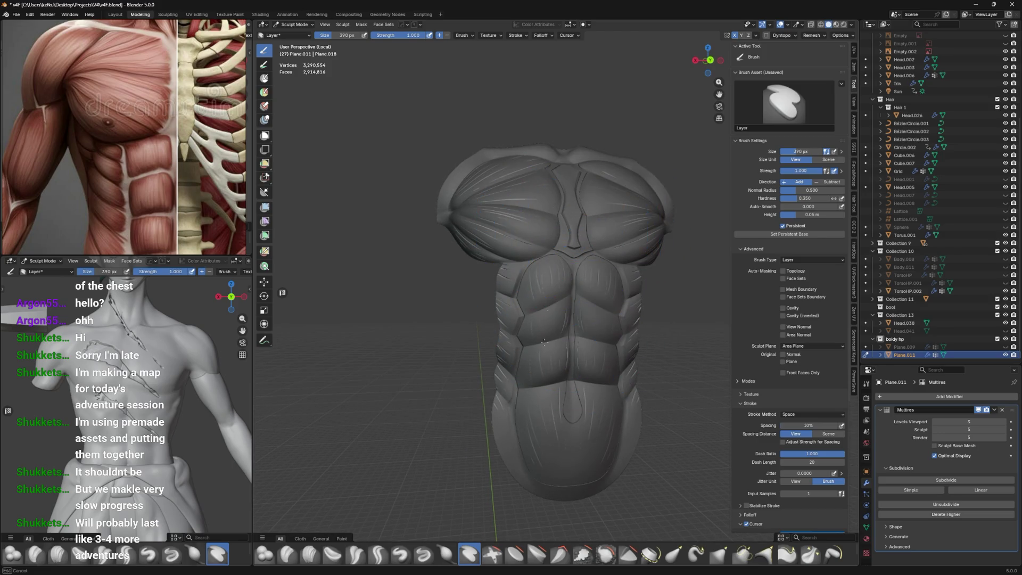
Apply Smooth Mask at 1 iteration to soften the striation line edges
key("alt+a")
left_click(580, 319)
key("alt+a")
left_click(585, 355)
middle_click_drag(497, 349, 461, 266)
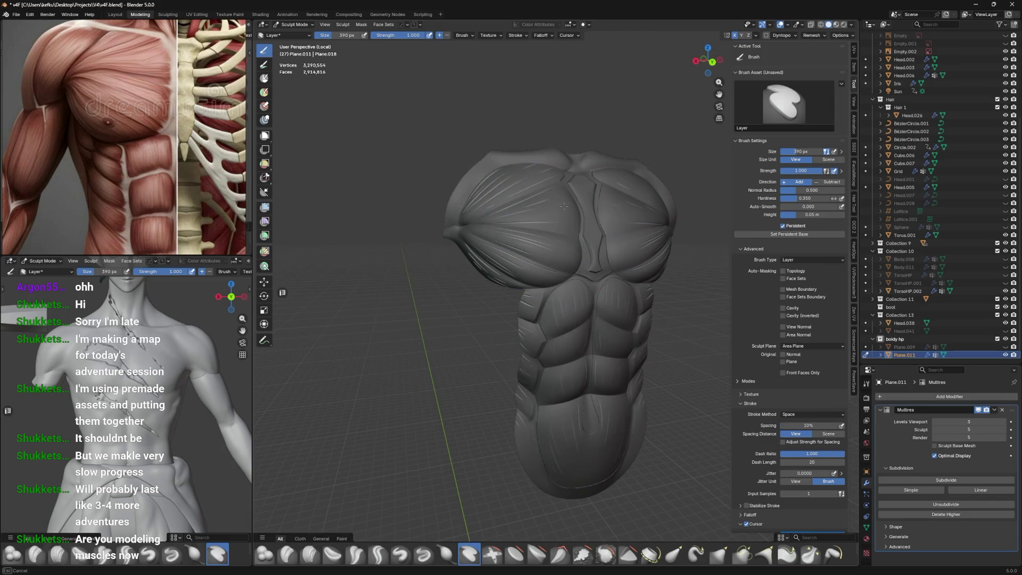
key("ctrl+Tab")
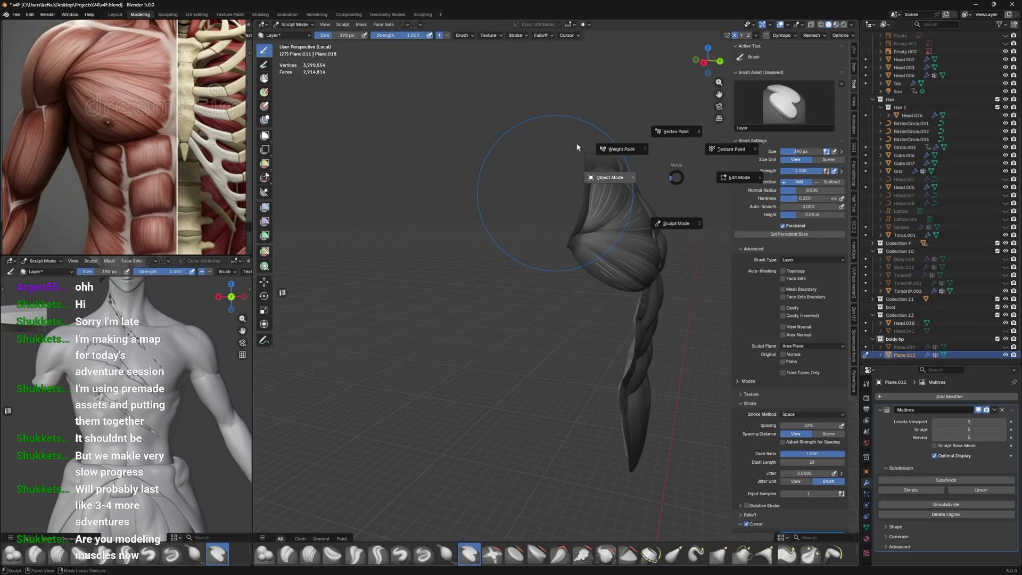
Switch the torso to Object Mode, deselect it and frame it in the viewport
left_click(605, 171)
left_click(471, 336)
middle_click_drag(470, 337, 496, 306)
scroll(510, 287, "up", 3)
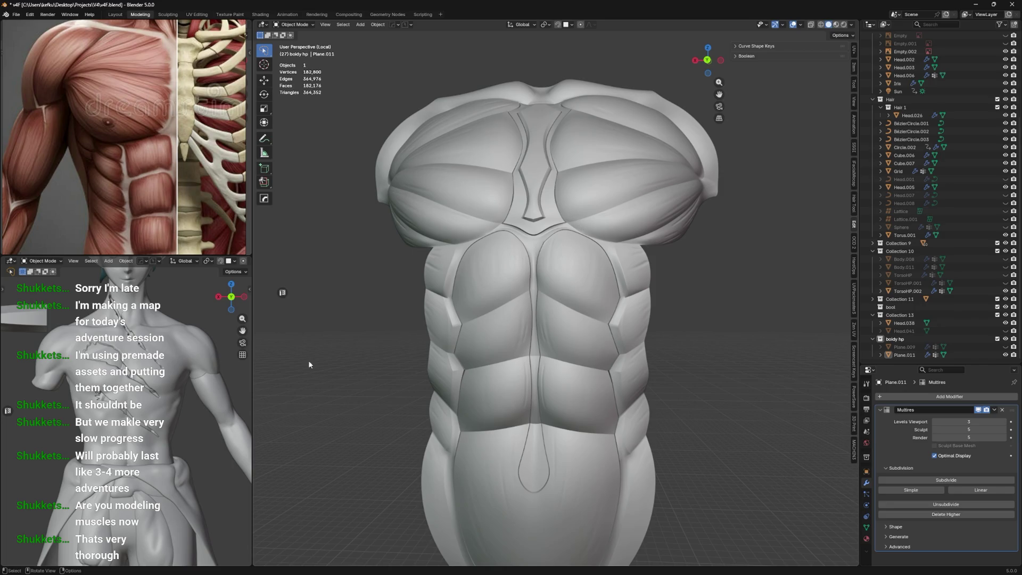
scroll(484, 318, "down", 3)
scroll(115, 352, "up", 3)
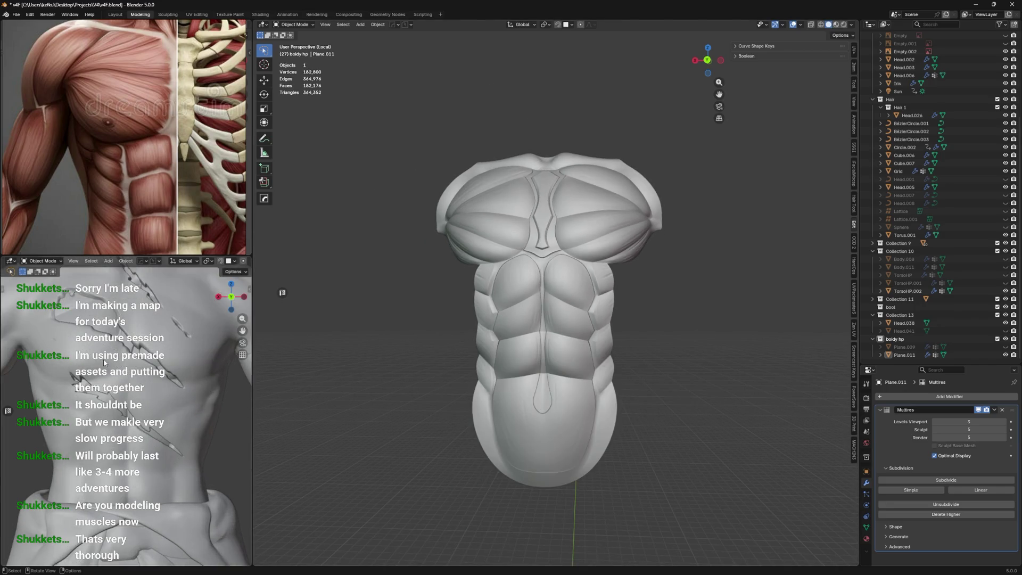
scroll(114, 351, "down", 4)
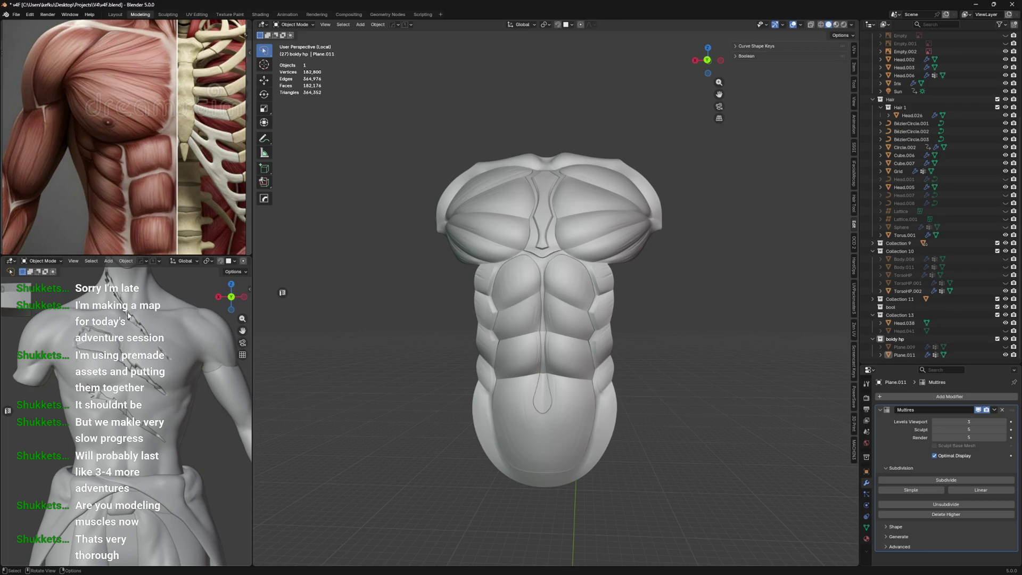
Show the character with Material Preview shading in the lower viewport
mouse_move(143, 356)
middle_mouse_down()
mouse_move(154, 357)
mouse_move(139, 361)
middle_mouse_up()
key("z")
left_click(143, 434)
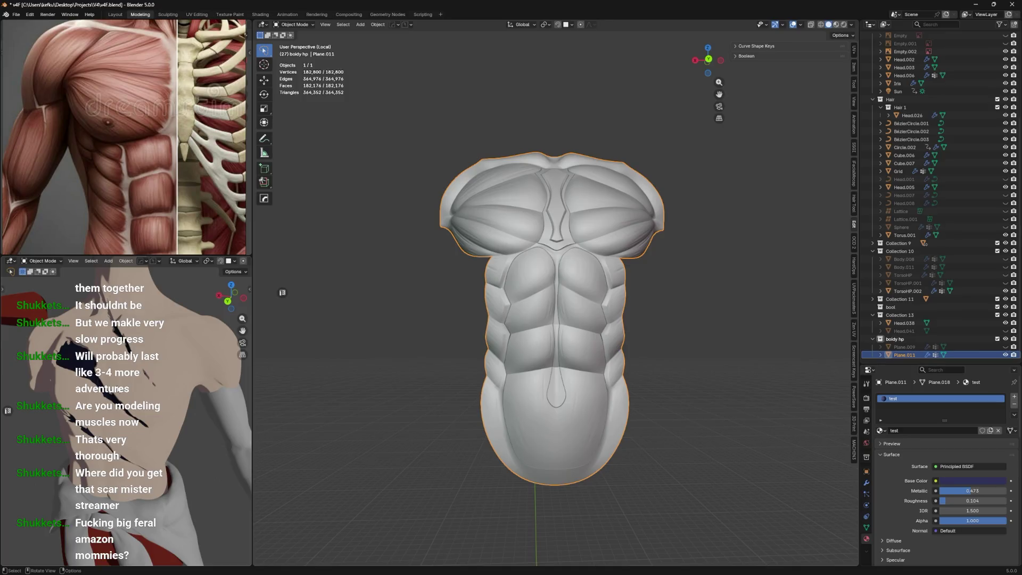
Set the test material's Metallic to 0.290 and Roughness to 0.589
mouse_move(136, 388)
middle_mouse_down()
mouse_move(187, 404)
mouse_move(156, 366)
middle_mouse_up()
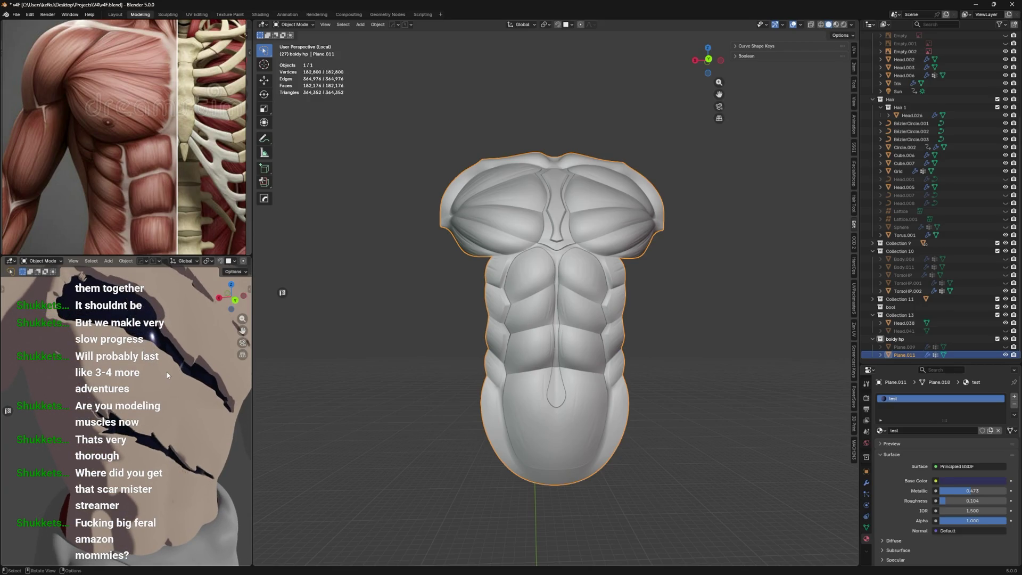
mouse_move(972, 490)
left_mouse_down()
mouse_move(960, 490)
mouse_move(988, 501)
mouse_move(968, 500)
left_mouse_up()
mouse_move(106, 351)
middle_mouse_down()
mouse_move(137, 345)
mouse_move(247, 396)
middle_mouse_up()
Undo the material changes and return the torso to Sculpt Mode
mouse_move(532, 373)
middle_mouse_down()
mouse_move(571, 370)
mouse_move(556, 369)
middle_mouse_up()
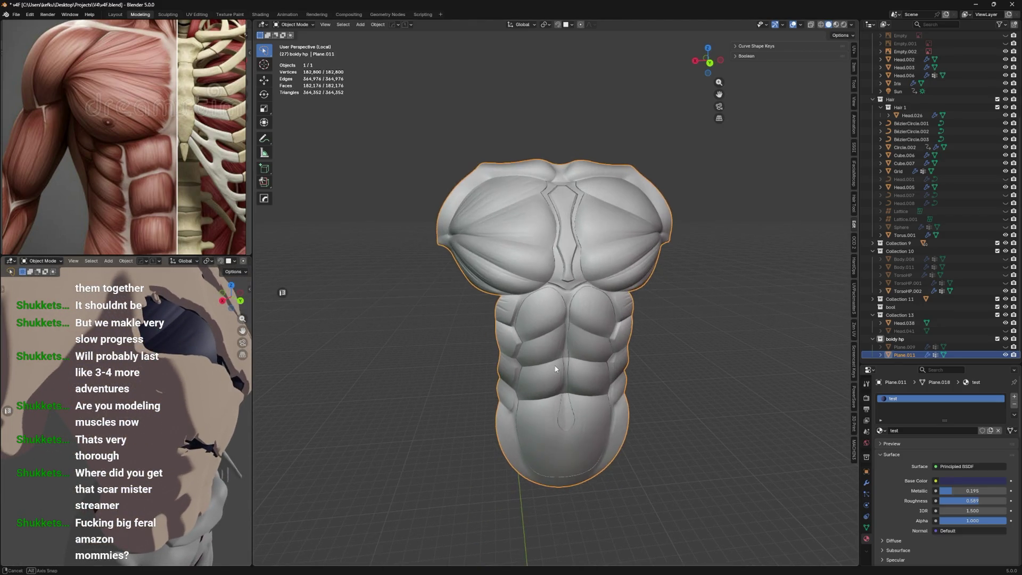
key("ctrl+z")
key("ctrl+z")
key("ctrl+z")
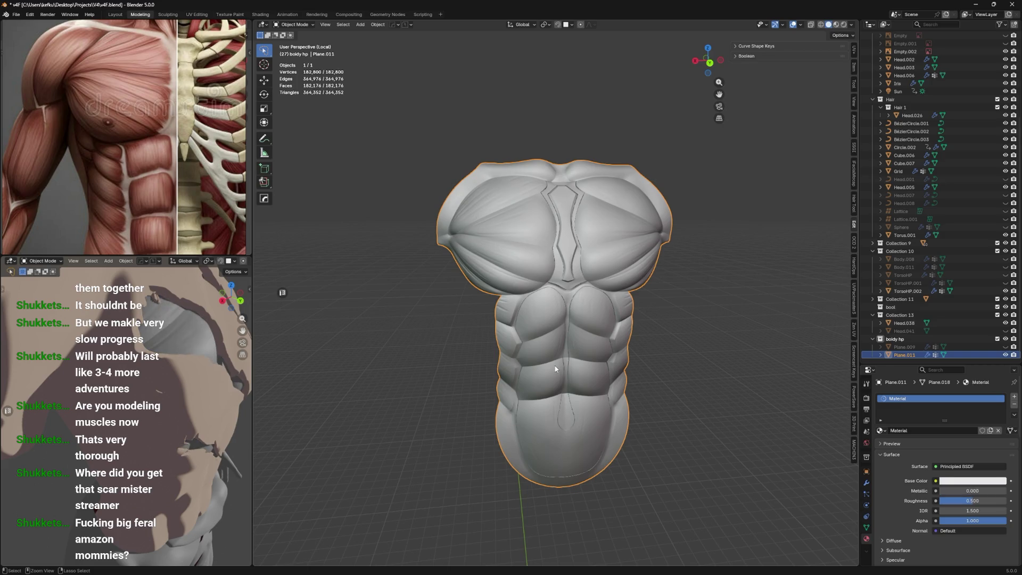
key("ctrl+z")
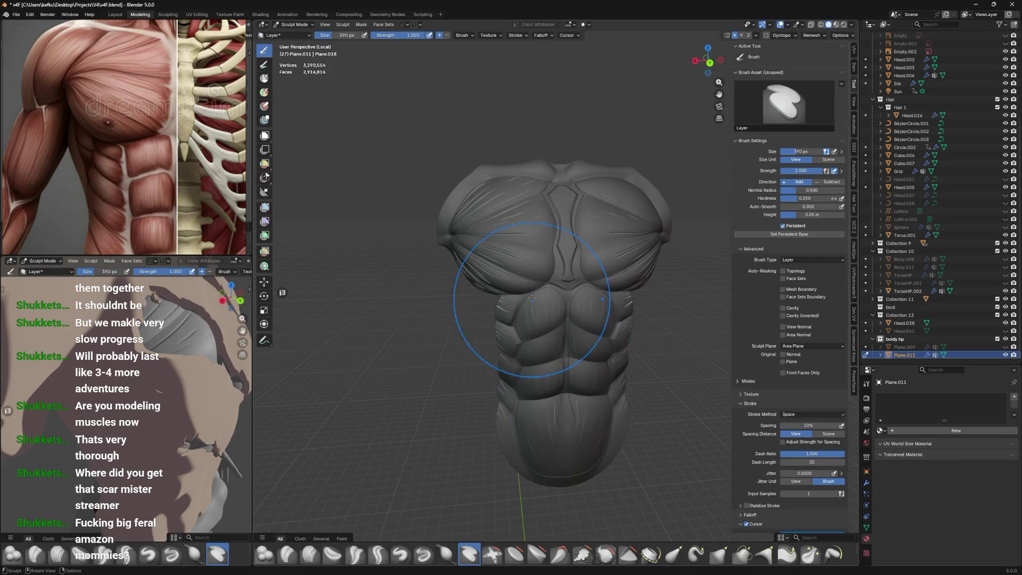
Delete the torso Plane.011, then undo back to the chest armor
middle_click_drag(567, 262, 570, 239)
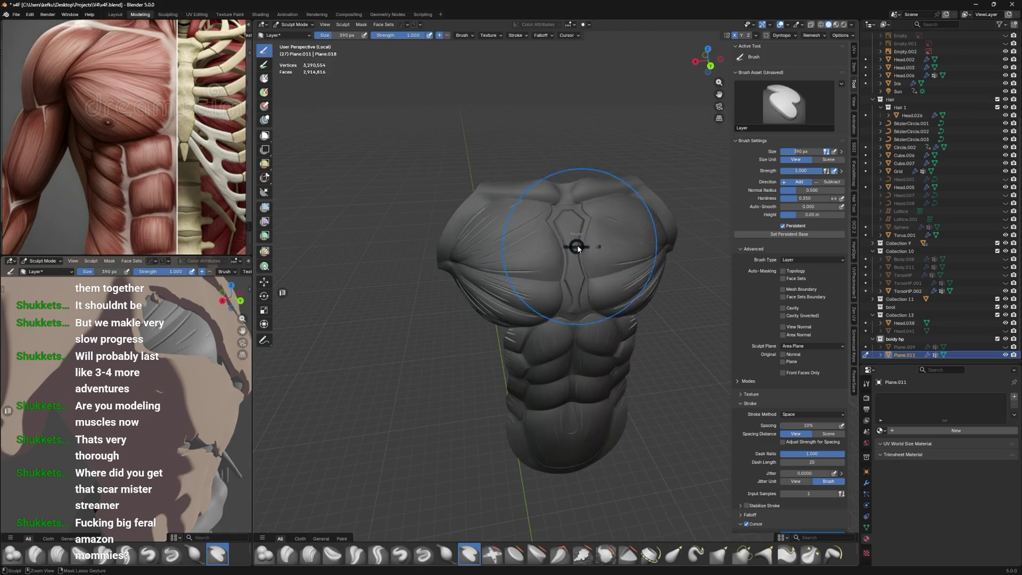
key("ctrl+z")
mouse_move(479, 178)
middle_mouse_down()
mouse_move(552, 249)
mouse_move(584, 224)
mouse_move(601, 181)
middle_mouse_up()
key("x")
left_click(670, 329)
key("ctrl+z")
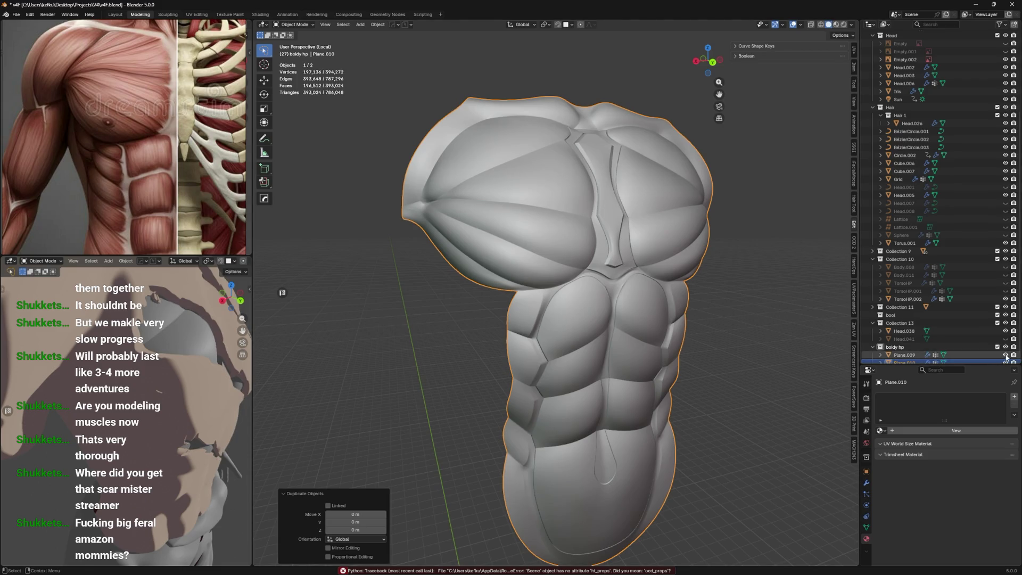
In edge mode on Plane.010, select the edge loops across the left and right pecs
key("Tab")
key("2")
scroll(671, 141, "up", 3)
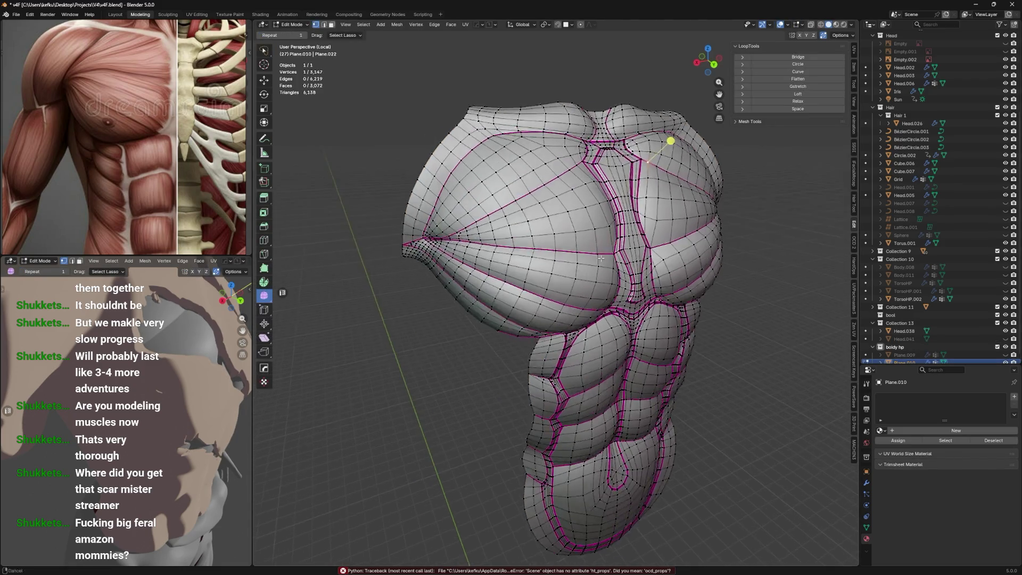
left_click(368, 223, "alt")
middle_click_drag(368, 222, 369, 227)
middle_click_drag(591, 232, 586, 229)
left_click(692, 234, "alt+shift")
mouse_move(692, 234)
middle_mouse_down()
mouse_move(590, 255)
mouse_move(599, 249)
middle_mouse_up()
mouse_move(614, 160)
middle_mouse_down()
mouse_move(560, 236)
mouse_move(579, 221)
mouse_move(581, 192)
mouse_move(563, 276)
middle_mouse_up()
left_click(560, 236, "alt+shift")
Edge-slide a single edge near the sternum all the way to merge it
scroll(564, 276, "up", 2)
left_click(572, 295)
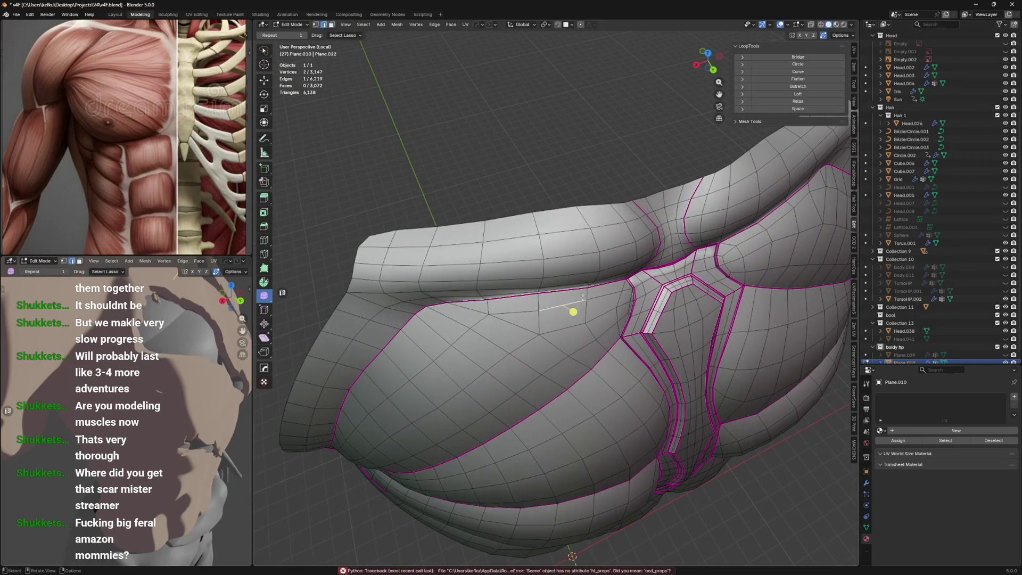
scroll(549, 277, "up", 3)
key("g")
key("g")
left_click(543, 239)
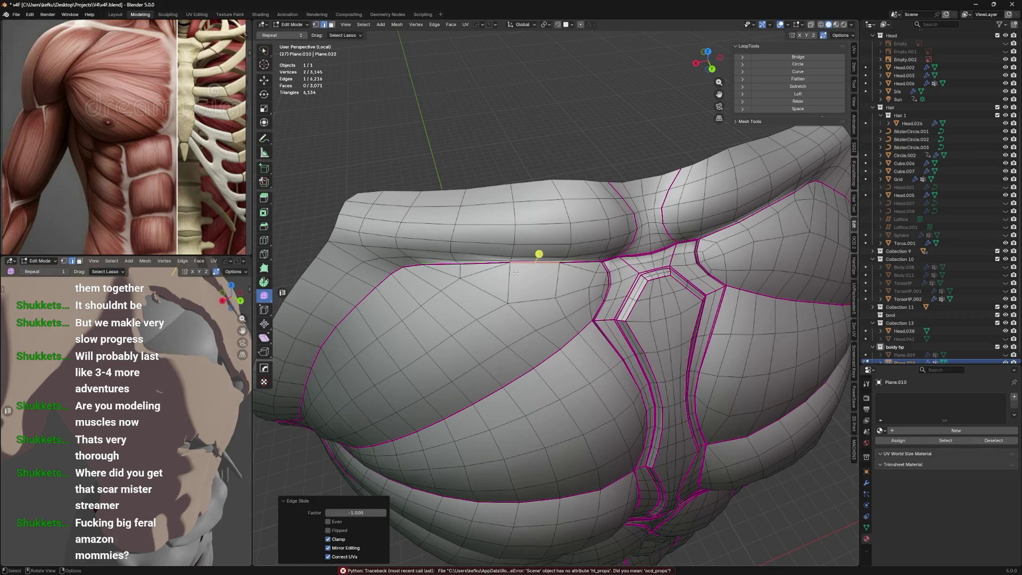
Dissolve the leftover edges near the sternum
key("x")
left_click(479, 265)
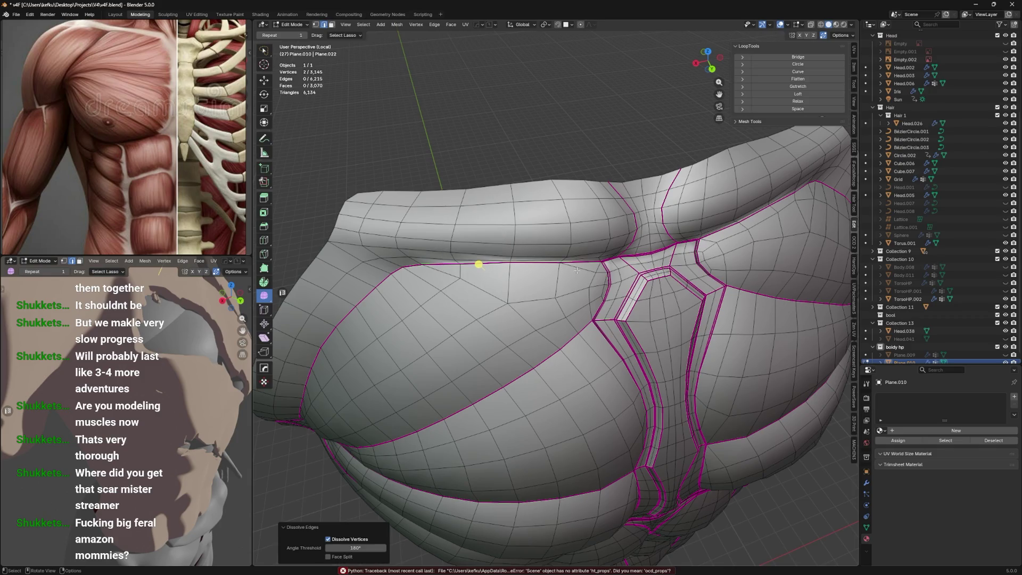
key("x")
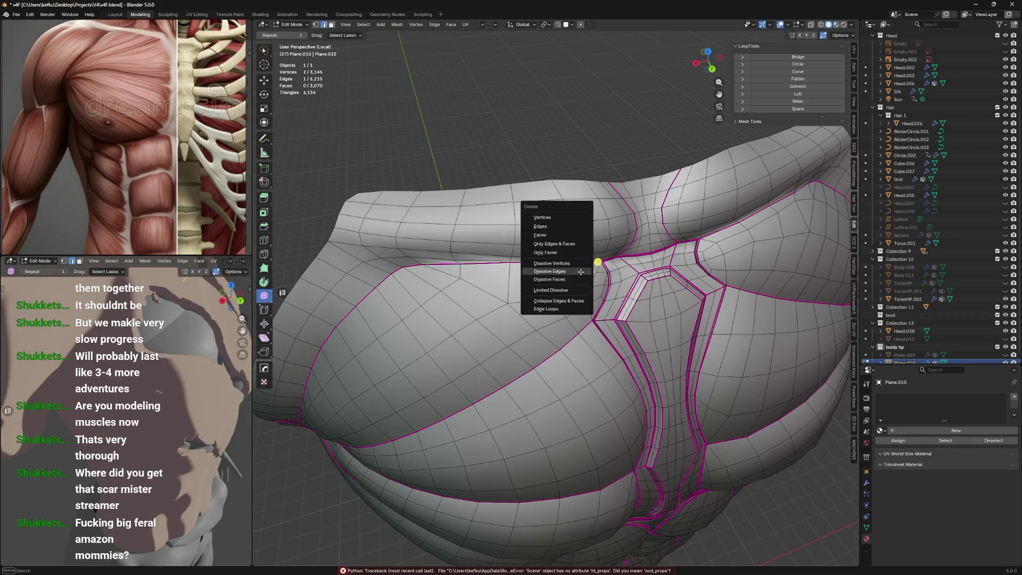
left_click(577, 268)
Select two vertices at the pec corner near the top of the sternum
middle_click_drag(578, 269, 487, 235)
left_click(482, 229)
scroll(514, 245, "up", 2)
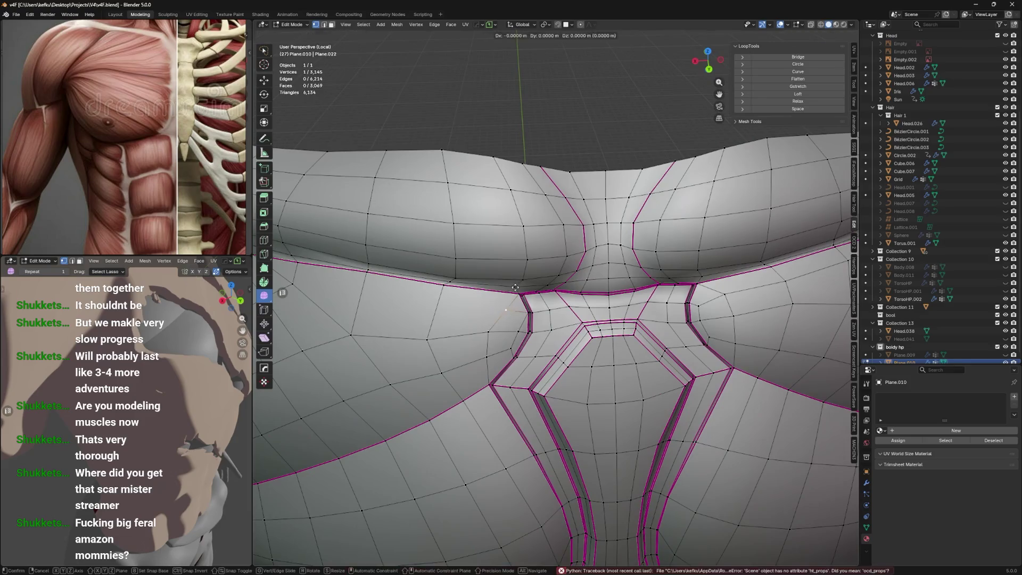
middle_click_drag(493, 297, 519, 279)
left_click(500, 308, "ctrl")
Dissolve the edges between the two corner vertices, then vertex-slide a seam vertex into place
key("x")
left_click(502, 303)
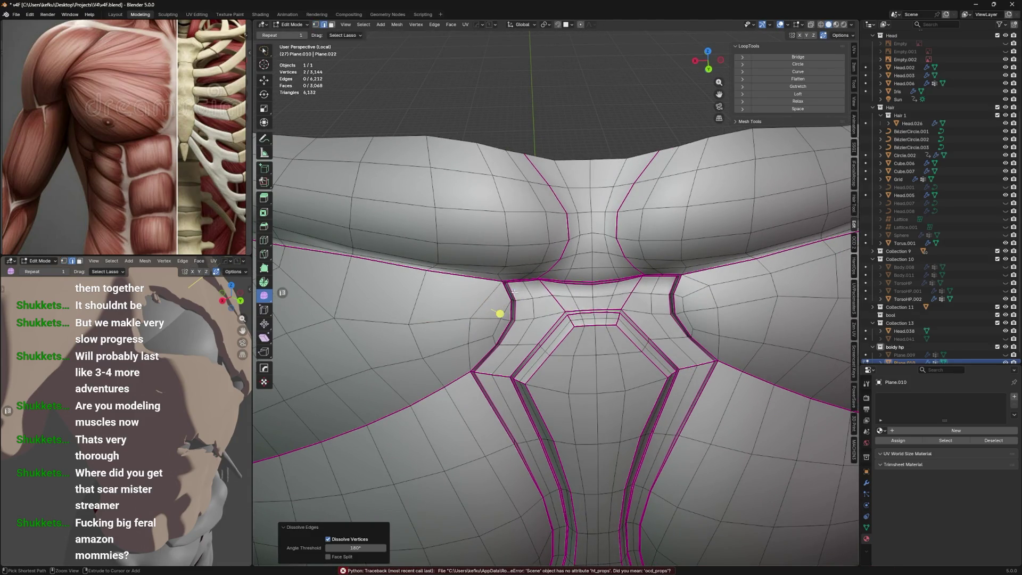
middle_click_drag(514, 292, 523, 278)
key("1")
left_click(496, 289)
key("shift+v")
left_click(460, 299)
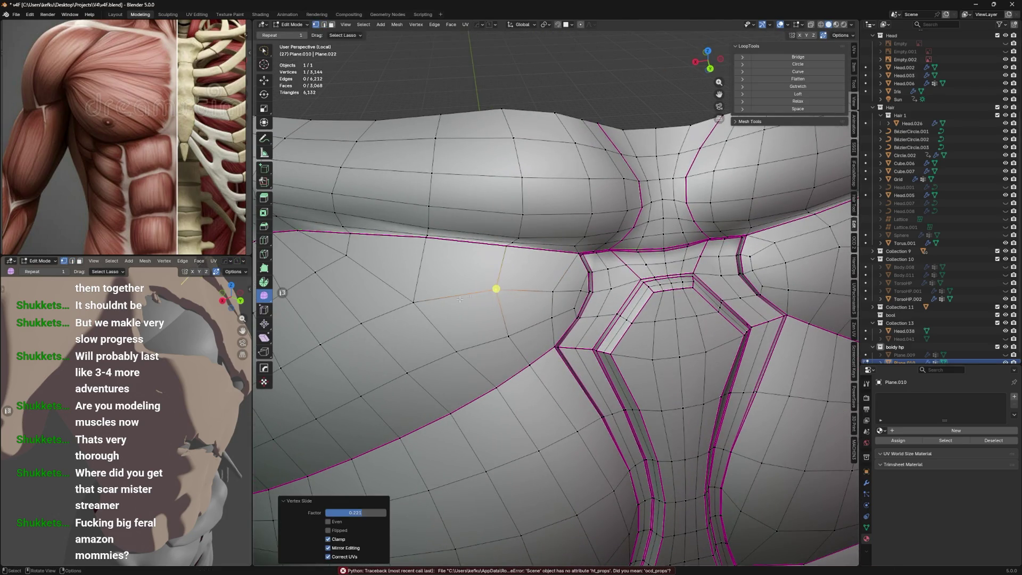
key("shift+v")
left_click(469, 295)
Refine the seam vertex positions with several more vertex slides
middle_click_drag(468, 296, 501, 286)
key("shift+v")
left_click(503, 288)
key("shift+v")
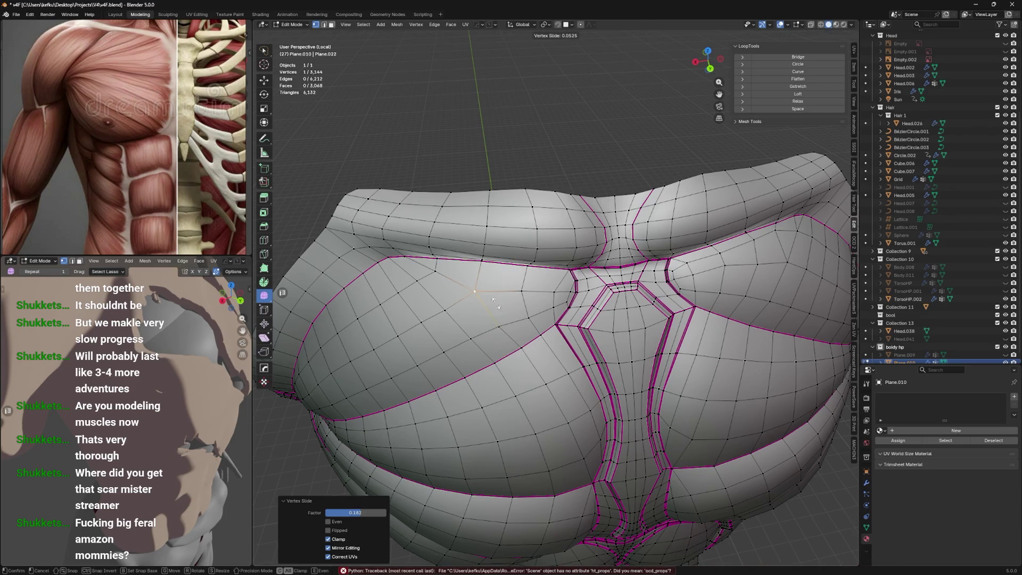
left_click(499, 302)
key("shift+v")
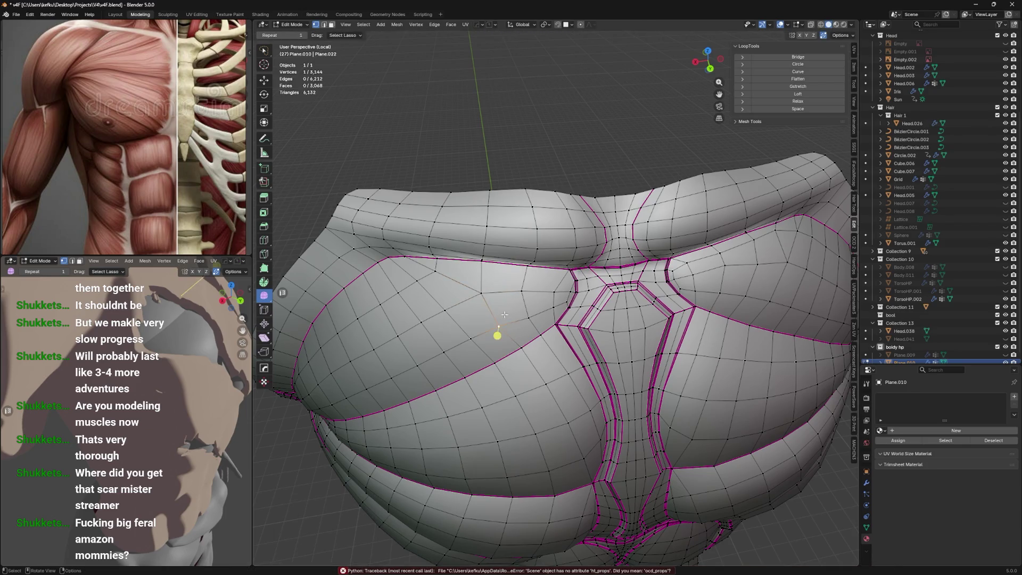
left_click(507, 310)
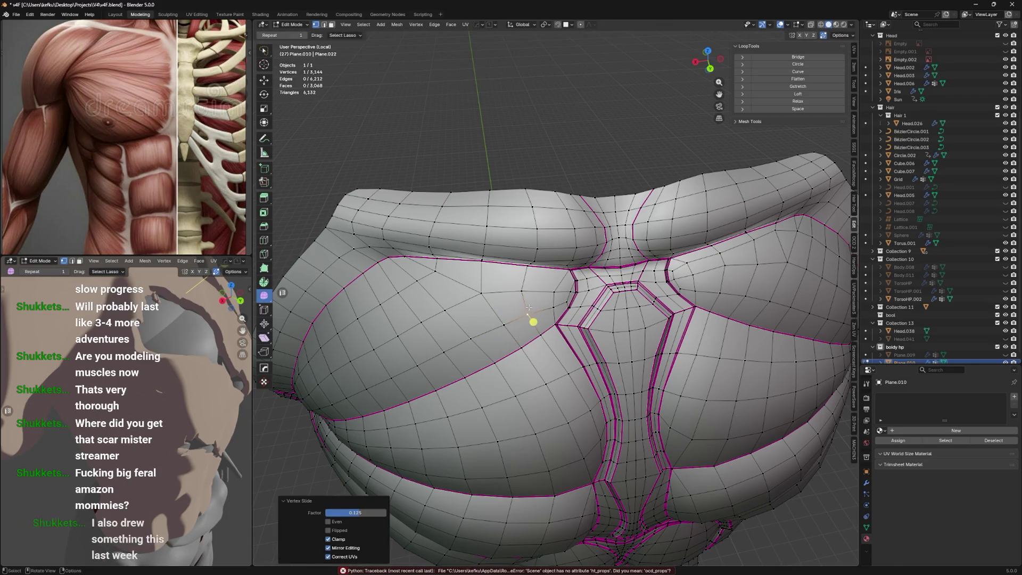
Save the file and nudge the seam vertex with two small slides
middle_click_drag(532, 320, 526, 298)
key("ctrl+s")
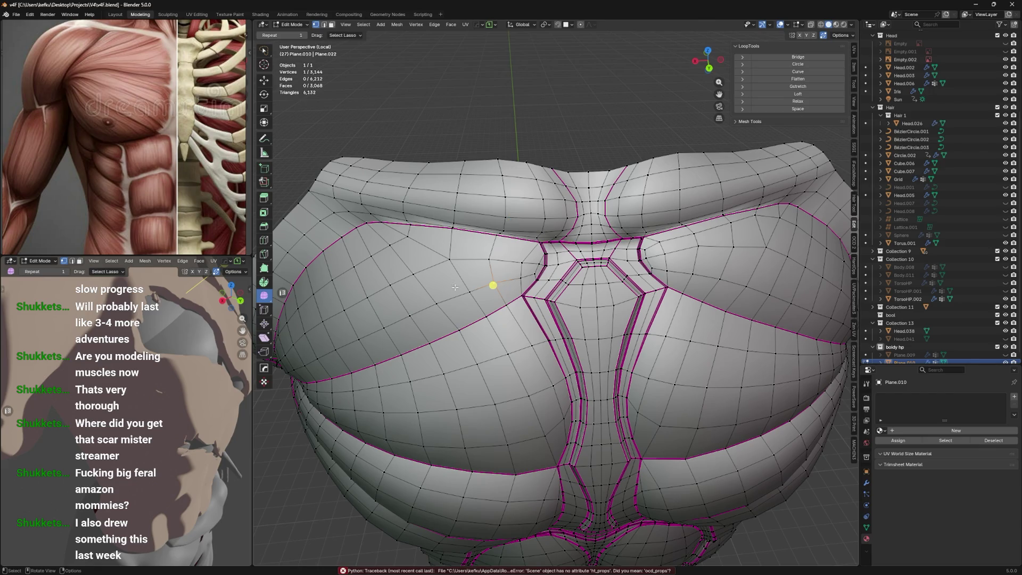
key("shift+v")
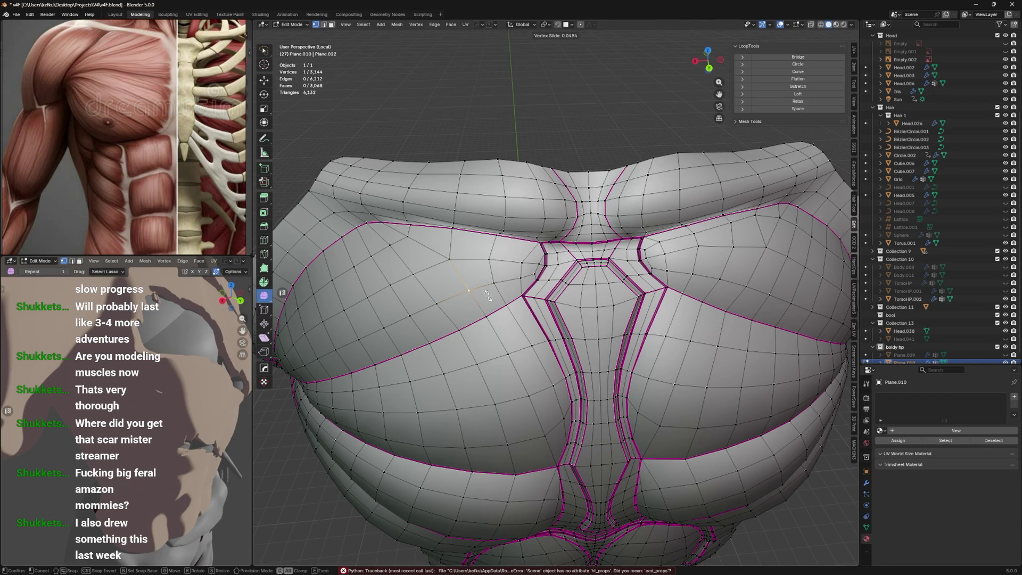
left_click(488, 296)
key("shift+v")
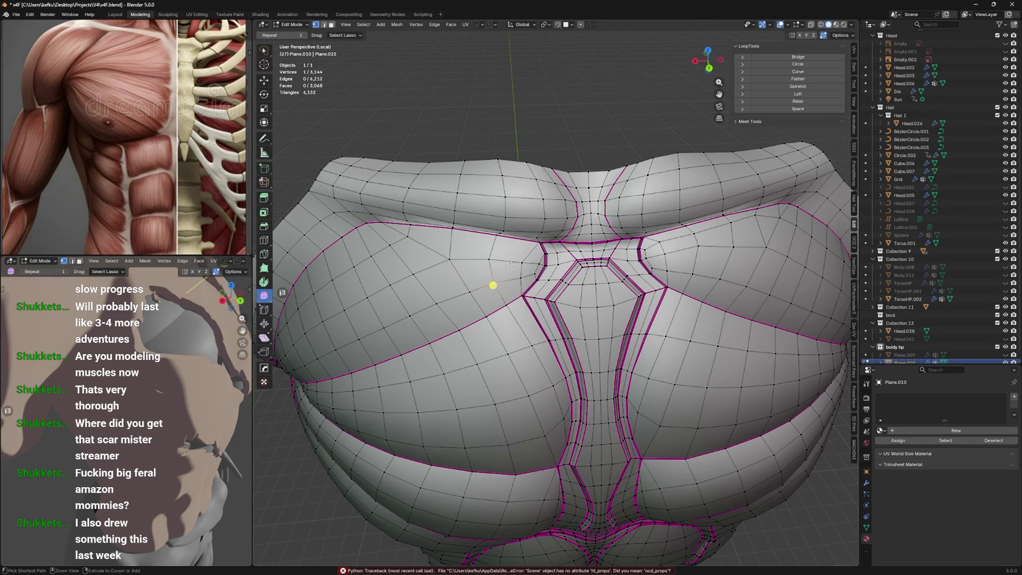
left_click(512, 261)
Rip the mesh along the centre vertical loop, select the linked part, and return to Object Mode
scroll(512, 261, "down", 3)
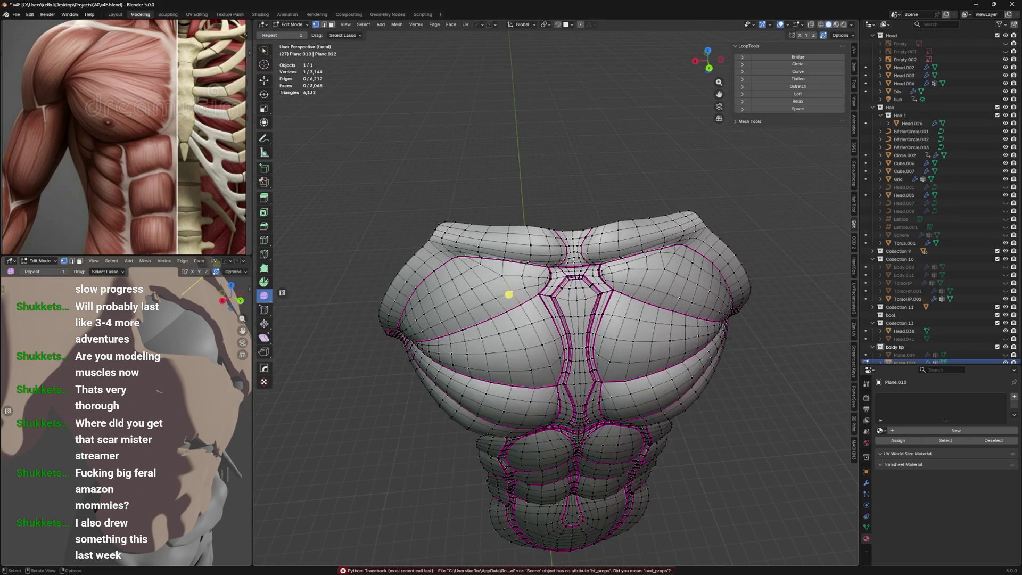
left_click(580, 422, "alt")
middle_click_drag(582, 422, 560, 211)
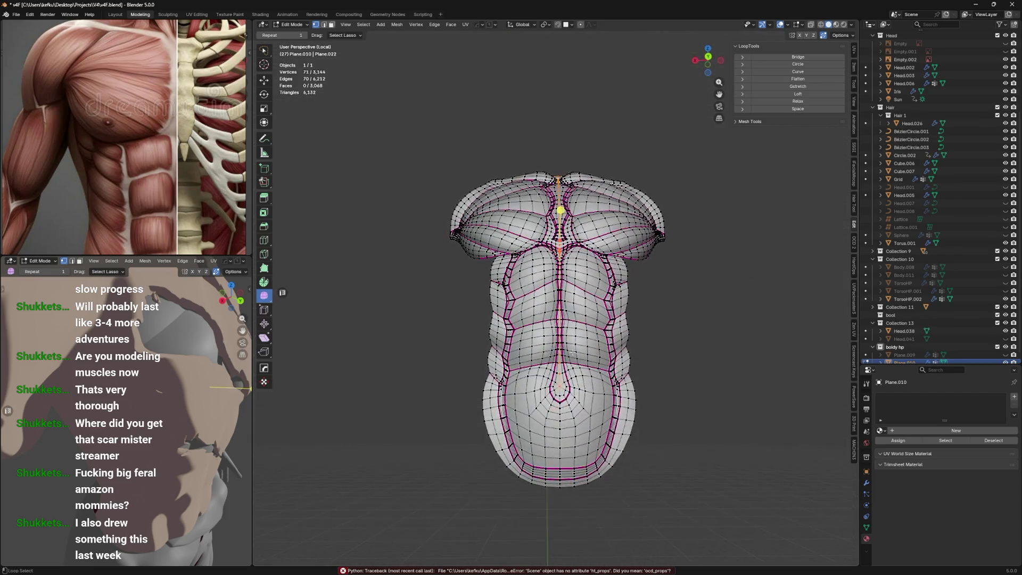
scroll(560, 436, "up", 3)
key("v")
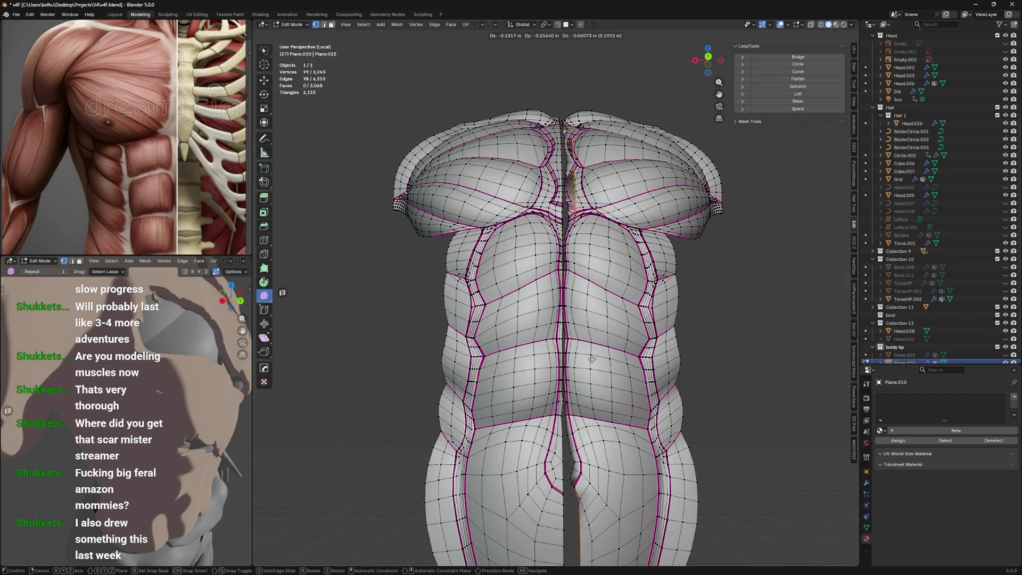
right_click(615, 335)
key("l")
right_click(616, 335)
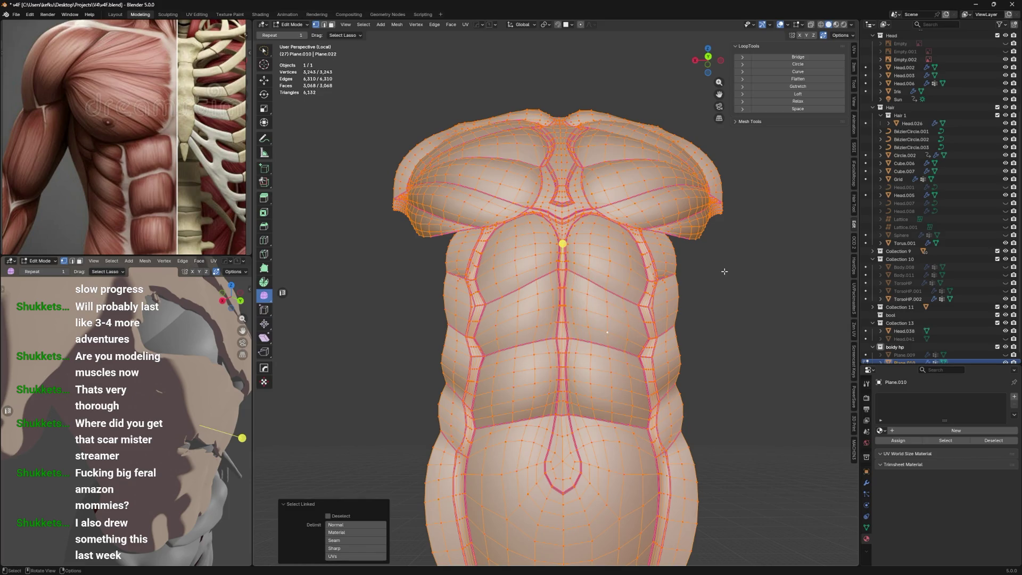
key("Tab")
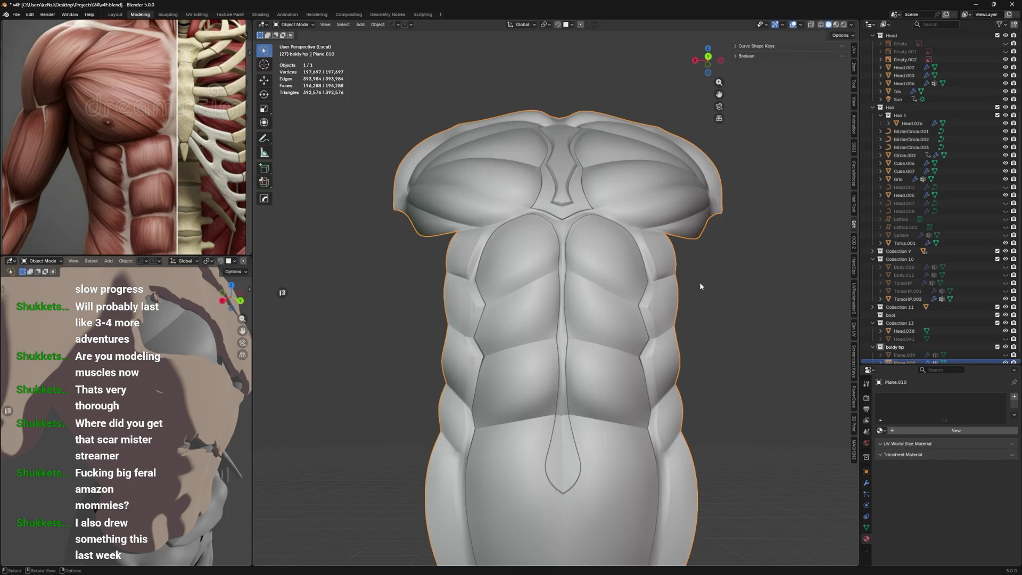
Delete the ripped cage, unhide Plane.009, duplicate it in place and hide the original
scroll(905, 330, "down", 1)
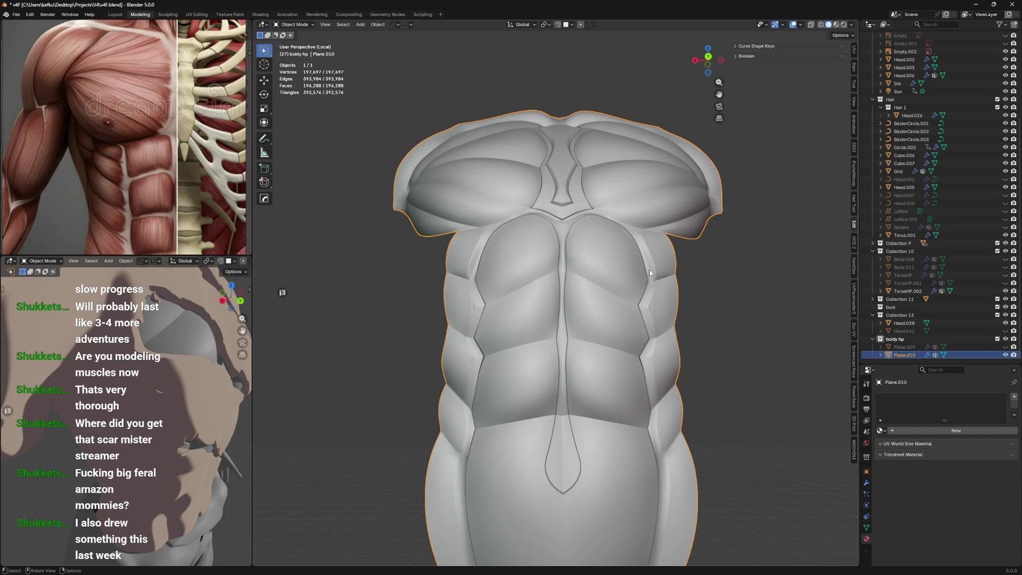
key("x")
left_click(649, 273)
key("alt+h")
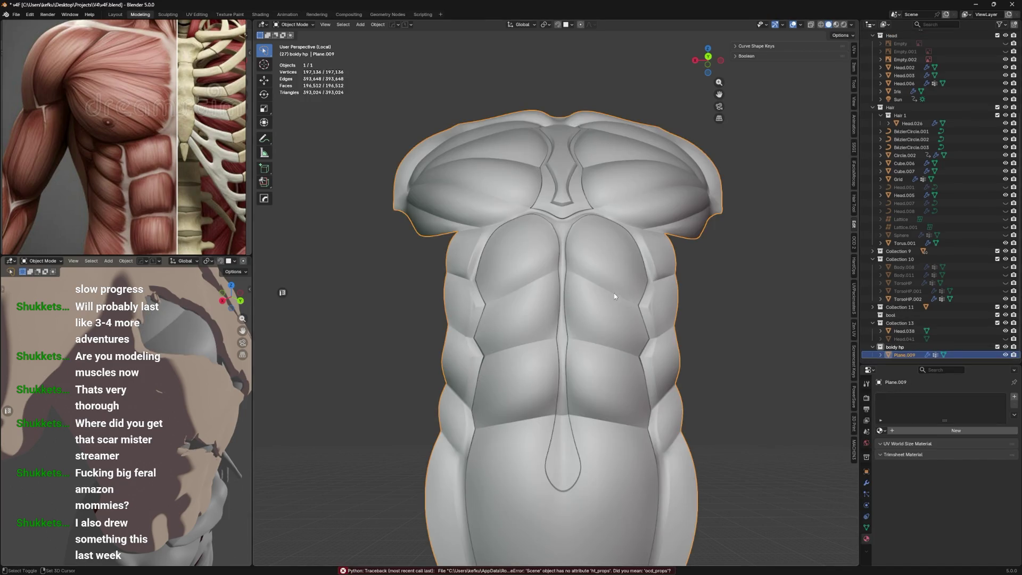
key("shift+d")
key("Escape")
left_click(1005, 355)
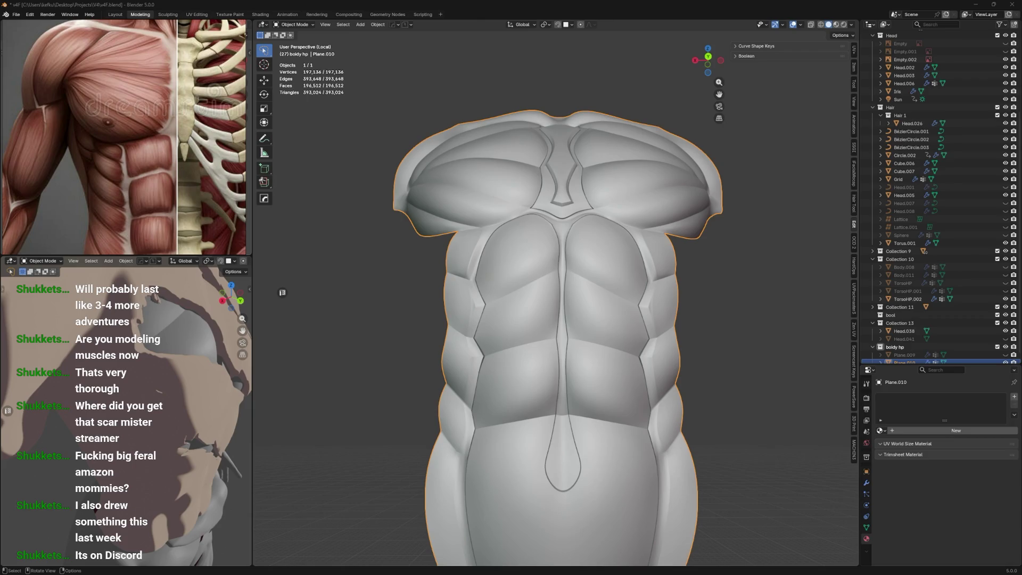
Select the new copy Plane.010 and enter Edit Mode on it
mouse_move(373, 88)
left_mouse_down()
mouse_move(376, 78)
mouse_move(0, 80)
left_mouse_up()
left_click(663, 570)
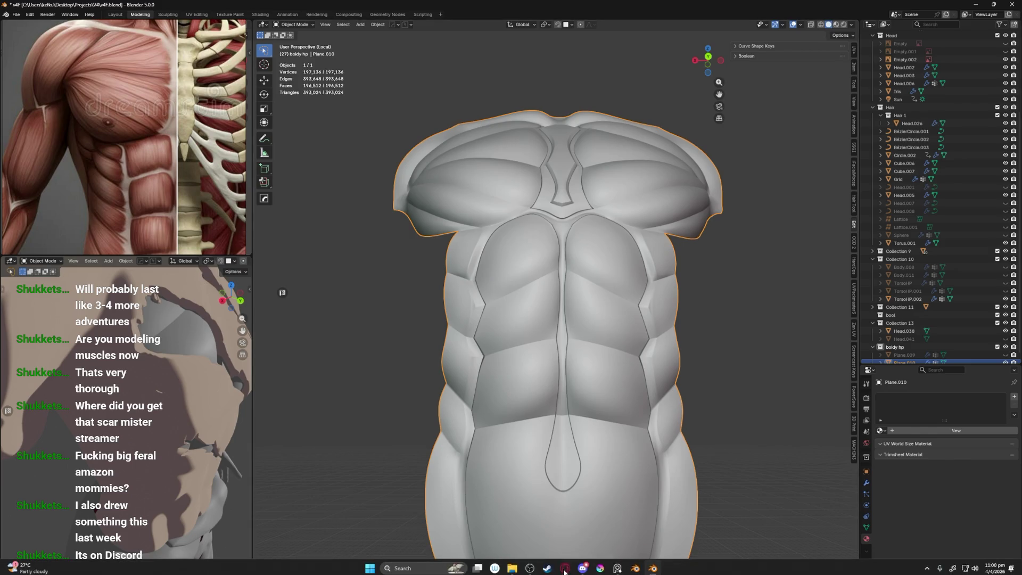
left_click(740, 467)
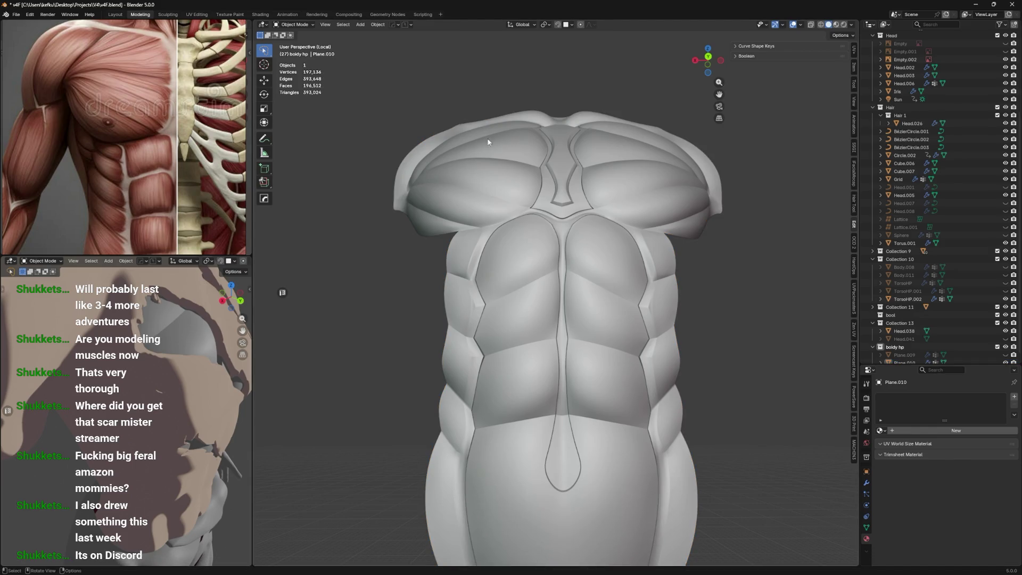
left_click(544, 257)
scroll(565, 288, "up", 4)
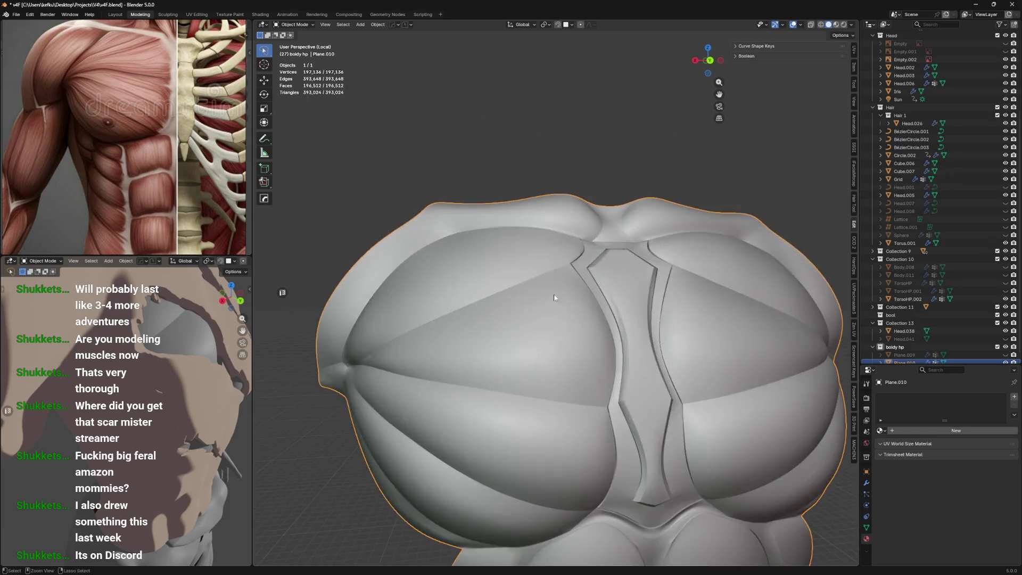
key("Tab")
mouse_move(751, 275)
middle_mouse_down()
mouse_move(634, 206)
mouse_move(468, 257)
mouse_move(606, 291)
mouse_move(532, 304)
middle_mouse_up()
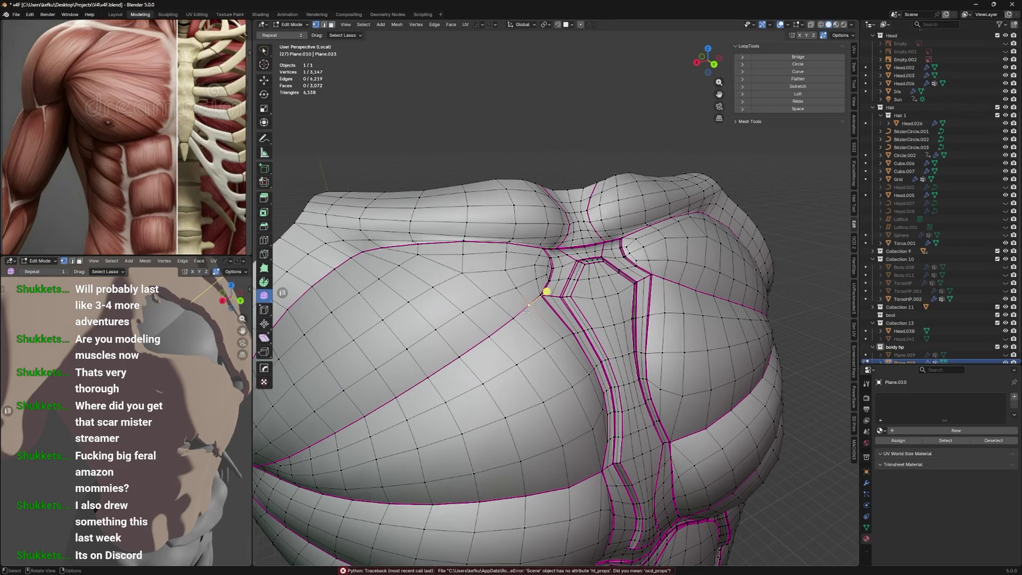
Select the vertices along the diagonal seam across the left pec
left_click(429, 361, "shift")
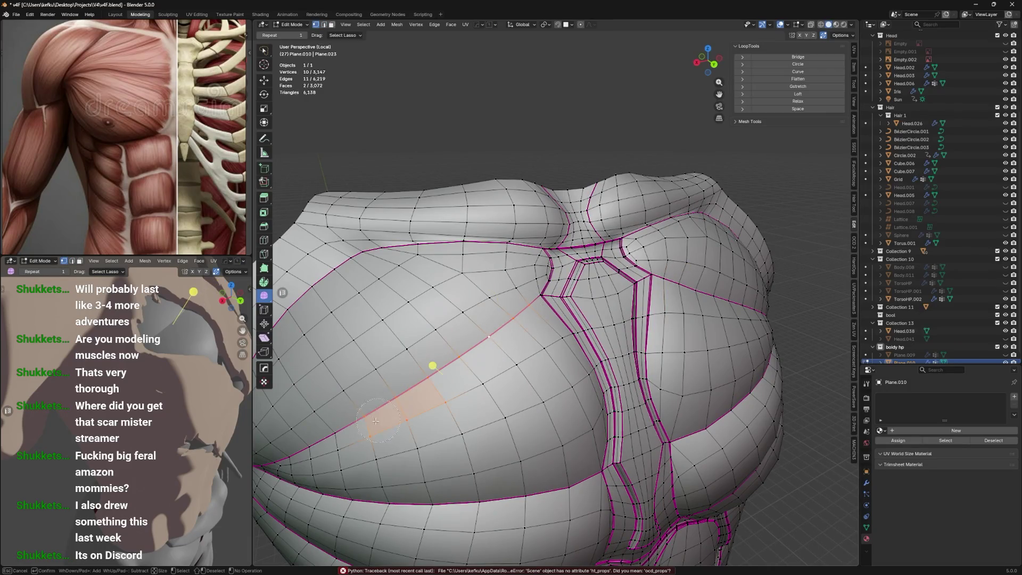
middle_click_drag(429, 360, 584, 286)
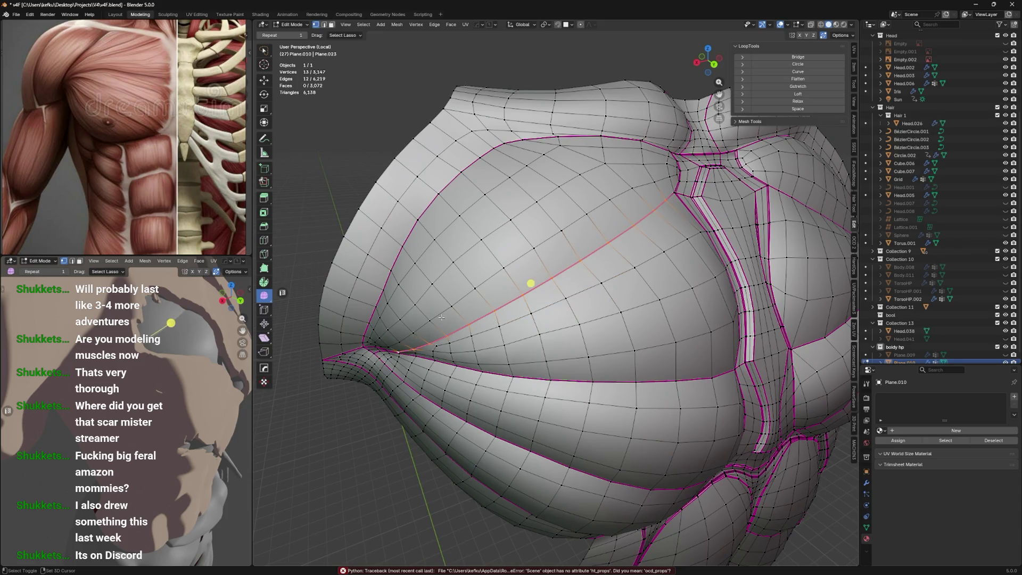
middle_click_drag(441, 317, 494, 289)
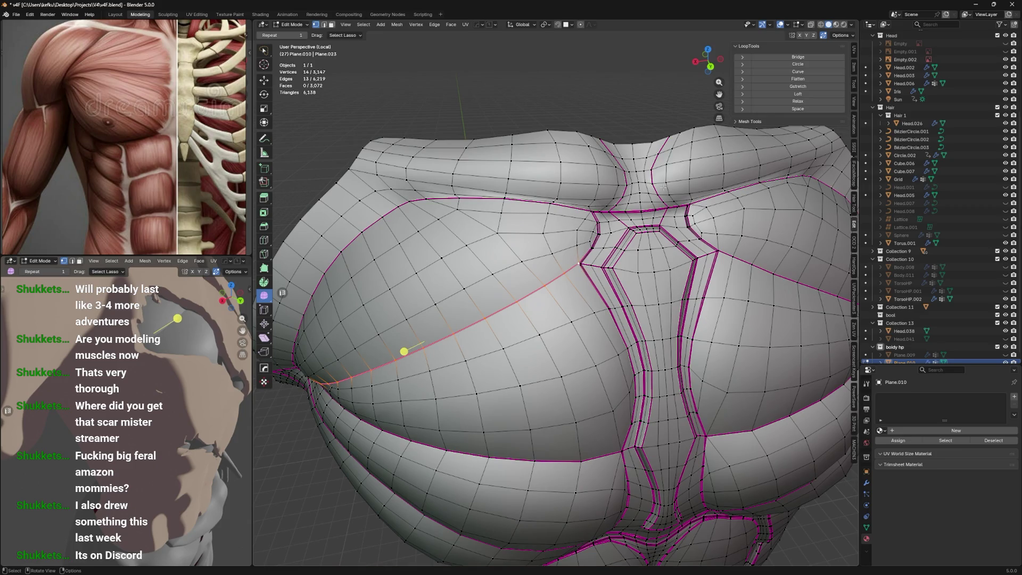
middle_click_drag(595, 241, 666, 168)
middle_click_drag(584, 84, 765, 33)
middle_click_drag(543, 203, 588, 259)
scroll(593, 242, "up", 4)
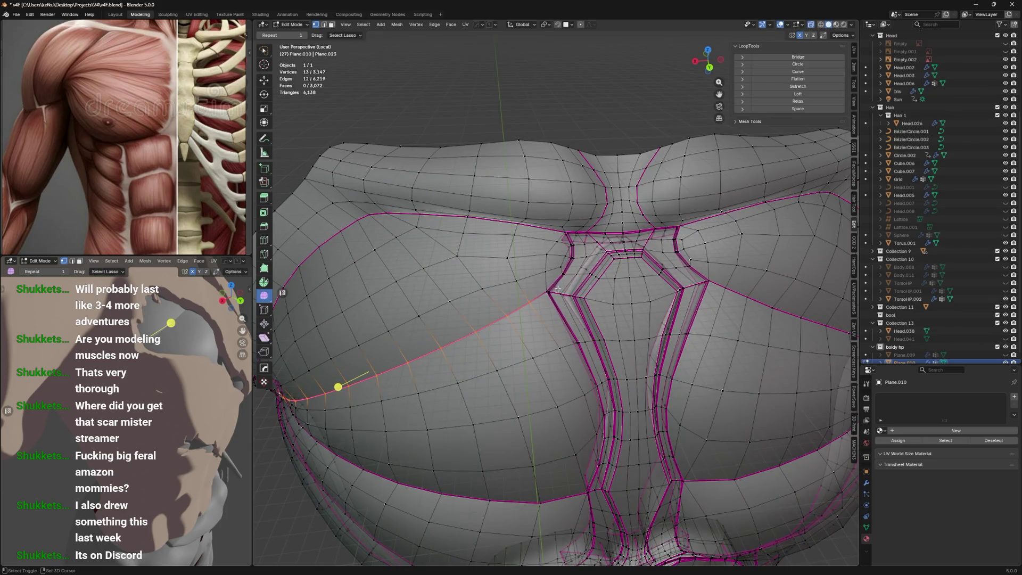
left_click(557, 289, "ctrl")
mouse_move(558, 289)
middle_mouse_down()
mouse_move(550, 277)
mouse_move(564, 278)
mouse_move(599, 229)
mouse_move(578, 210)
mouse_move(639, 197)
mouse_move(593, 191)
mouse_move(621, 189)
middle_mouse_up()
Move the selected seam along the Y axis twice to shift it in depth
key("g")
key("y")
left_click(563, 278)
key("g")
key("y")
left_click(575, 209)
left_click(643, 197, "alt")
Return to Object Mode and switch the chest into Sculpt Mode
key("Tab")
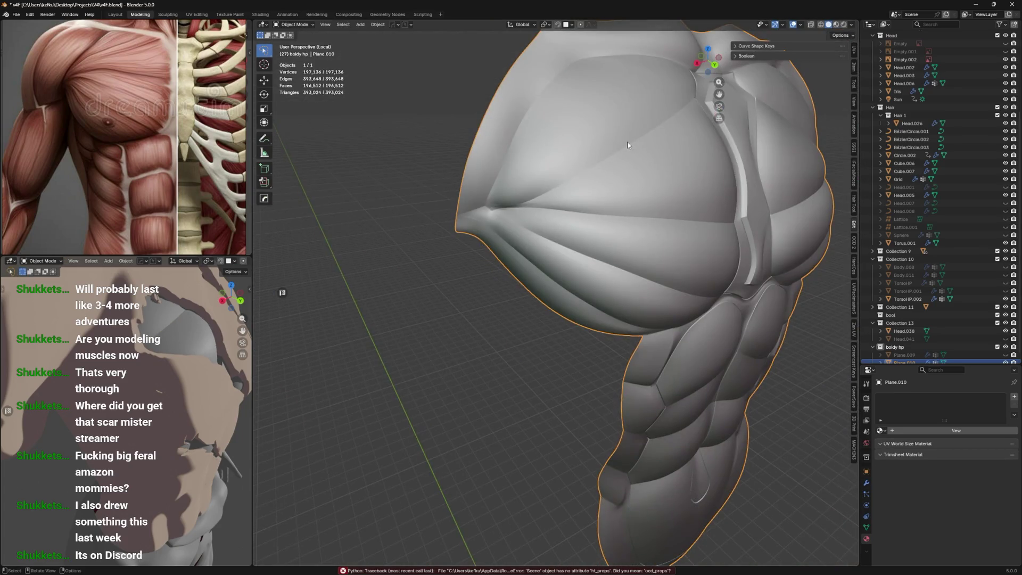
middle_click_drag(629, 145, 559, 241)
key("ctrl+Tab")
left_click(547, 259)
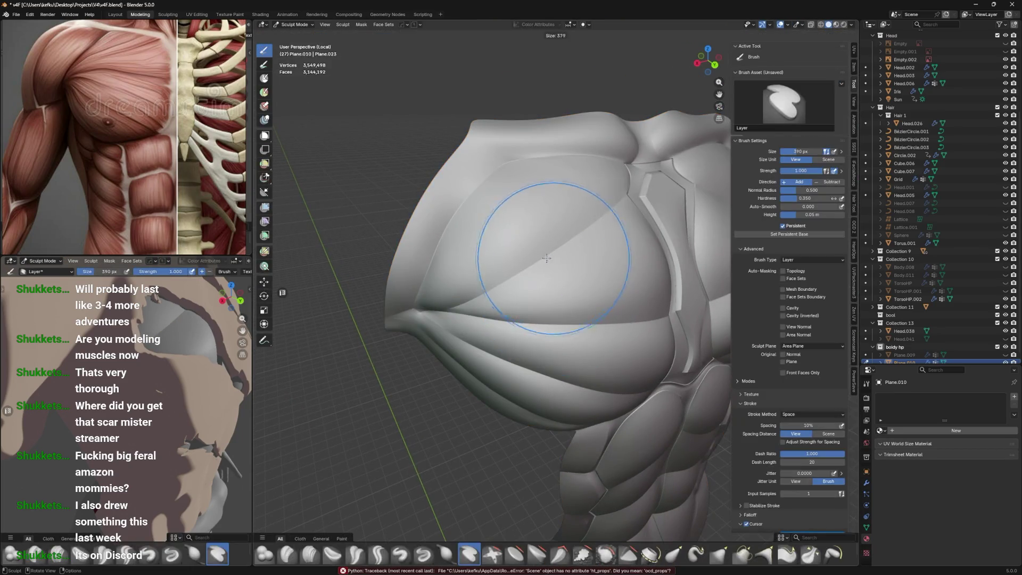
Set the brush radius to 125 px, then select the diagonal pec seam vertices in Edit Mode
left_click(463, 278)
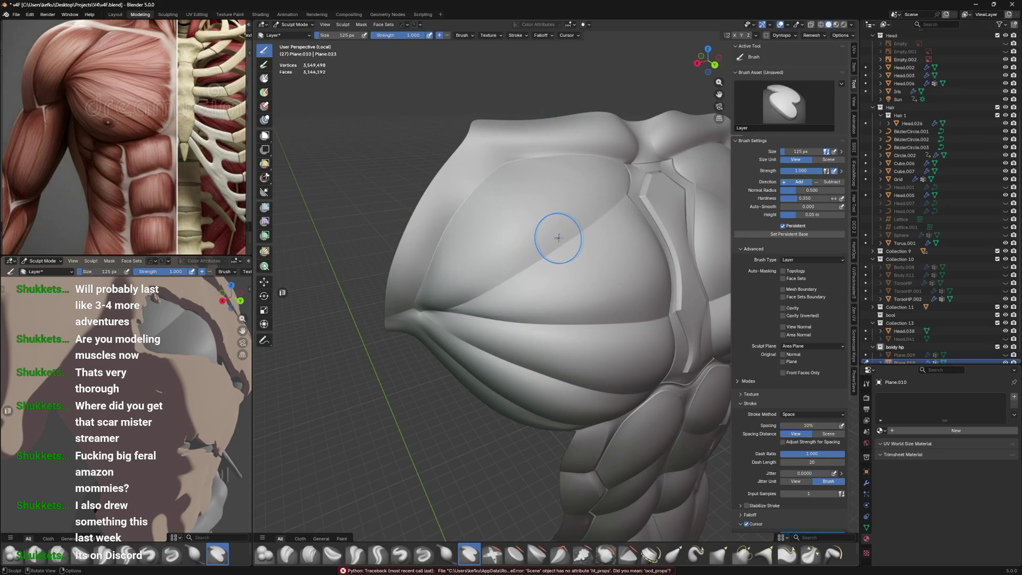
key("Tab")
key("k")
left_click(536, 257)
mouse_move(536, 258)
middle_mouse_down()
mouse_move(498, 226)
mouse_move(554, 235)
mouse_move(557, 211)
middle_mouse_up()
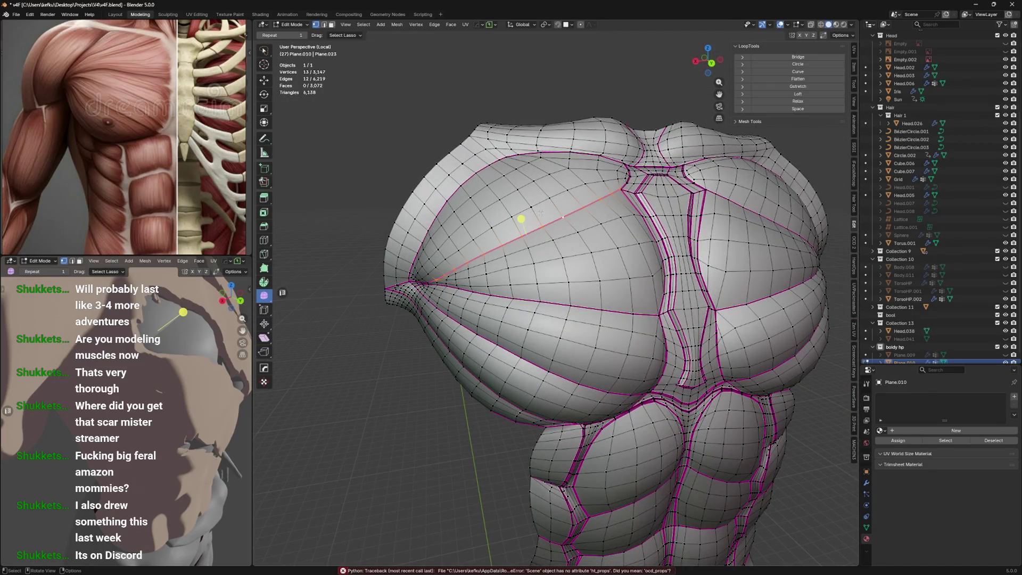
Select all edges with the same crease via Select Similar and hide them
key("shift+g")
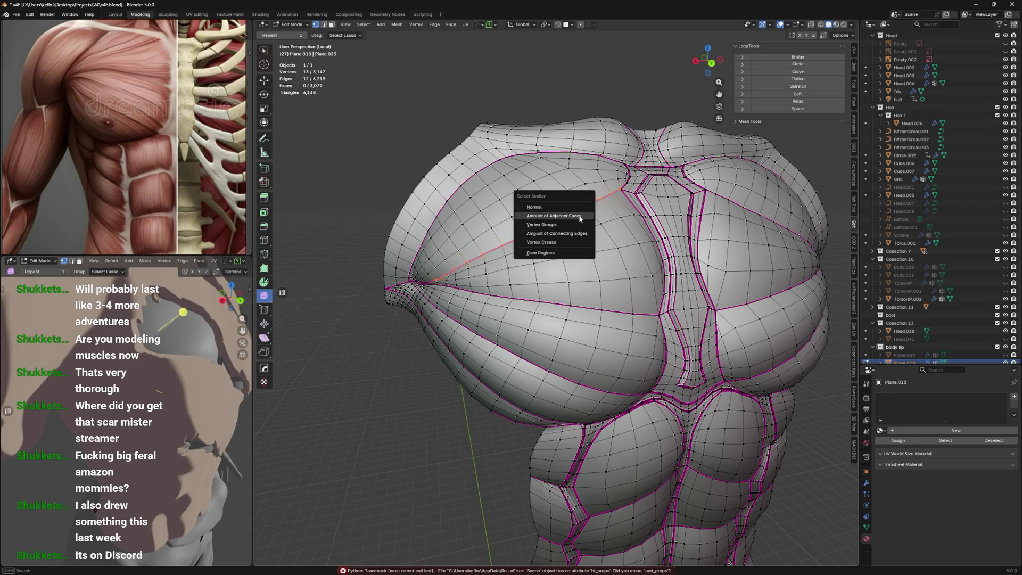
key("Escape")
key("2")
key("shift+g")
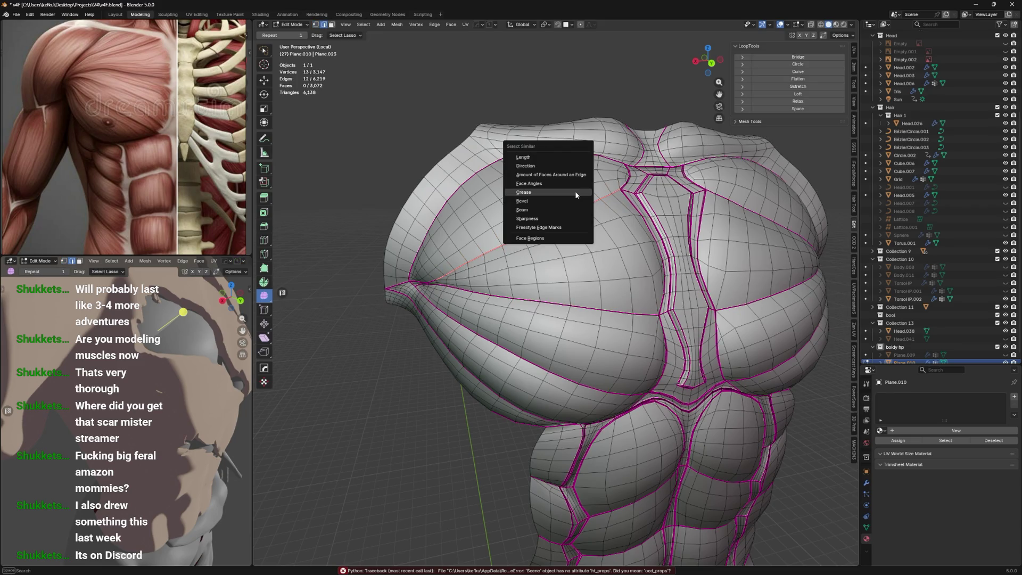
left_click(574, 192)
mouse_move(574, 194)
middle_mouse_down()
mouse_move(558, 214)
mouse_move(588, 211)
middle_mouse_up()
key("h")
key("alt+h")
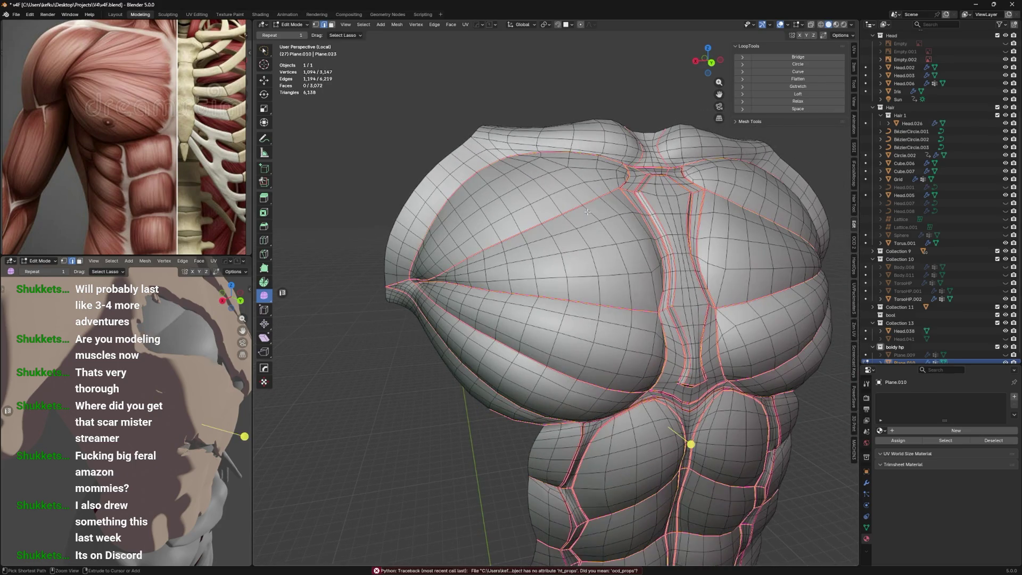
key("h")
Switch the chest into Sculpt Mode and set the brush size to 308 px
key("Tab")
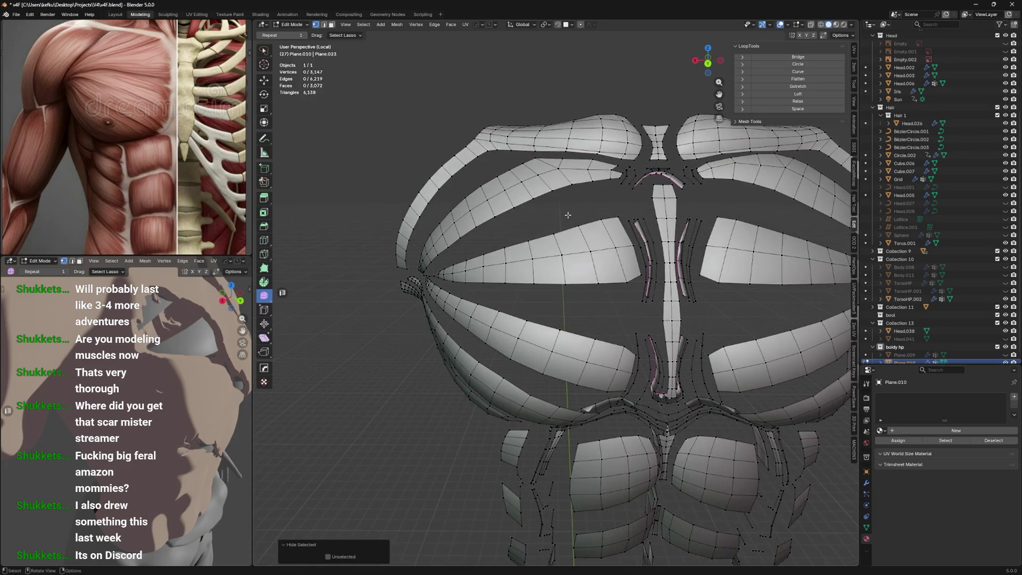
key("ctrl+Tab")
left_click(538, 231)
scroll(537, 231, "down", 2)
key("f")
left_click(574, 250)
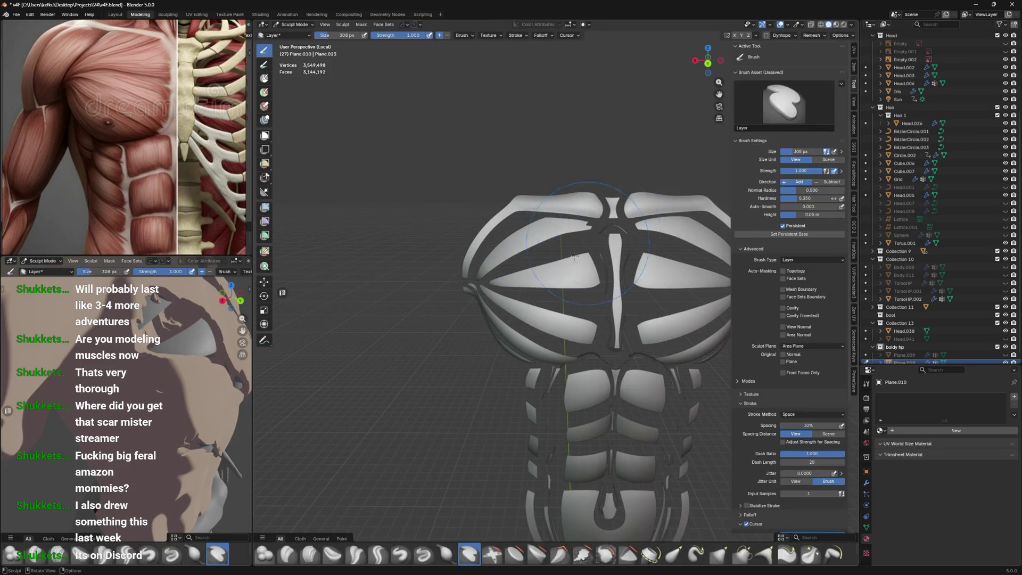
Pick the Inflate/Deflate brush and look over the torso from several angles
key("i")
mouse_move(469, 287)
middle_mouse_down()
mouse_move(495, 251)
mouse_move(516, 269)
mouse_move(513, 209)
middle_mouse_up()
middle_click_drag(526, 283, 480, 232)
mouse_move(538, 298)
middle_mouse_down()
mouse_move(557, 234)
mouse_move(551, 262)
middle_mouse_up()
scroll(557, 232, "up", 3)
In Edit Mode, switch to Back Orthographic view and hide the lasso-selected lower torso pieces
key("Tab")
key("ctrl+KP_1")
mouse_move(673, 368)
left_mouse_down()
mouse_move(525, 481)
mouse_move(541, 277)
left_mouse_up()
key("h")
scroll(506, 259, "up", 2)
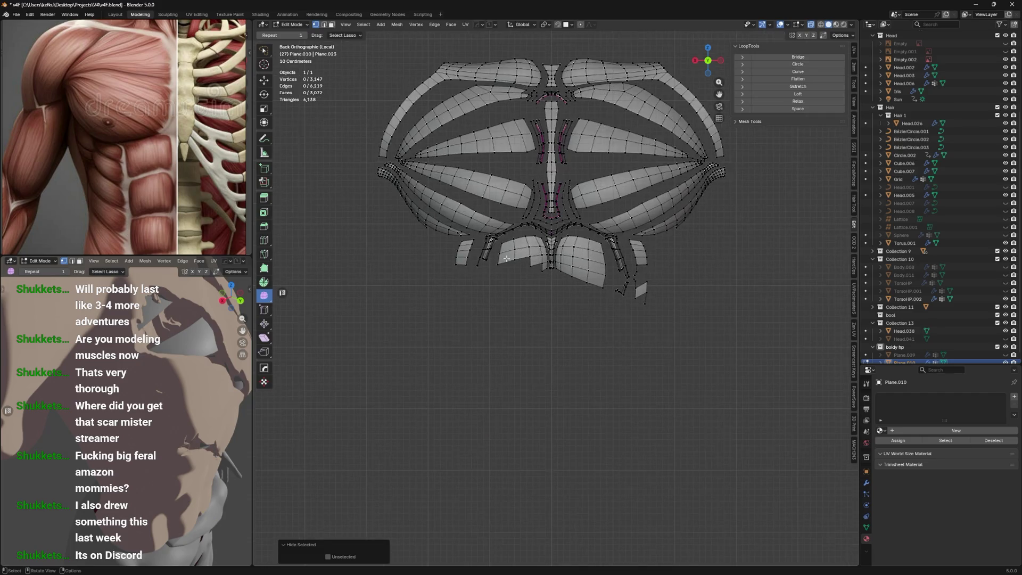
Select the lower rib pieces, including the lower-right ones, and hide them
key("l")
key("l")
key("l")
key("l")
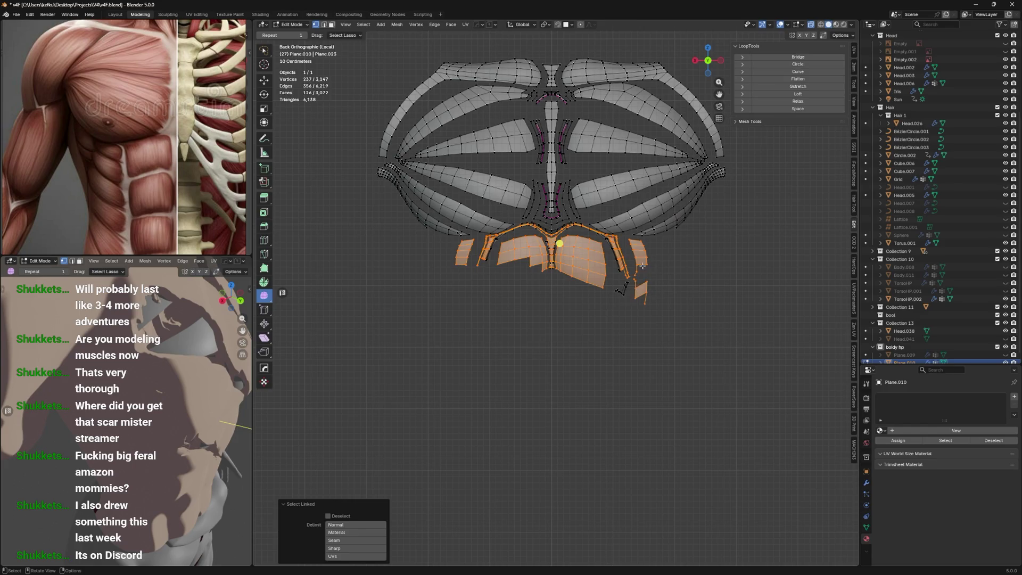
mouse_move(671, 314)
left_mouse_down("shift")
mouse_move(661, 326)
mouse_move(677, 307)
mouse_move(501, 251)
mouse_move(607, 237)
left_mouse_up("shift")
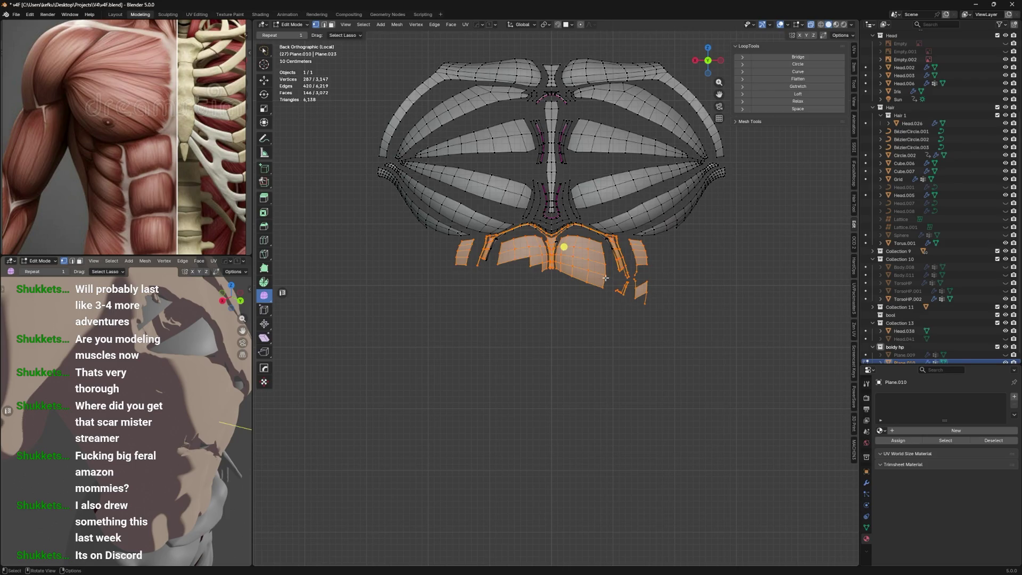
key("h")
scroll(581, 267, "up", 1)
Select the small centre curve piece with L and hide it
key("l")
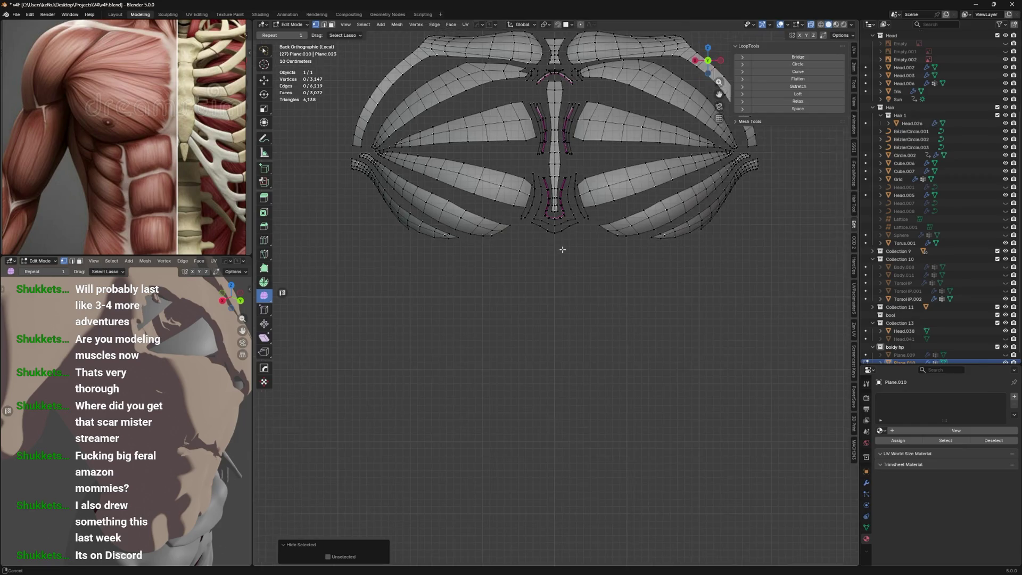
middle_click_drag(563, 241, 549, 251, "shift")
key("l")
key("l")
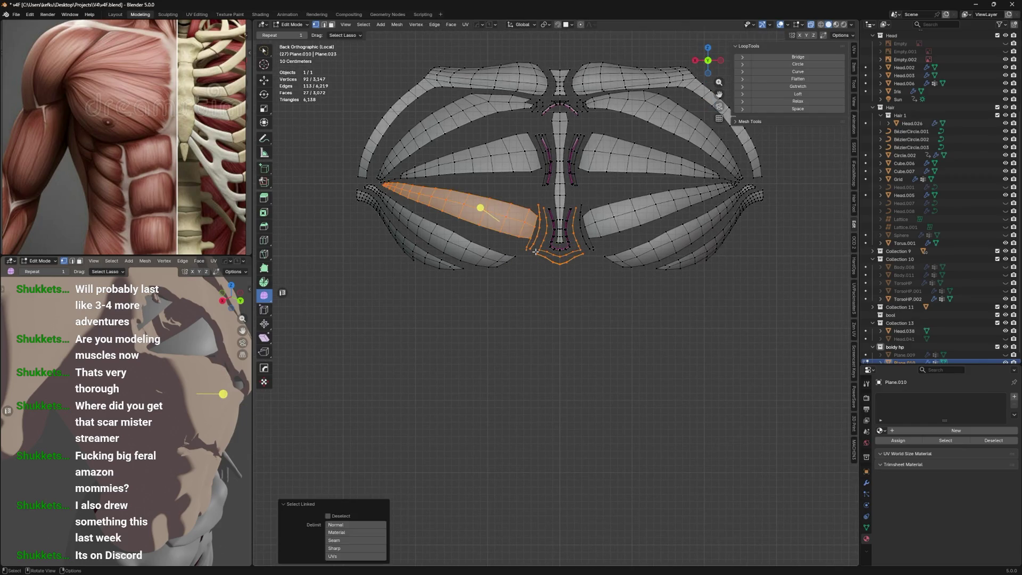
key("shift+l")
key("h")
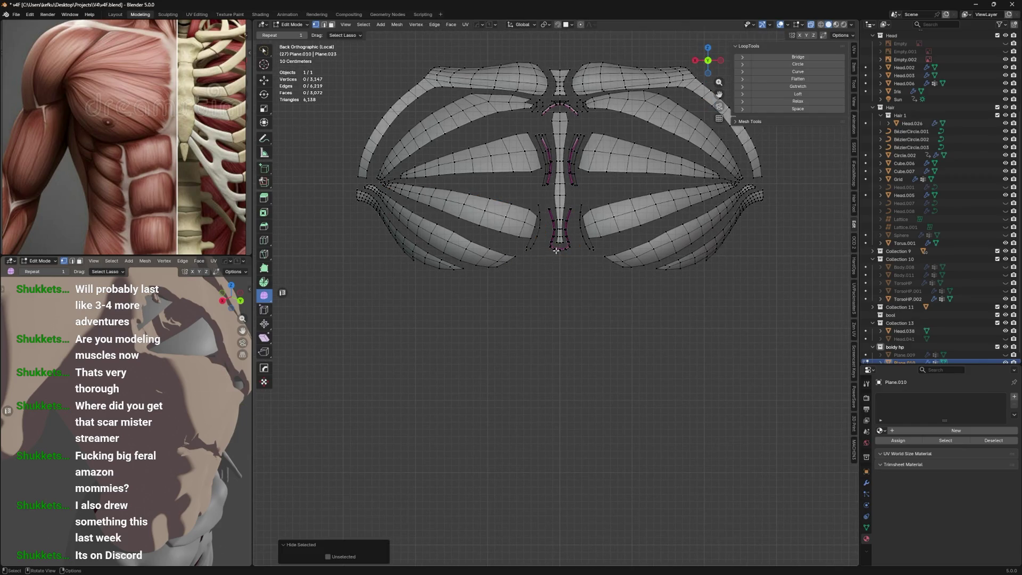
Hide the central sternum piece and top arch, then lasso the leftover middle vertices
key("l")
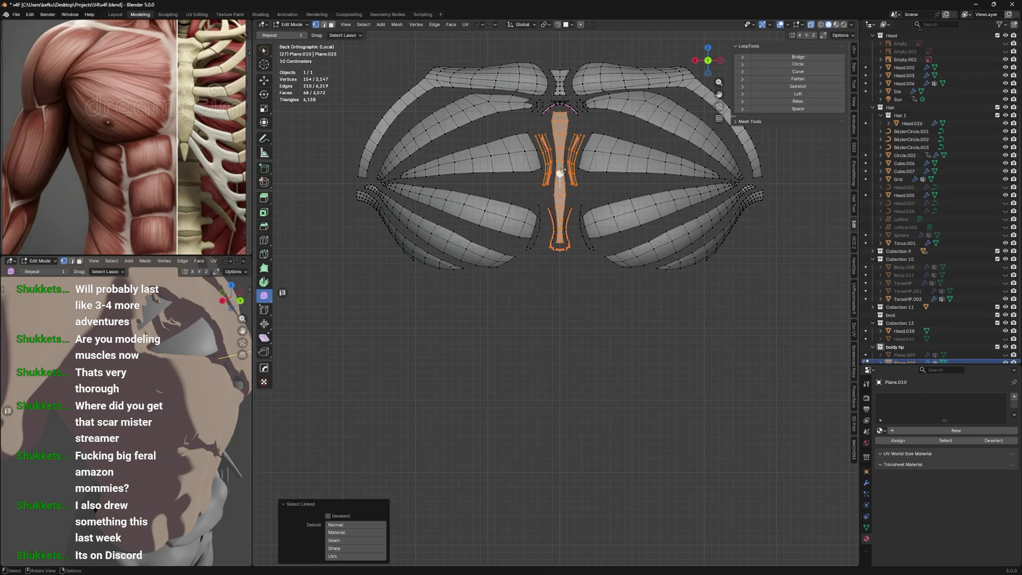
key("l")
key("c")
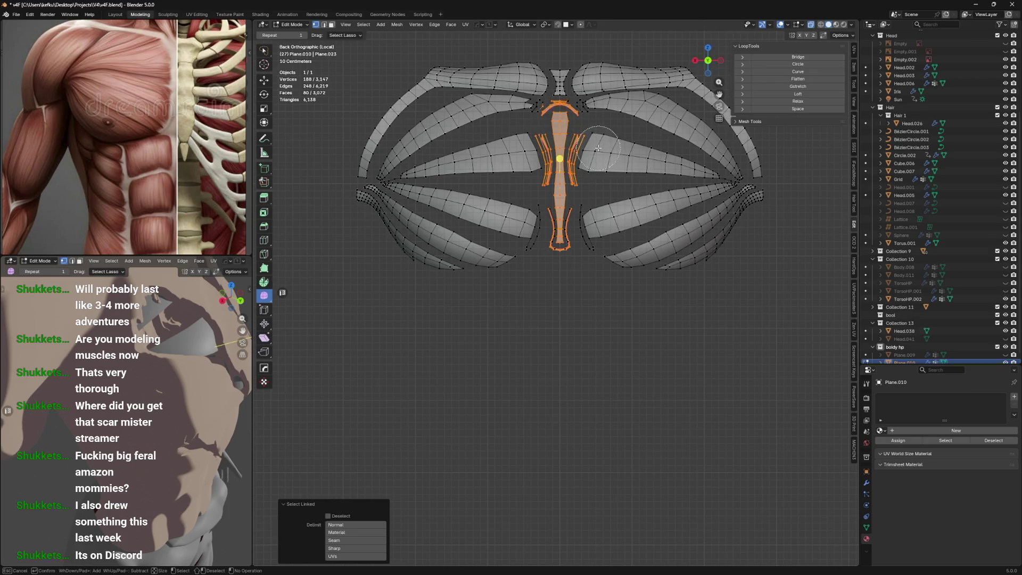
key("Escape")
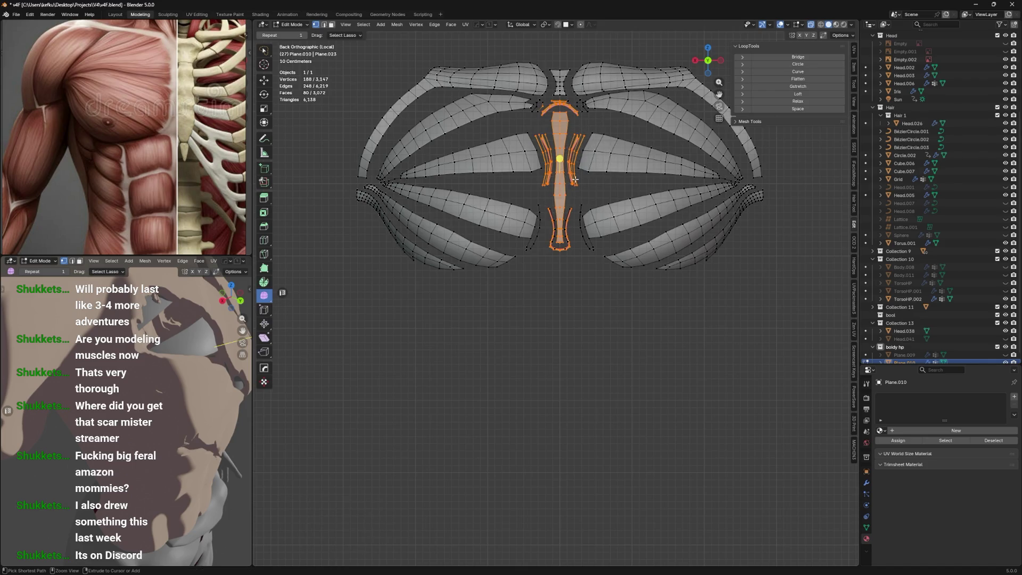
key("h")
scroll(566, 278, "up", 2)
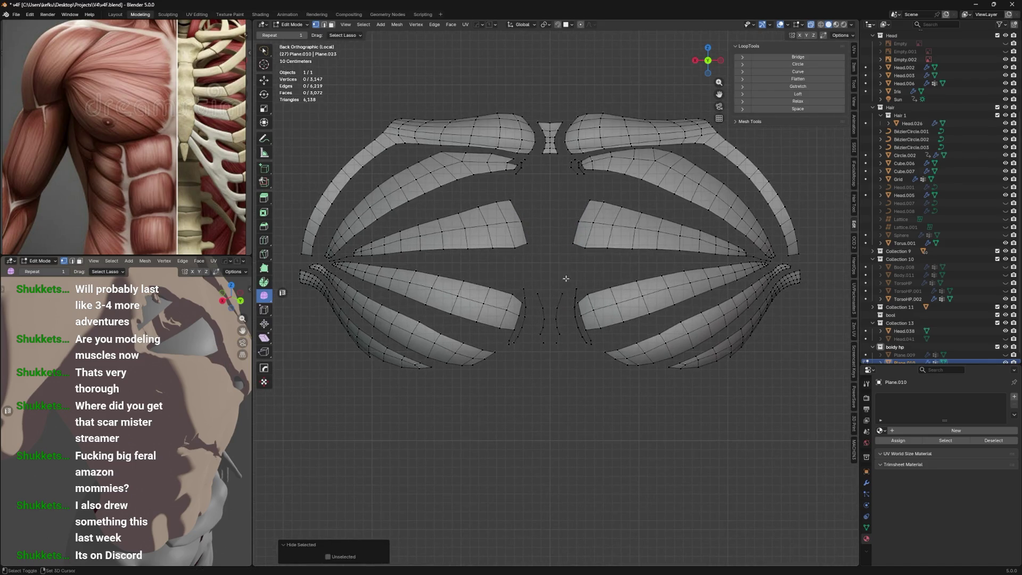
left_click_drag(545, 371, 547, 249)
Hide the leftover middle vertices and the loose edge strips on both lobes
key("h")
mouse_move(554, 255)
middle_mouse_down()
mouse_move(533, 261)
mouse_move(526, 277)
middle_mouse_up()
left_click_drag(513, 283, 478, 384)
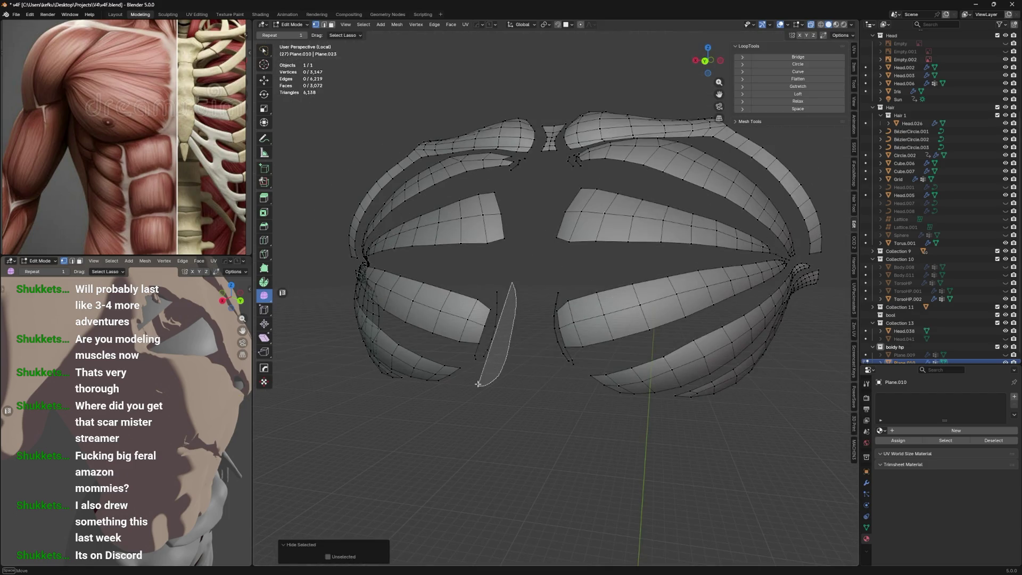
left_click_drag(495, 295, 498, 288)
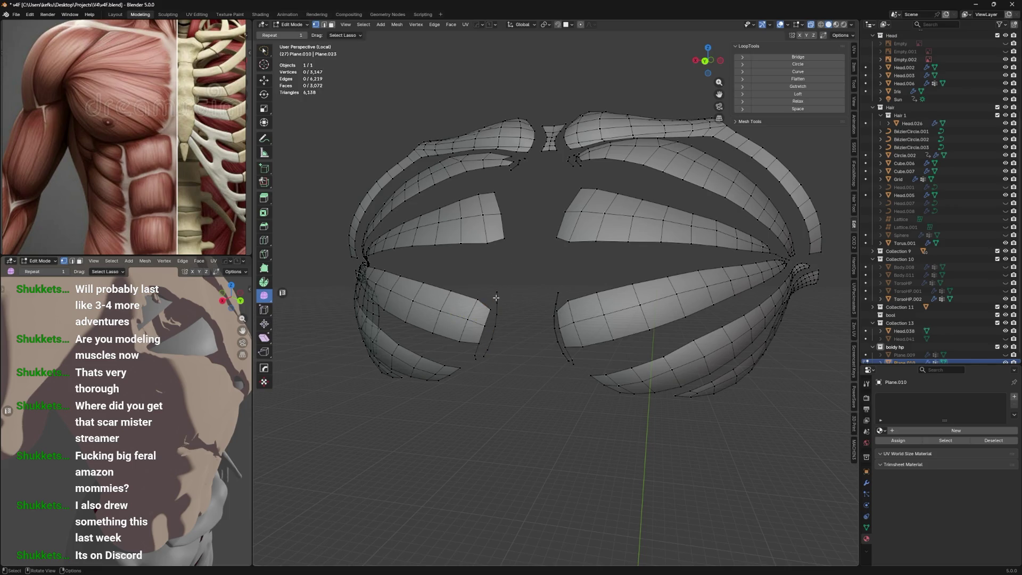
key("l")
key("l")
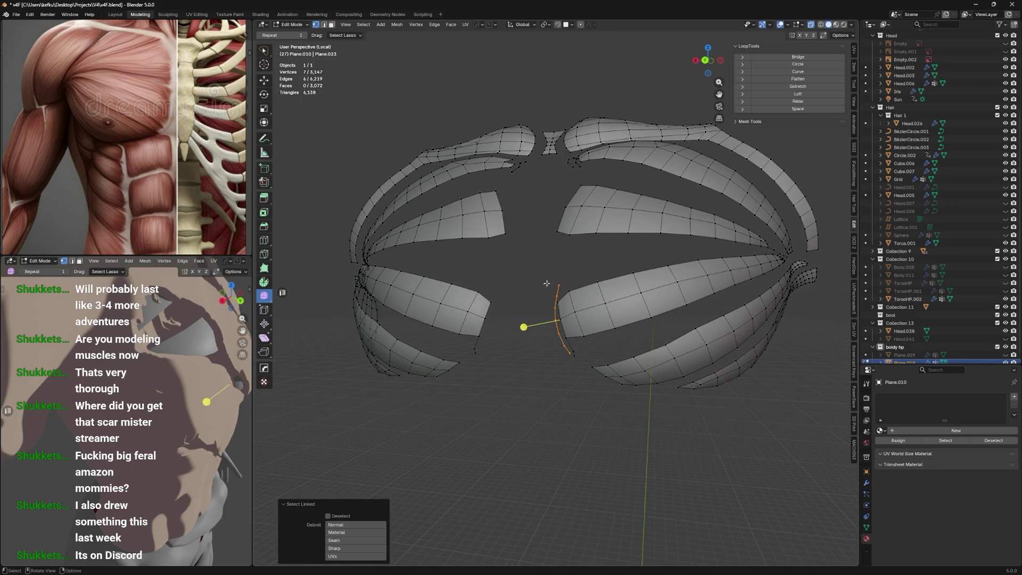
key("KP_Decimal")
key("ctrl+z")
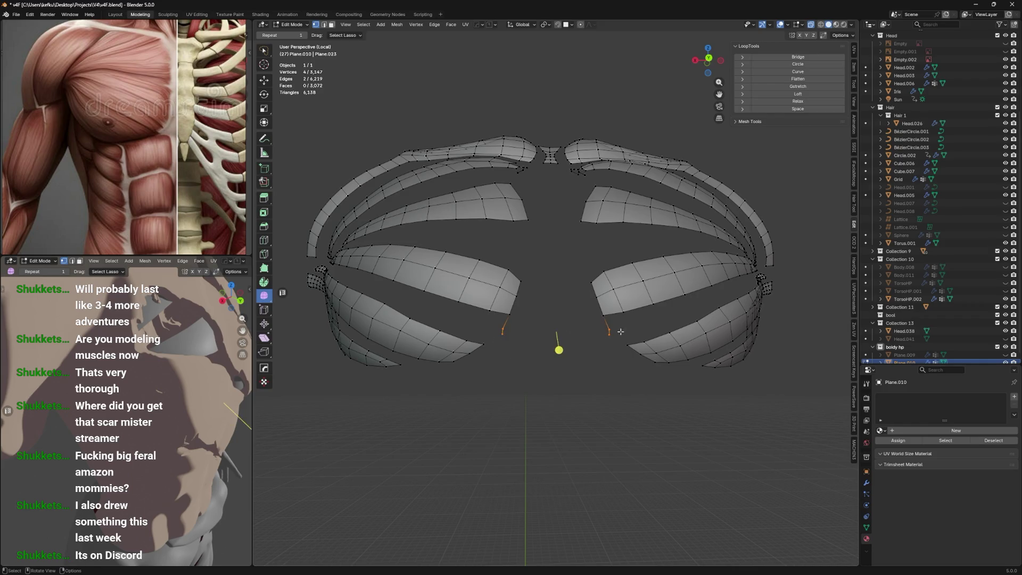
key("h")
Hide the small loose edge strip seen from a higher angle
scroll(605, 256, "up", 5)
middle_click_drag(601, 266, 590, 282)
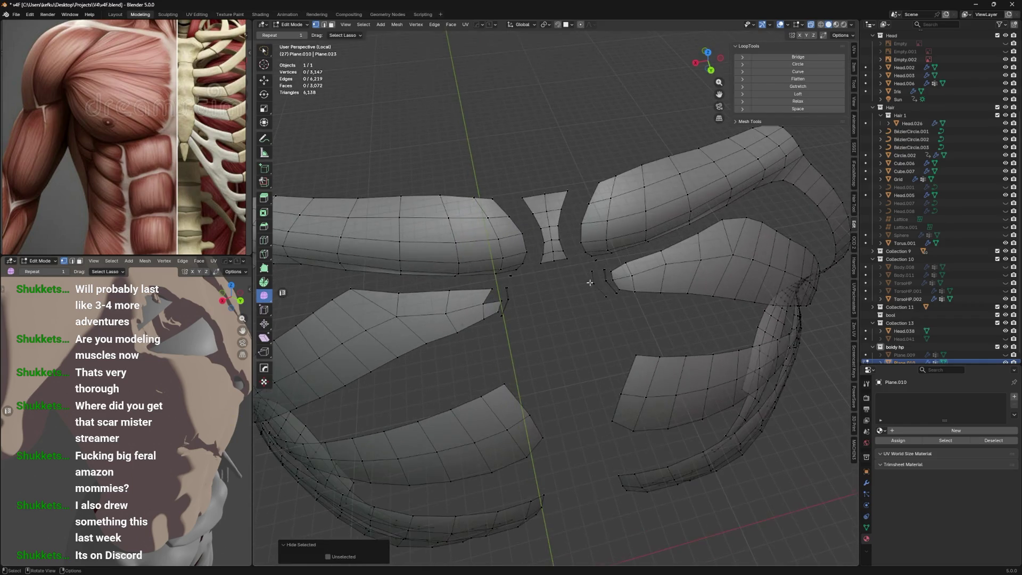
key("l")
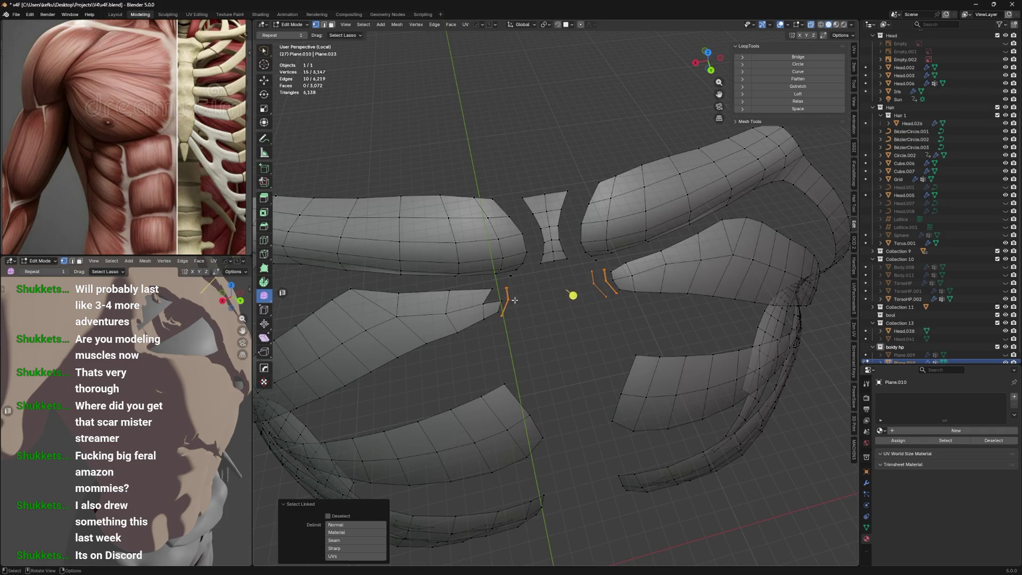
key("h")
Hide the centre piece and the upper-left strip
middle_click_drag(541, 289, 502, 258)
left_click(588, 248)
middle_click_drag(585, 248, 590, 244)
left_click(595, 240)
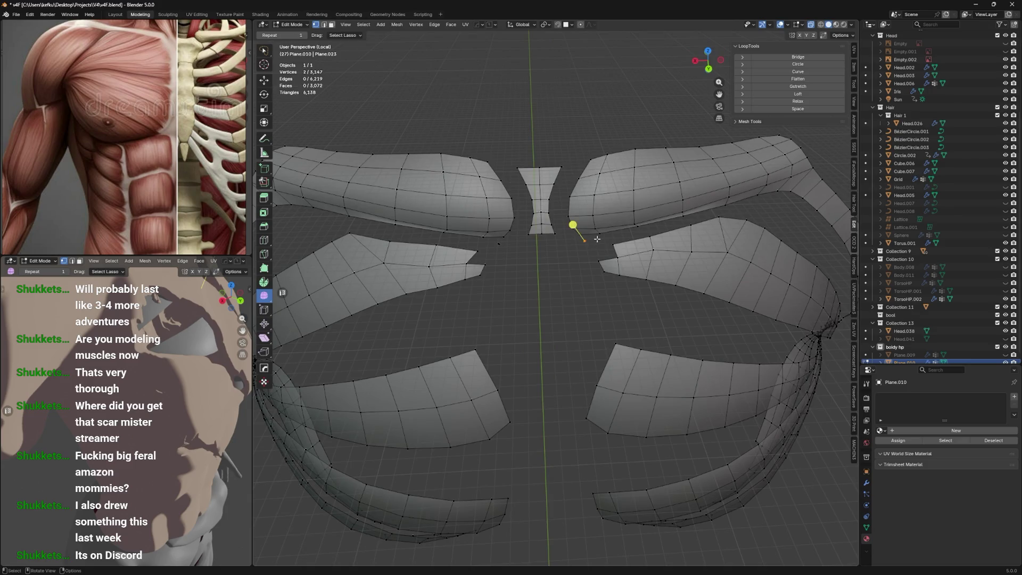
left_click(506, 239)
left_click(517, 242)
scroll(533, 235, "down", 5)
key("l")
key("h")
key("l")
key("h")
Hide the four strip-tip vertices on both sides of the chest
mouse_move(607, 207)
middle_mouse_down()
mouse_move(543, 178)
mouse_move(636, 268)
mouse_move(541, 268)
mouse_move(607, 246)
mouse_move(561, 242)
mouse_move(632, 235)
mouse_move(630, 282)
middle_mouse_up()
scroll(630, 304, "up", 3)
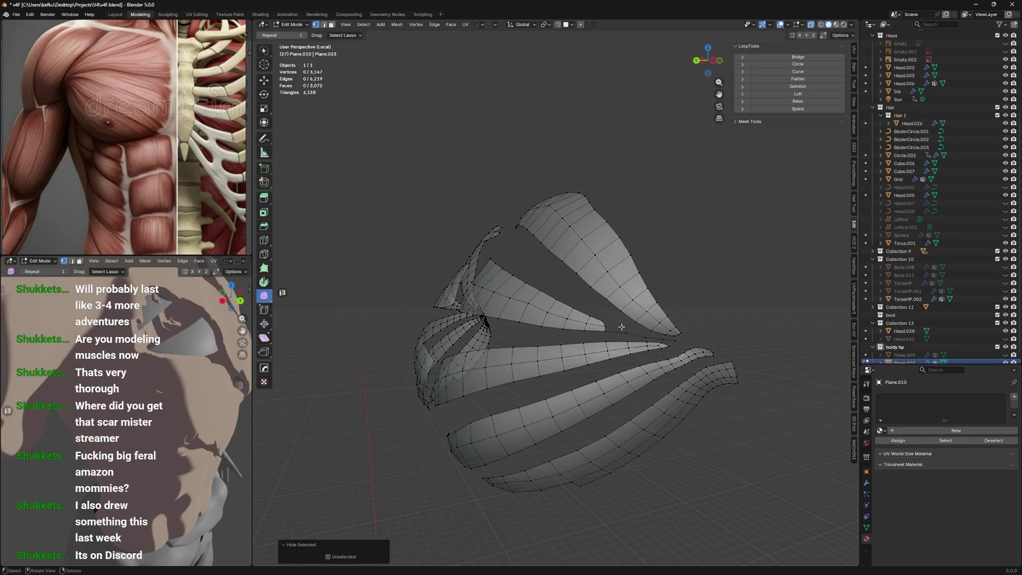
left_click(624, 328)
key("h")
left_click(652, 344)
key("h")
middle_click_drag(611, 304, 454, 363)
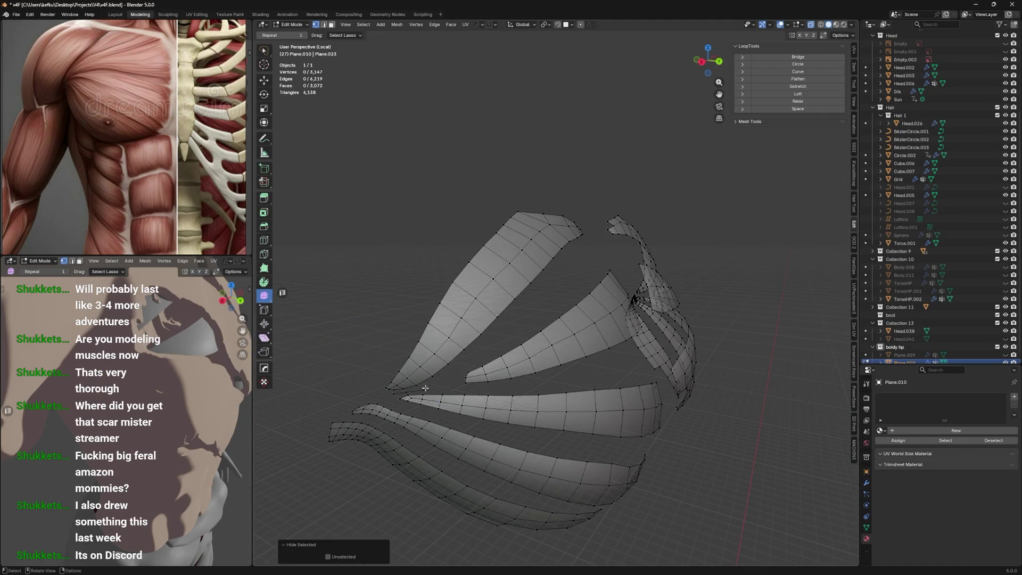
left_click(402, 418)
key("h")
left_click(393, 422)
key("h")
scroll(548, 279, "down", 4)
key("ctrl+Tab")
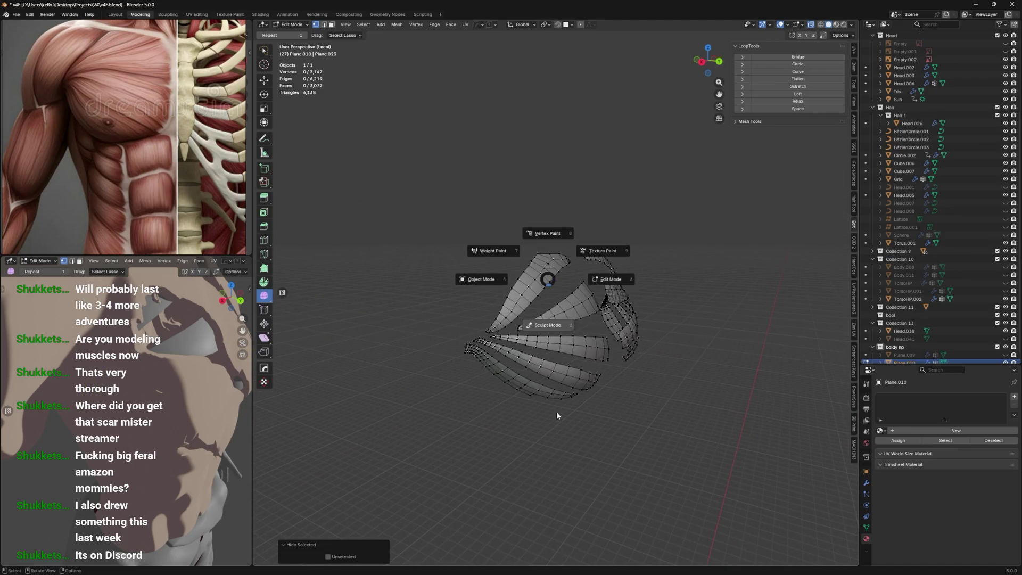
Put the pec strips into Sculpt Mode with a 728 px Inflate/Deflate brush
left_click(573, 320)
middle_click_drag(574, 321, 533, 277)
mouse_move(608, 296)
middle_mouse_down()
mouse_move(591, 341)
mouse_move(639, 298)
middle_mouse_up()
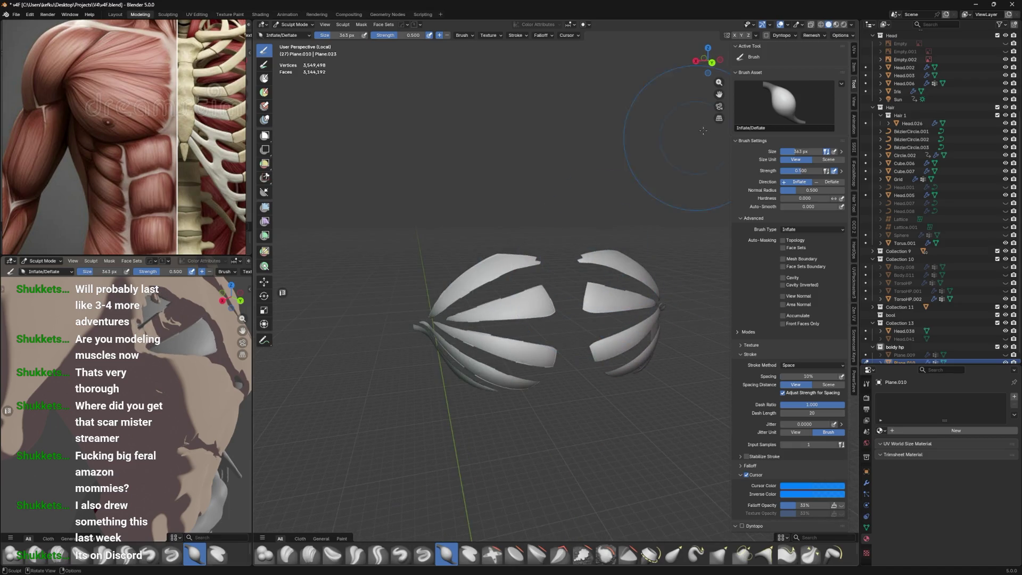
mouse_move(458, 298)
middle_mouse_down()
mouse_move(461, 312)
mouse_move(522, 292)
mouse_move(547, 297)
mouse_move(580, 254)
mouse_move(607, 241)
middle_mouse_up()
key("f")
left_click(524, 290)
Show the Multires modifier settings, then return the strips to Edit Mode
key("alt+h")
left_click(866, 483)
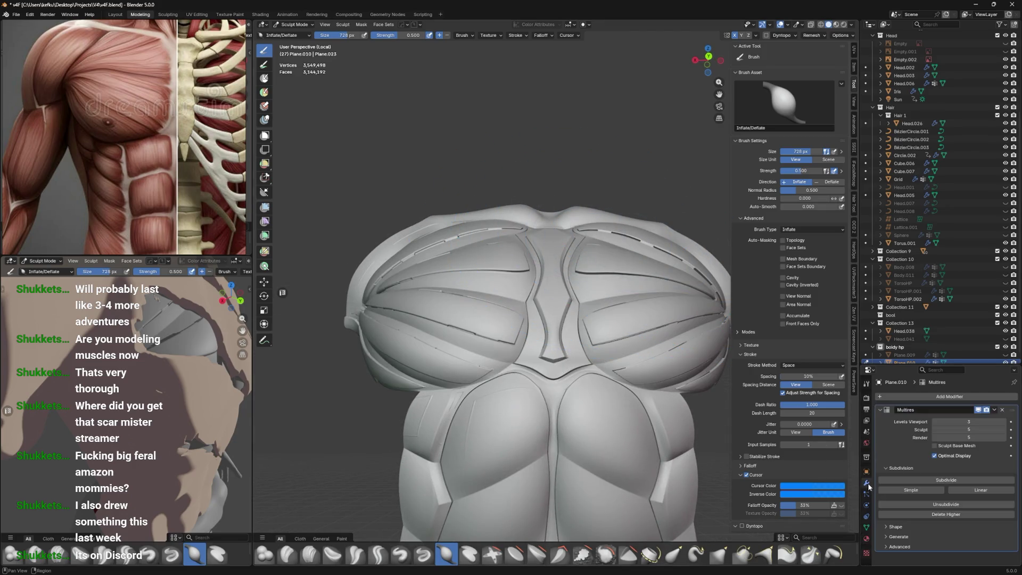
middle_click_drag(548, 406, 603, 318)
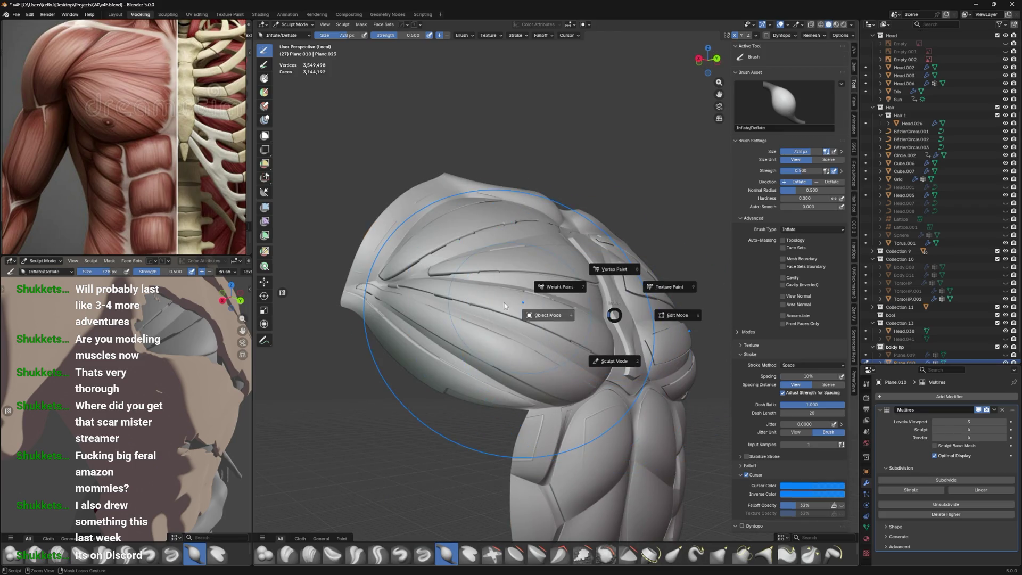
left_click(544, 287)
mouse_move(544, 298)
middle_mouse_down()
mouse_move(487, 326)
mouse_move(477, 311)
mouse_move(523, 358)
mouse_move(461, 308)
mouse_move(526, 326)
middle_mouse_up()
key("ctrl+Tab")
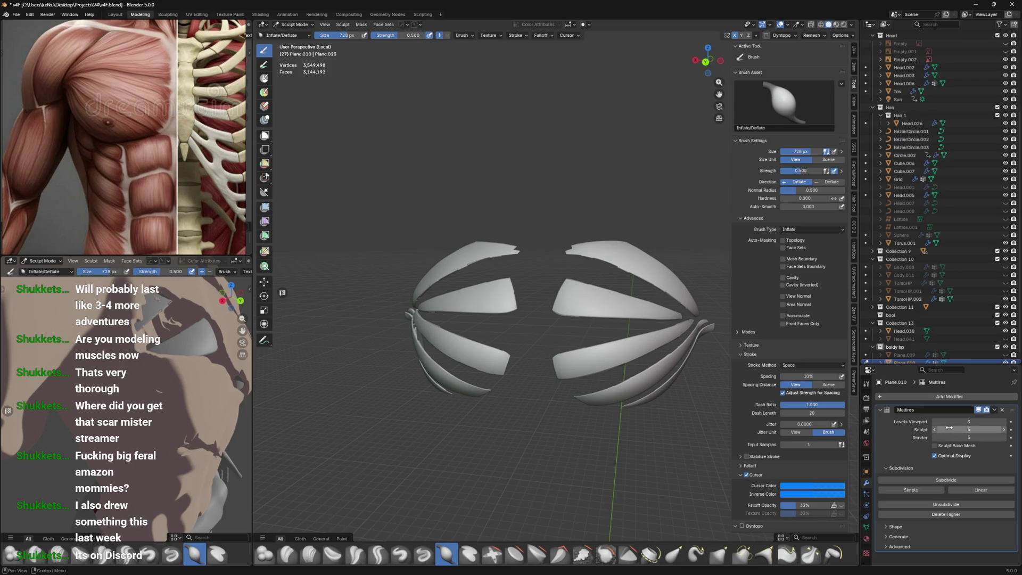
key("Tab")
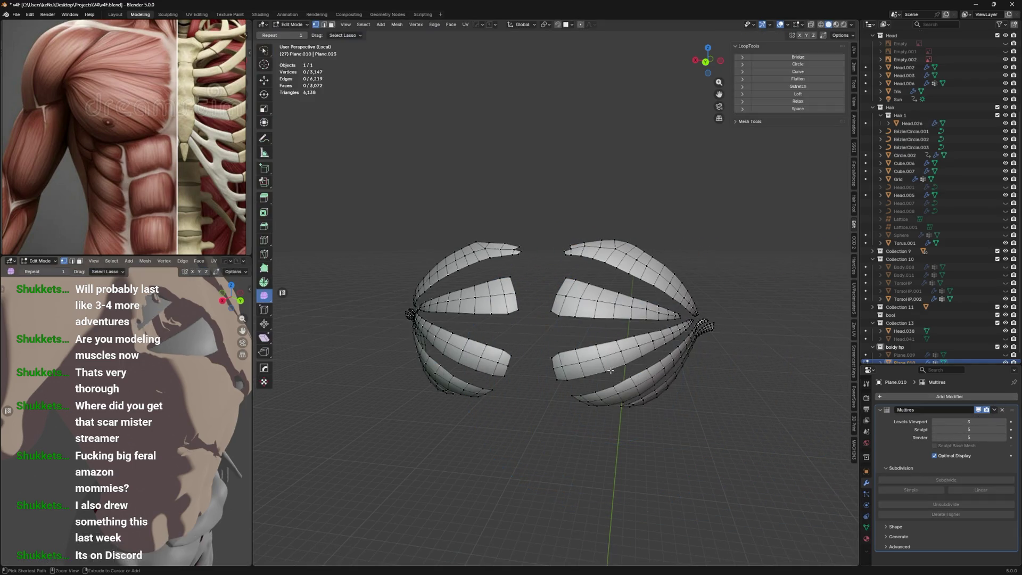
At Multires sculpt level 0, inflate the pec strips with a 1000 px brush
key("Tab")
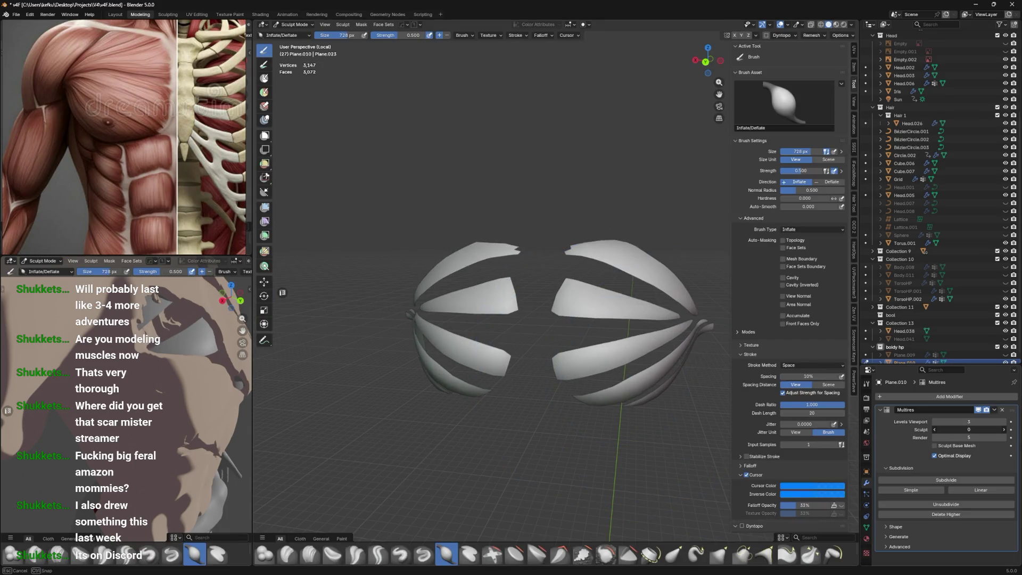
left_click_drag(970, 430, 937, 429)
middle_click_drag(538, 288, 499, 378)
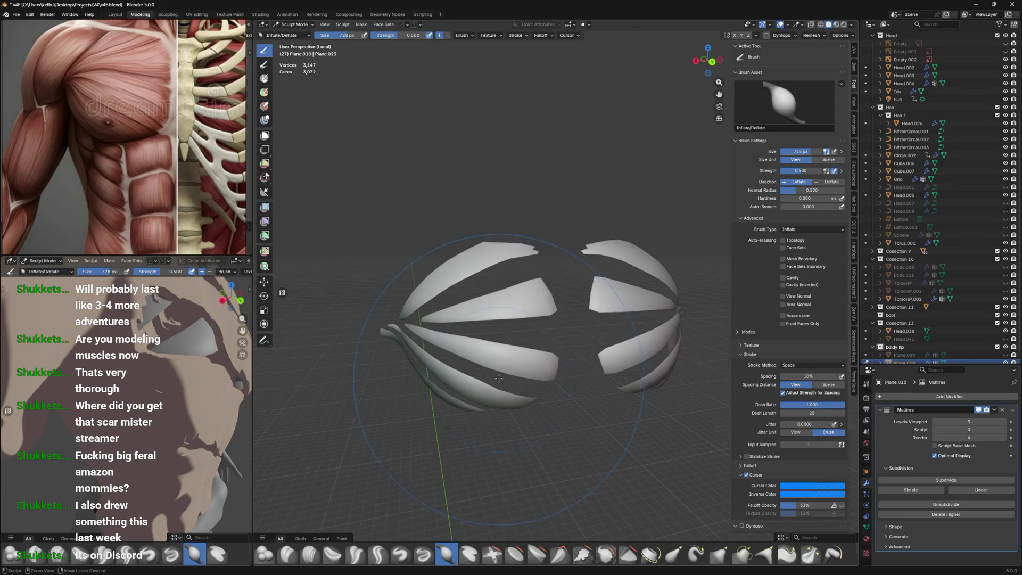
mouse_move(501, 196)
left_mouse_down()
mouse_move(457, 190)
mouse_move(442, 219)
left_mouse_up()
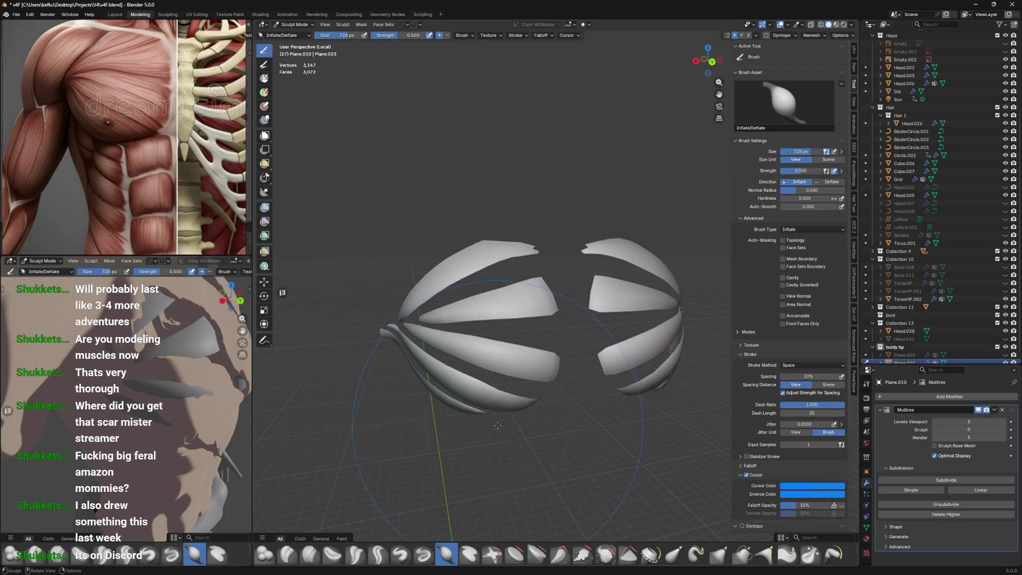
key("f")
left_click(457, 233)
mouse_move(420, 279)
left_mouse_down()
mouse_move(446, 356)
mouse_move(575, 329)
left_mouse_up()
Raise the Multires sculpt level to 5 and switch to Object Mode
key("ctrl+5")
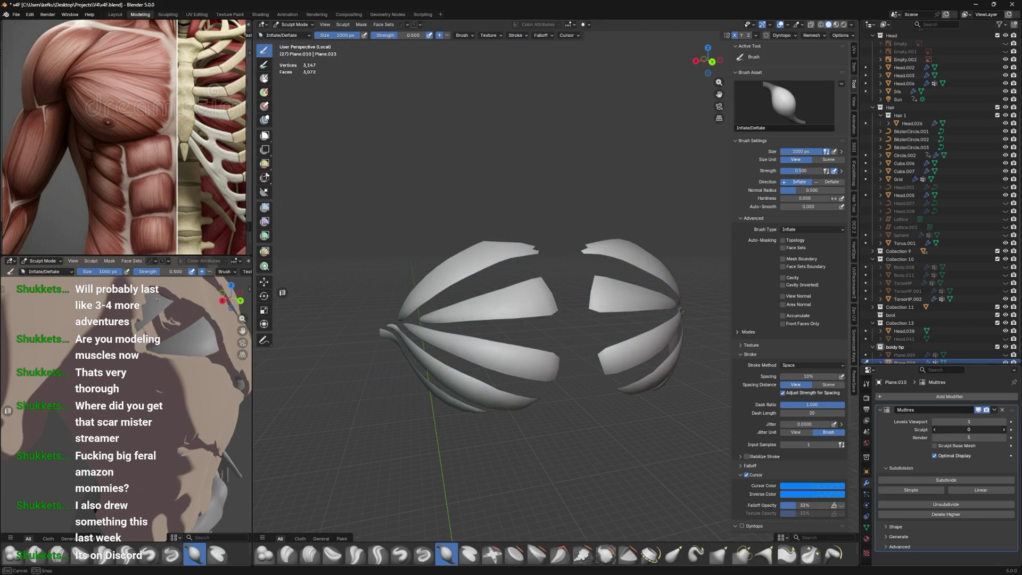
key("ctrl+Tab")
left_click(450, 309)
middle_click_drag(450, 309, 533, 277)
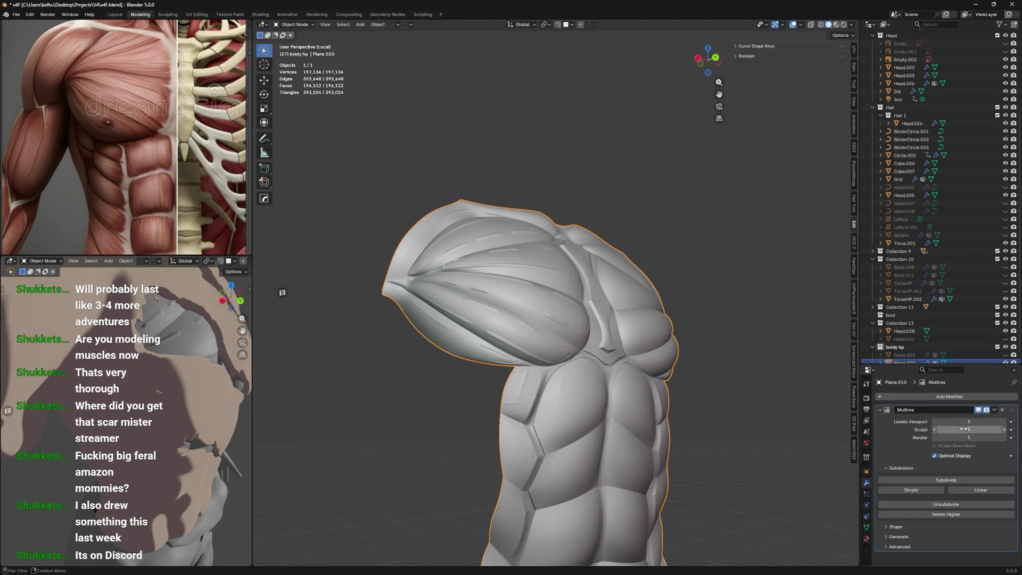
Delete the Multires modifier and orbit to check the 3,147-vertex base shell
left_click(1003, 410)
middle_click_drag(814, 345, 675, 307)
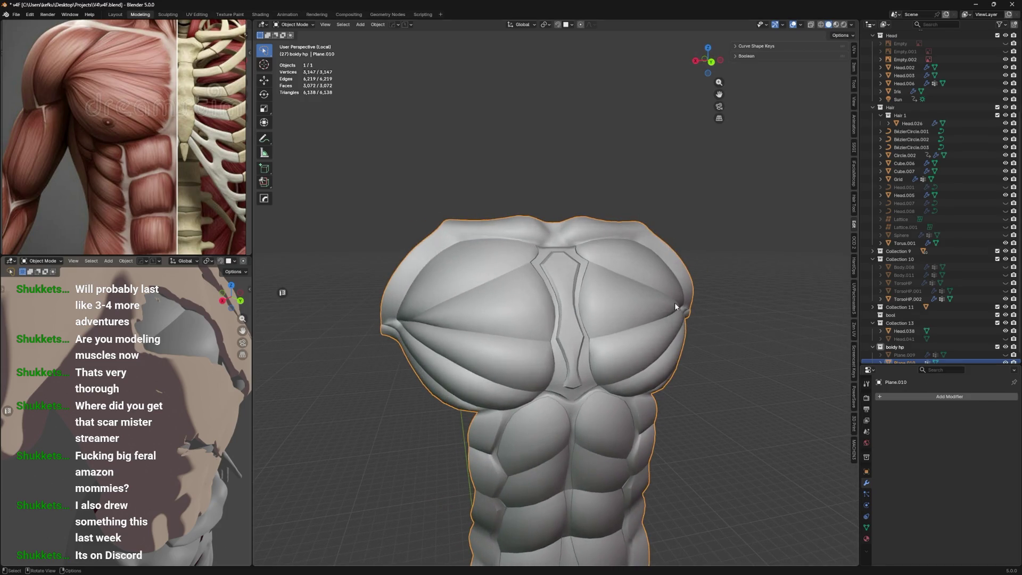
mouse_move(522, 291)
middle_mouse_down()
mouse_move(573, 277)
mouse_move(524, 289)
mouse_move(560, 276)
mouse_move(516, 276)
mouse_move(493, 258)
mouse_move(485, 288)
mouse_move(567, 284)
middle_mouse_up()
key("ctrl+Tab")
key("ctrl+5")
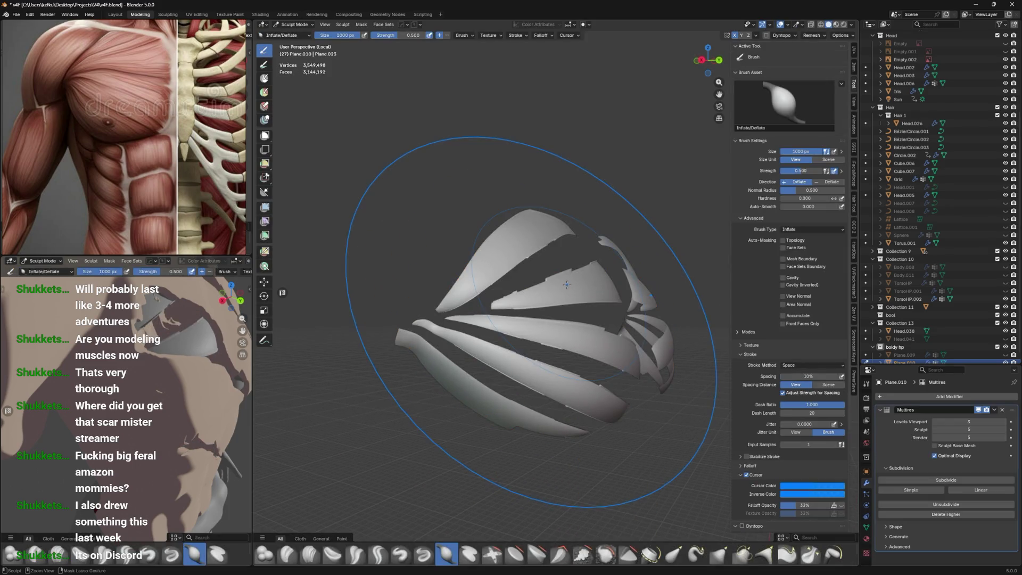
Deselect in Edit Mode, then inflate the strips in Sculpt Mode with a 493 px brush at level 0
key("Tab")
mouse_move(568, 285)
middle_mouse_down()
mouse_move(504, 294)
mouse_move(475, 215)
mouse_move(517, 216)
middle_mouse_up()
left_click(475, 215)
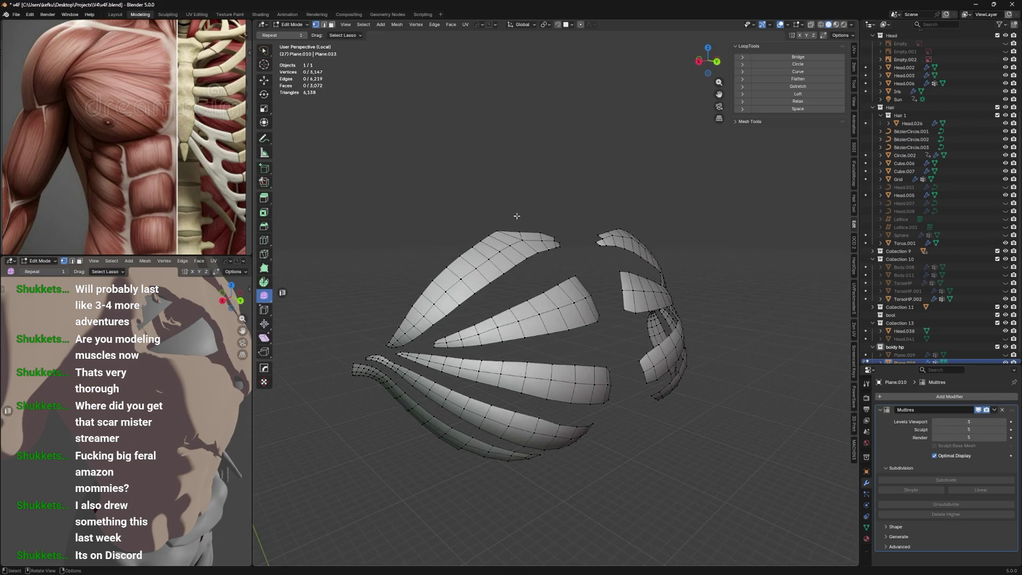
key("ctrl+Tab")
left_click(468, 283)
key("f")
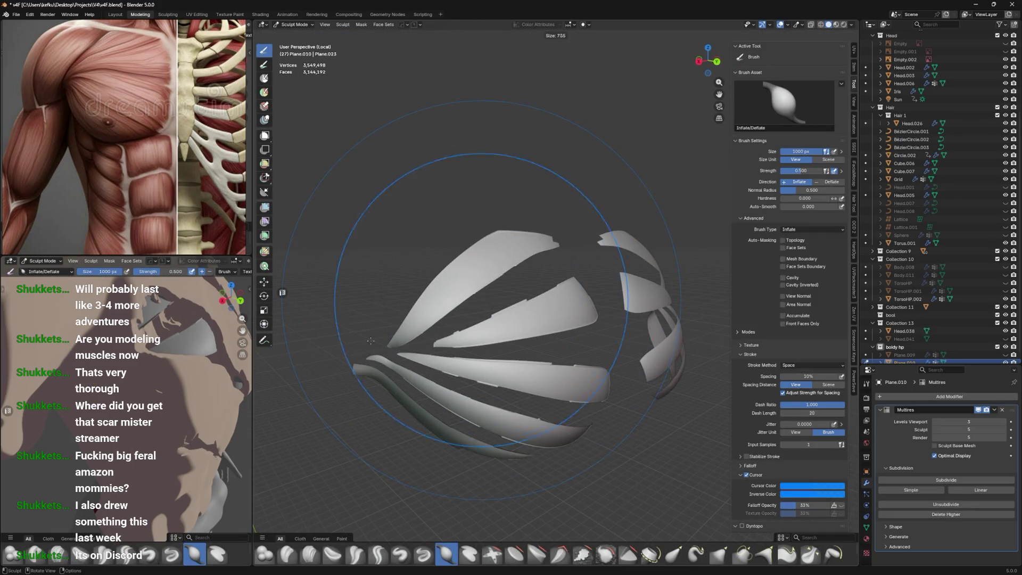
left_click(421, 302)
key("ctrl+0")
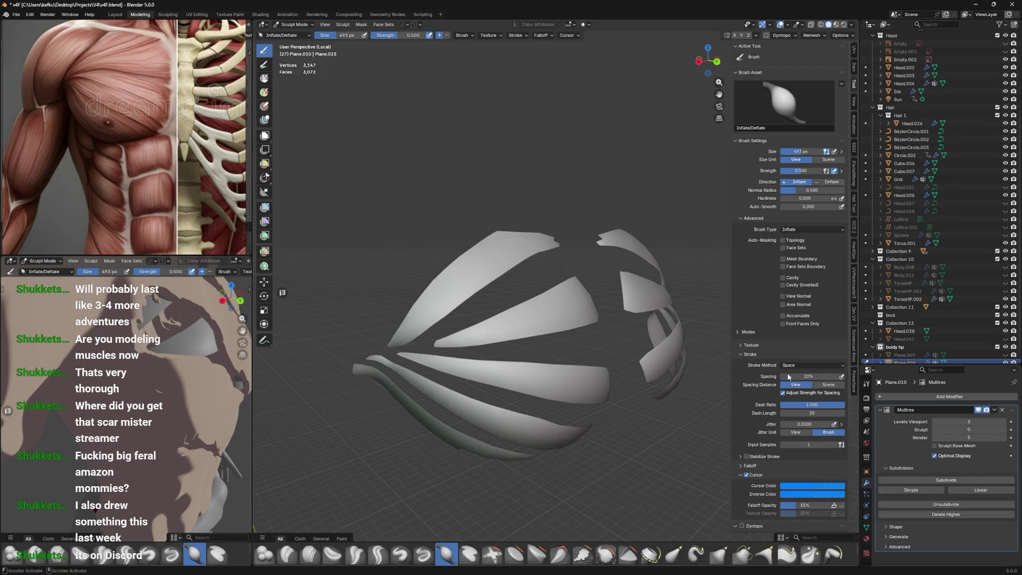
left_click_drag(469, 245, 545, 223)
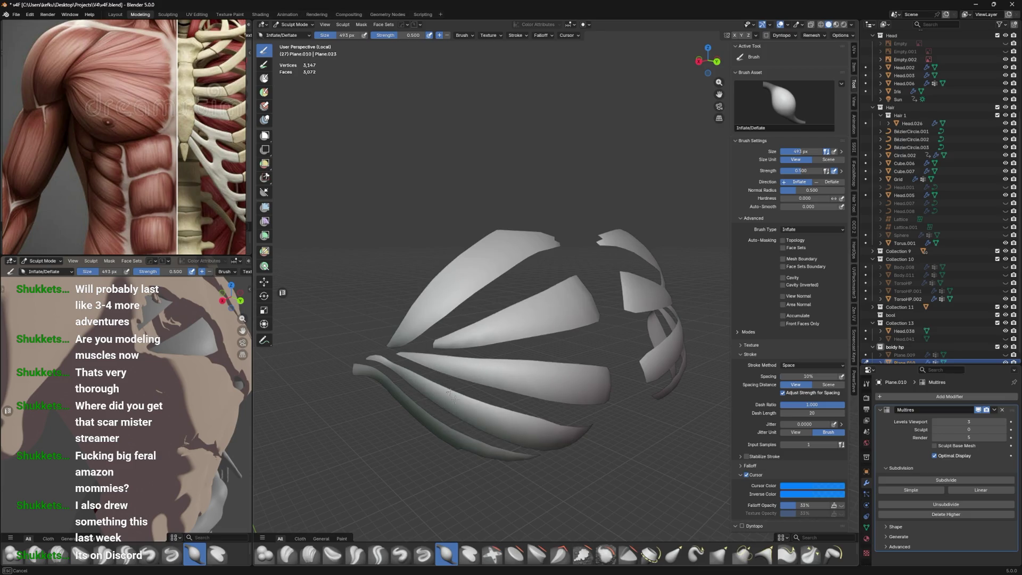
Switch to Object Mode to view the plated chest on the torso
key("ctrl+Tab")
left_click(529, 292)
mouse_move(529, 290)
middle_mouse_down()
mouse_move(488, 295)
mouse_move(527, 272)
mouse_move(471, 245)
mouse_move(480, 264)
mouse_move(539, 204)
mouse_move(554, 213)
middle_mouse_up()
key("ctrl+z")
key("ctrl+shift+z")
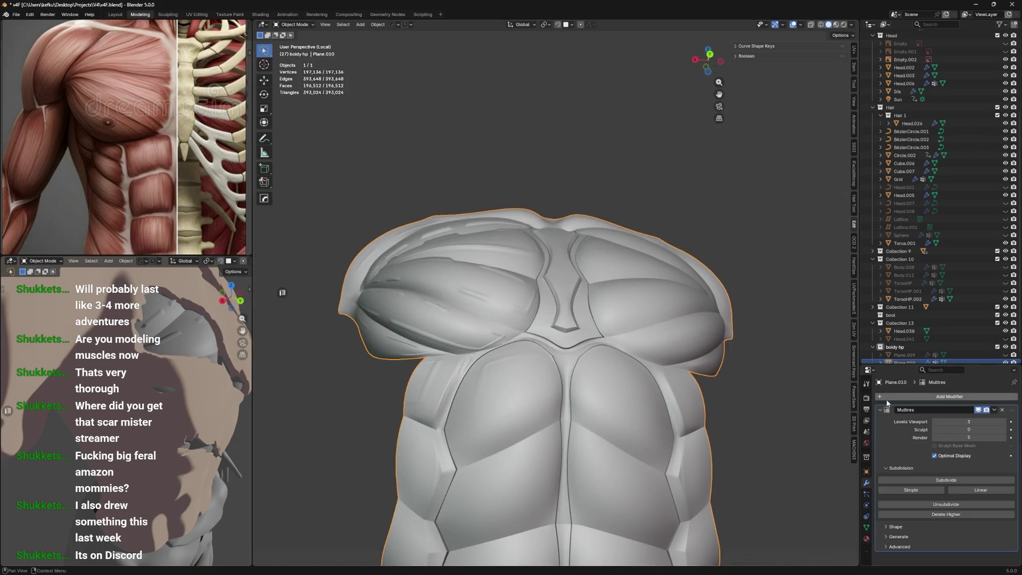
Orbit and zoom on the torso, then return the pec strips to Sculpt Mode
mouse_move(704, 332)
middle_mouse_down()
mouse_move(648, 362)
mouse_move(580, 344)
mouse_move(668, 356)
middle_mouse_up()
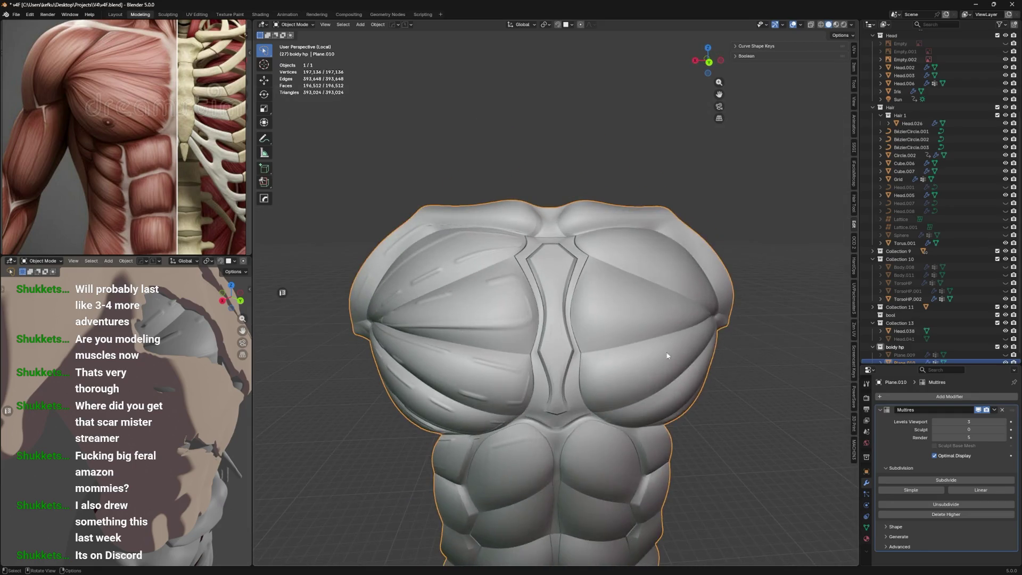
scroll(650, 346, "up", 2)
key("ctrl+Tab")
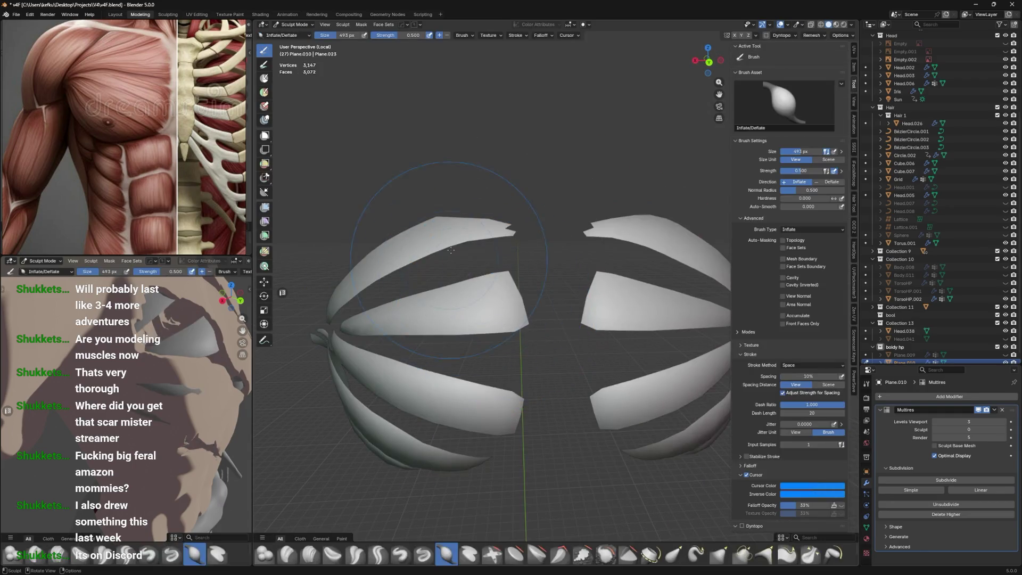
Inflate the lower-left plate strips and compare the result in Object Mode
left_click_drag(376, 422, 471, 456)
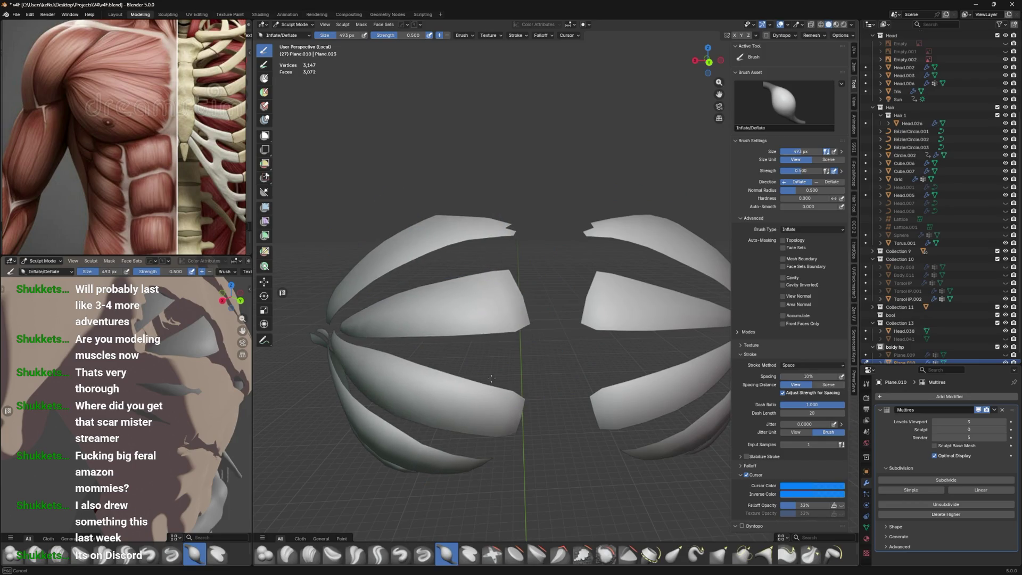
key("ctrl+Tab")
left_click(421, 230)
mouse_move(421, 231)
middle_mouse_down()
mouse_move(465, 260)
mouse_move(490, 227)
middle_mouse_up()
key("ctrl+Tab")
key("ctrl+Tab")
key("ctrl+Tab")
key("ctrl+Tab")
key("ctrl+Tab")
Reveal the hidden upper strips in Edit Mode, then delete the Multires modifier in Object Mode
key("Tab")
mouse_move(514, 259)
middle_mouse_down()
mouse_move(540, 266)
mouse_move(619, 255)
mouse_move(545, 221)
mouse_move(545, 250)
middle_mouse_up()
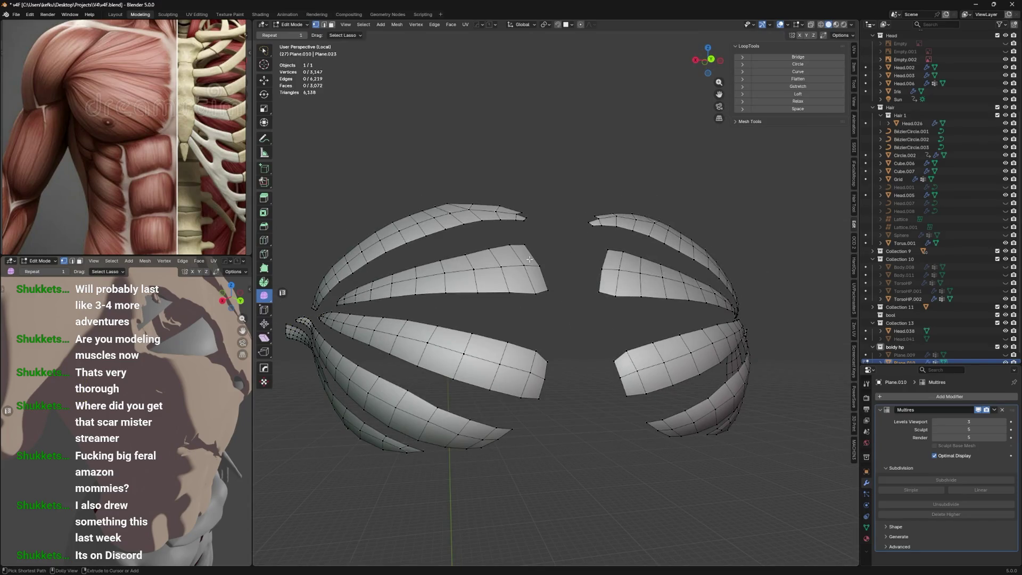
key("Tab")
middle_click_drag(530, 259, 496, 282)
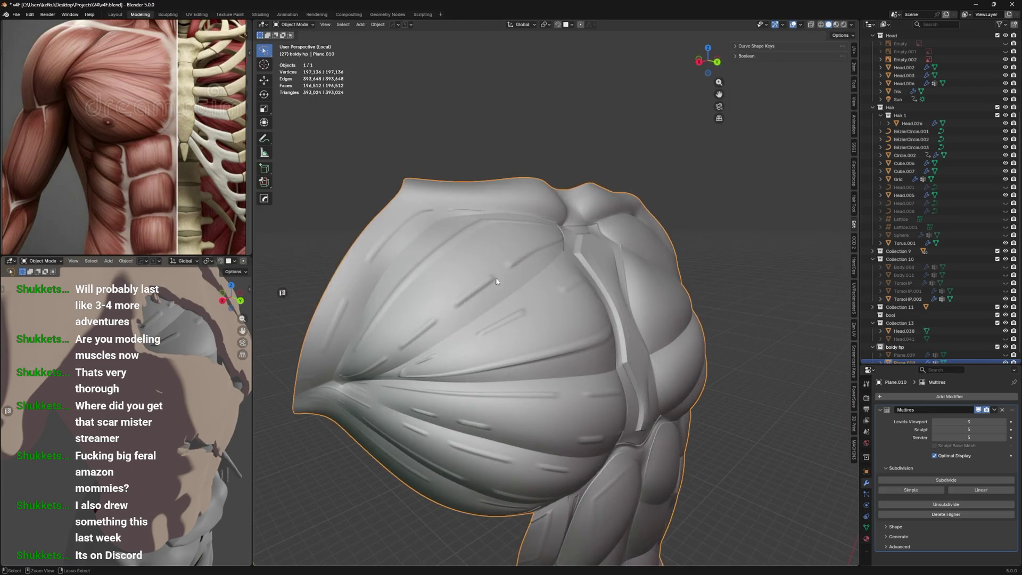
key("Tab")
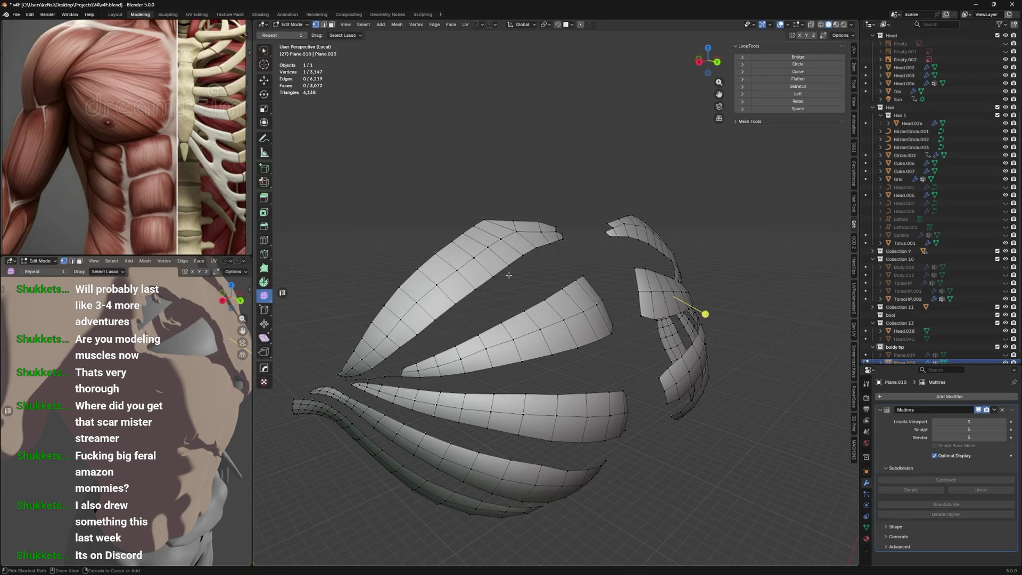
key("ctrl+z")
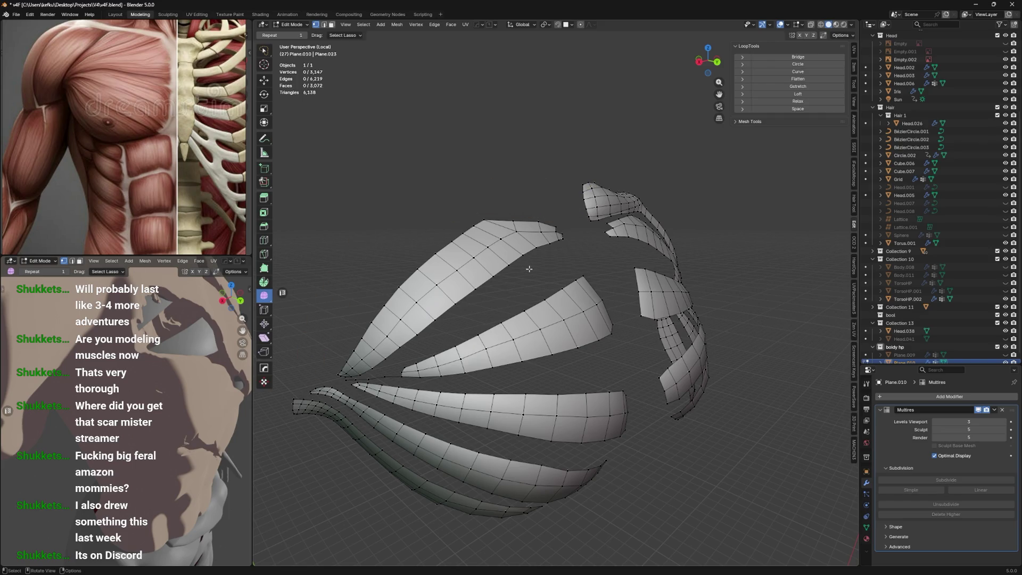
key("ctrl+Tab")
left_click(481, 275)
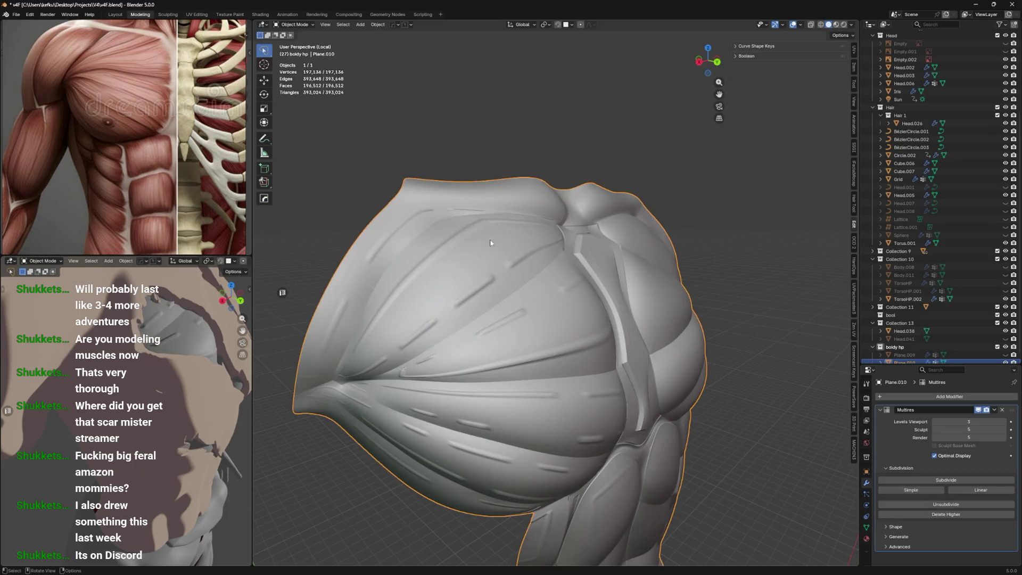
left_click(1002, 409)
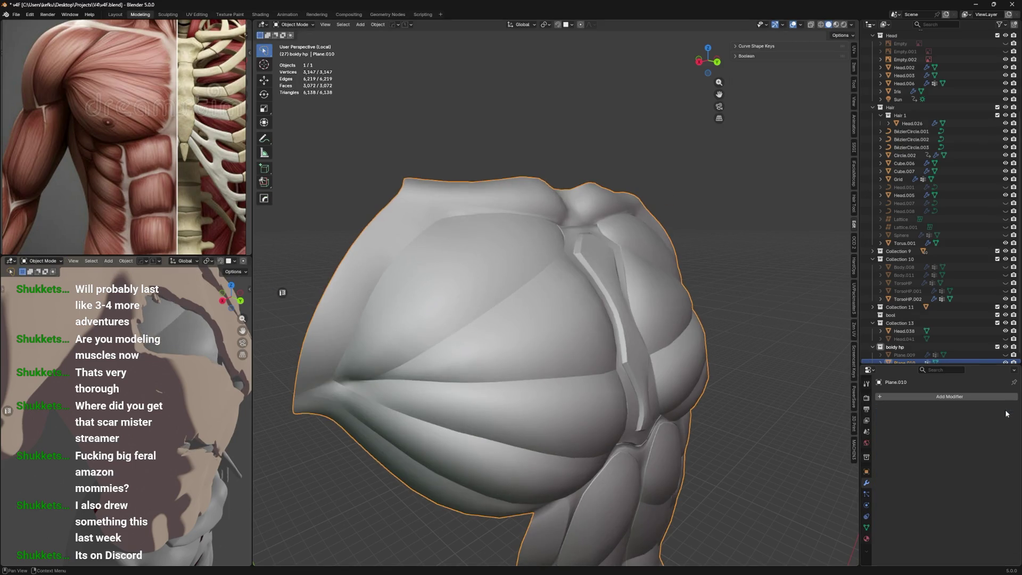
Add a Multiresolution modifier, subdivide it, and view the base strip cage in Edit Mode
left_click(973, 397)
mouse_move(974, 398)
left_click(900, 478)
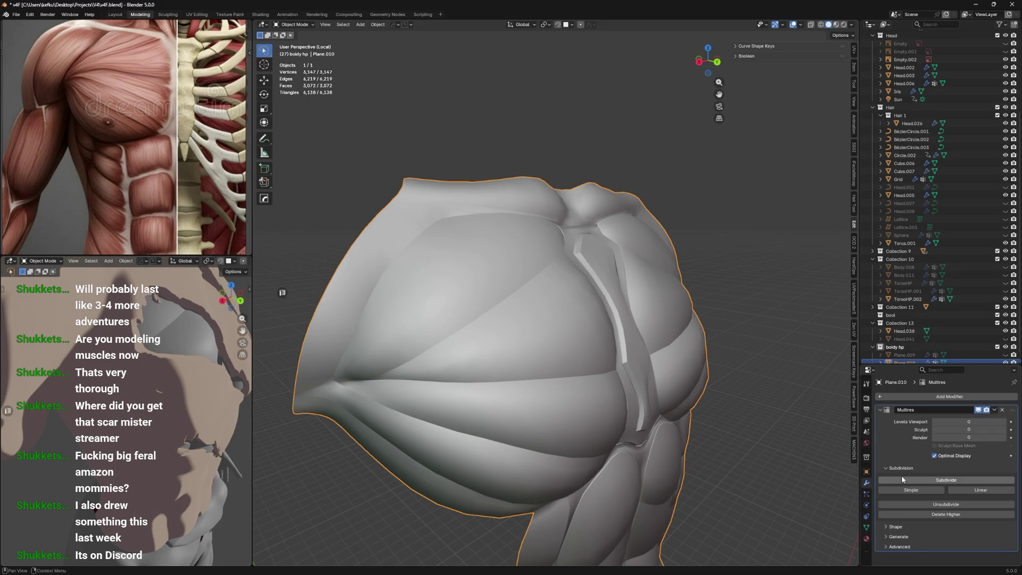
left_click(960, 482)
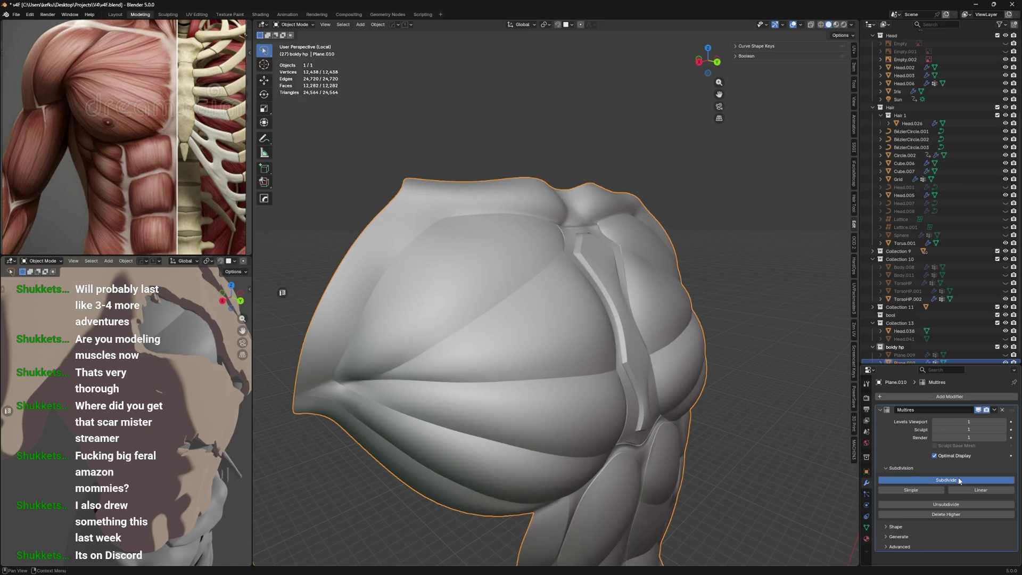
middle_click_drag(612, 362, 679, 380)
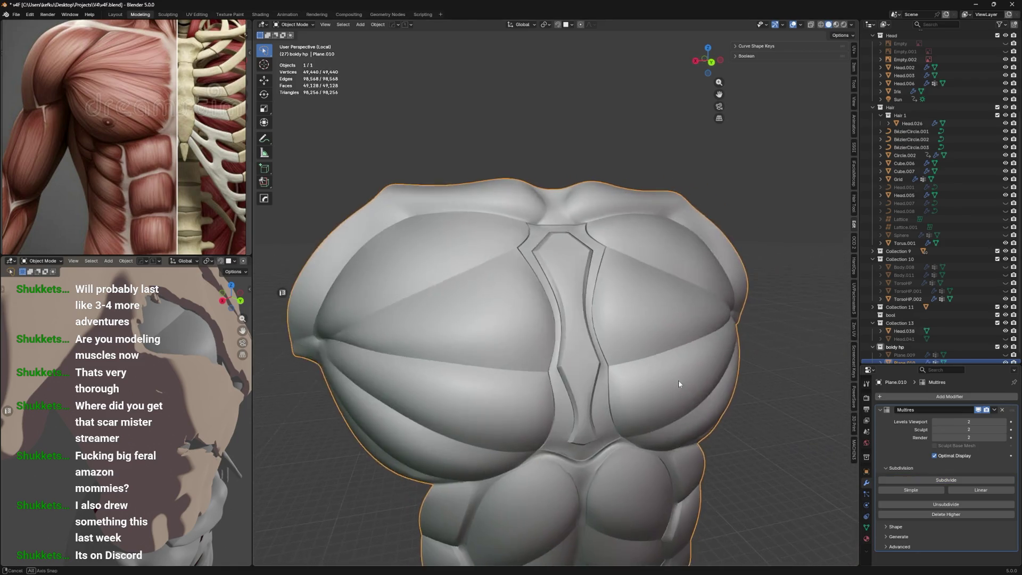
key("Tab")
mouse_move(486, 268)
middle_mouse_down()
mouse_move(414, 269)
mouse_move(468, 264)
middle_mouse_up()
scroll(473, 262, "down", 3)
key("Tab")
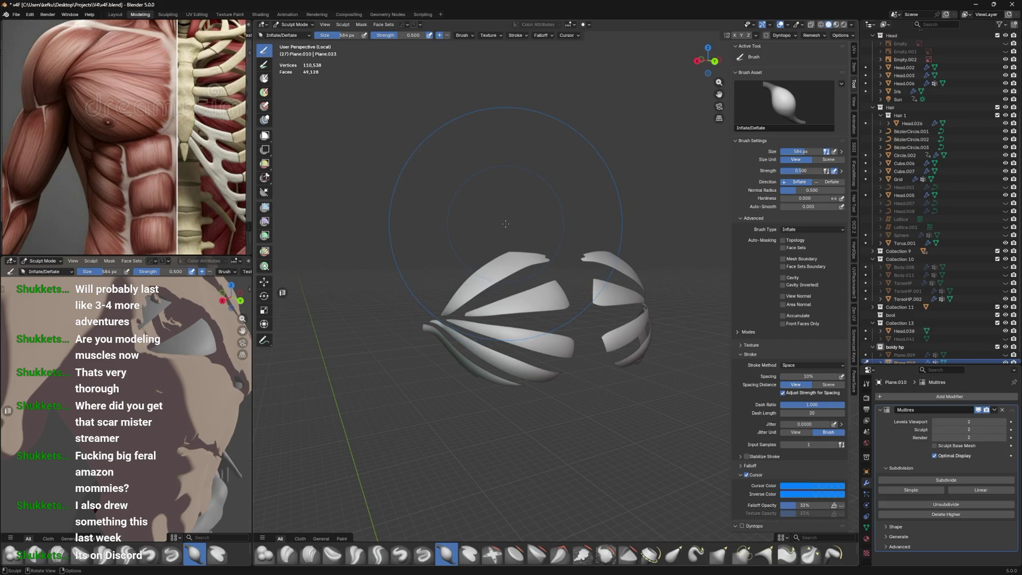
Check the subdivided strips on the torso in Object Mode, then return to Sculpt Mode
middle_click_drag(503, 240, 513, 263)
middle_click_drag(516, 320, 516, 314)
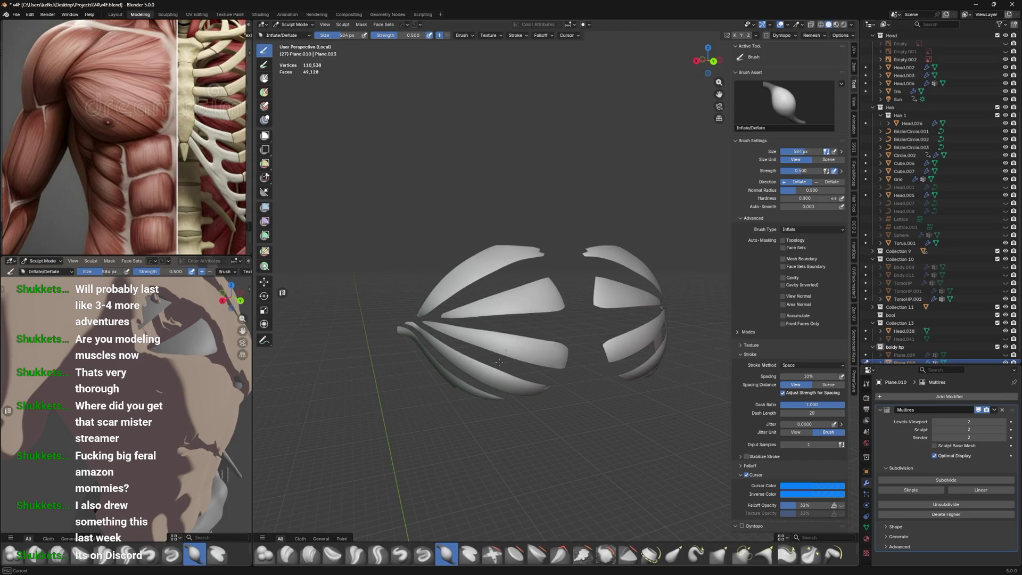
key("ctrl+Tab")
left_click(488, 265)
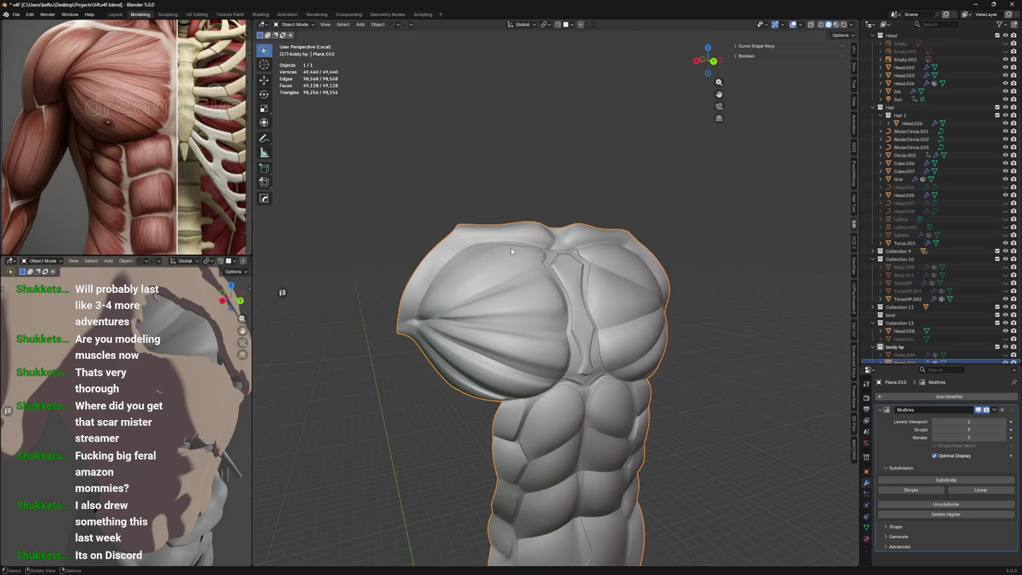
mouse_move(488, 265)
middle_mouse_down()
mouse_move(524, 252)
mouse_move(565, 254)
mouse_move(497, 242)
mouse_move(589, 269)
mouse_move(554, 320)
mouse_move(550, 267)
mouse_move(518, 260)
mouse_move(514, 246)
mouse_move(583, 281)
mouse_move(531, 232)
middle_mouse_up()
key("ctrl+Tab")
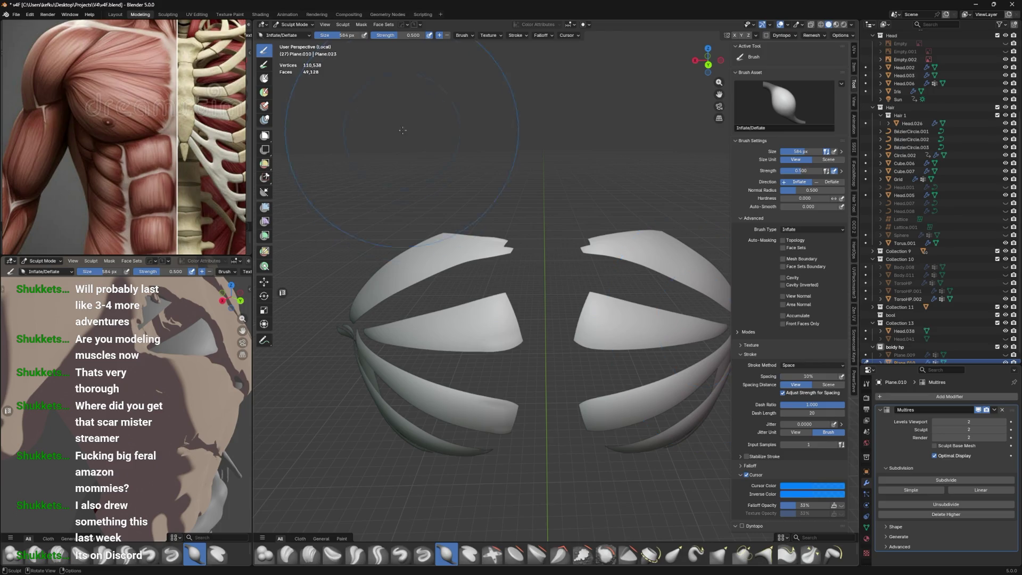
Inflate the shell pieces outward and shrink the brush to 411 px
mouse_move(498, 174)
middle_mouse_down()
mouse_move(484, 185)
mouse_move(488, 216)
mouse_move(458, 245)
middle_mouse_up()
key("f")
left_click(447, 248)
left_click_drag(453, 247, 442, 250)
key("f")
left_click(445, 249)
middle_click_drag(468, 209, 519, 213)
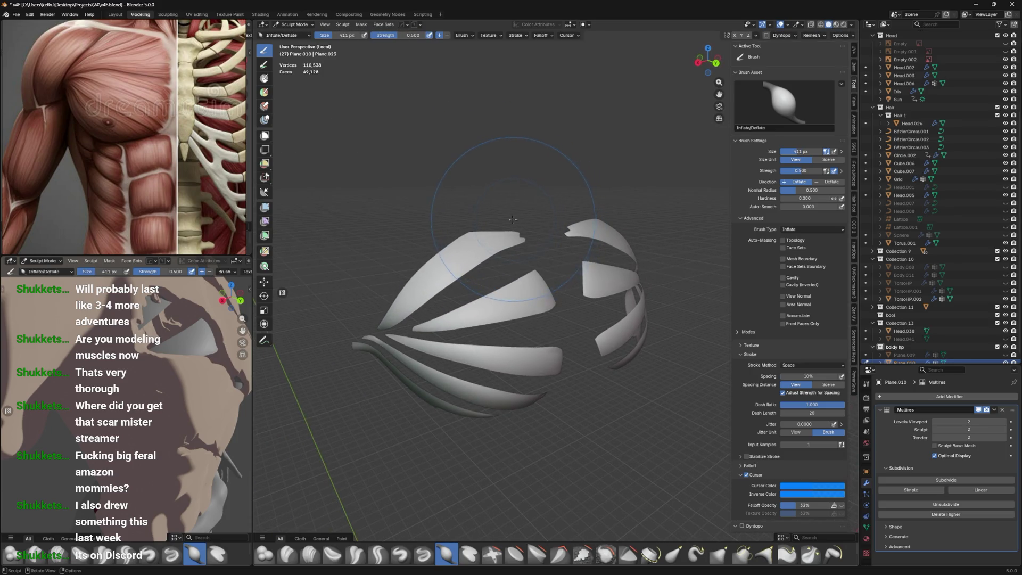
middle_click_drag(444, 204, 496, 286)
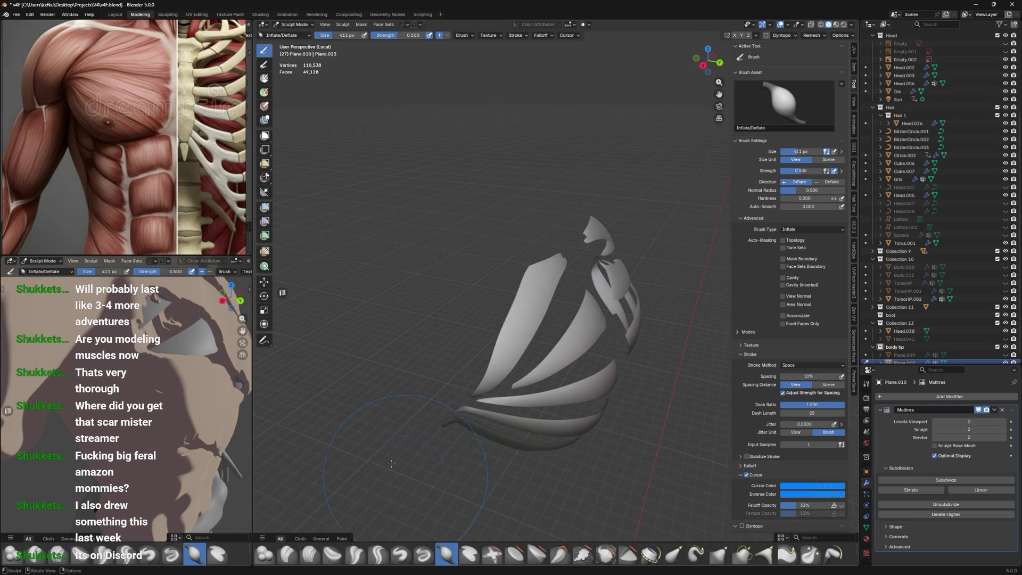
Select the Mask brush and show the wireframe over the shells
left_click(264, 79)
scroll(527, 261, "up", 3)
key("q")
mouse_move(472, 276)
left_click(513, 331)
Shrink the Mask brush to 101 px and paint a first mask across the shell strips
key("f")
left_click(495, 298)
middle_click_drag(495, 298, 490, 266)
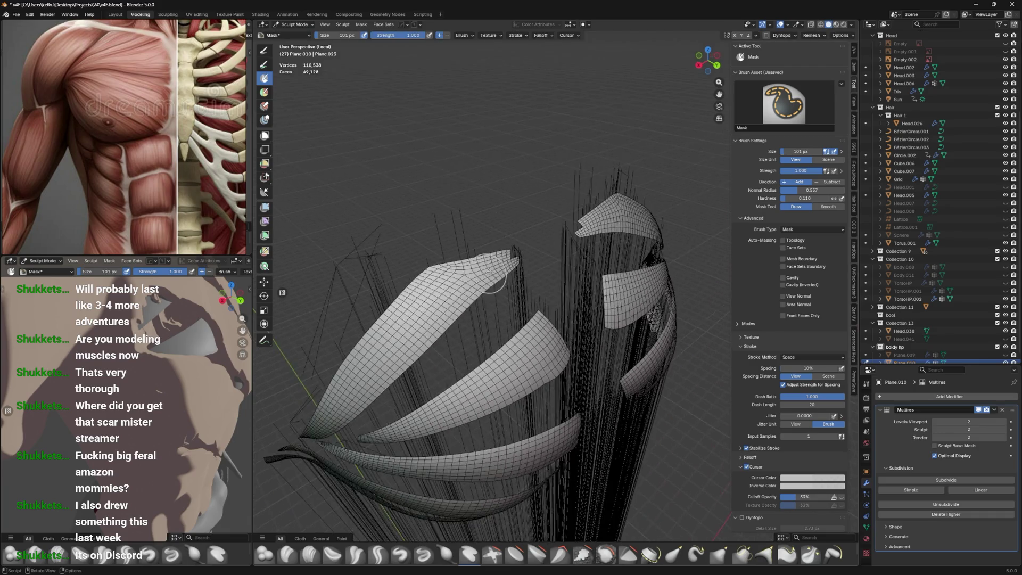
middle_click_drag(399, 357, 487, 310)
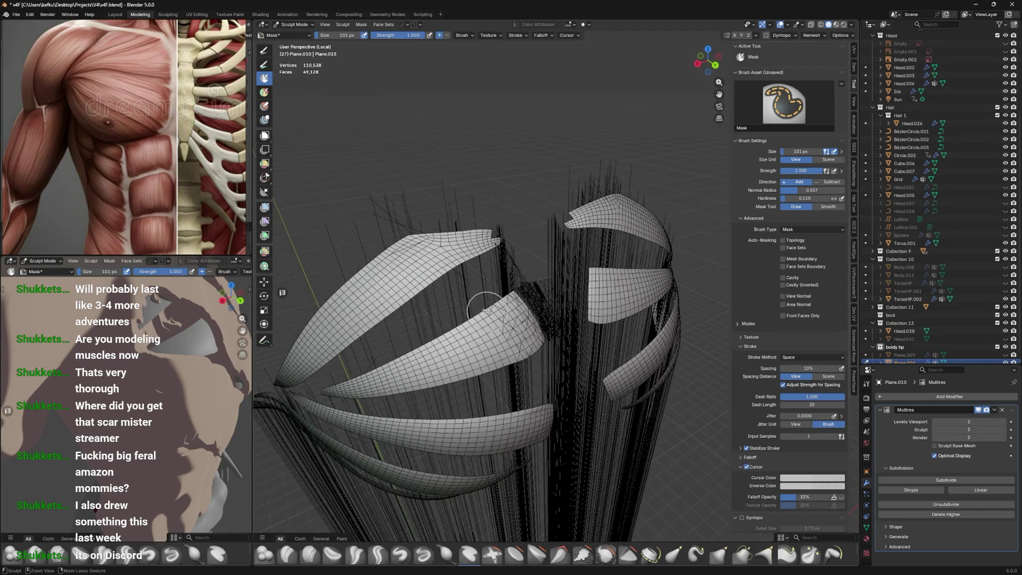
left_click_drag(993, 430, 964, 430)
middle_click_drag(474, 278, 464, 269)
mouse_move(463, 269)
left_mouse_down()
mouse_move(430, 289)
mouse_move(348, 387)
mouse_move(372, 389)
left_mouse_up()
middle_click_drag(372, 388, 403, 370)
left_click_drag(380, 379, 551, 302)
middle_click_drag(556, 298, 547, 303)
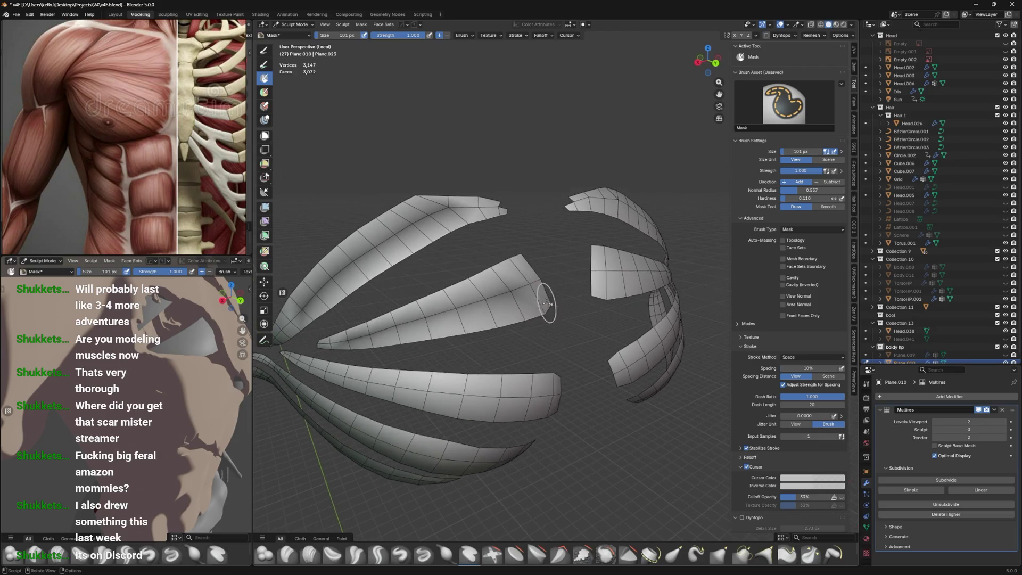
left_click_drag(555, 395, 355, 378)
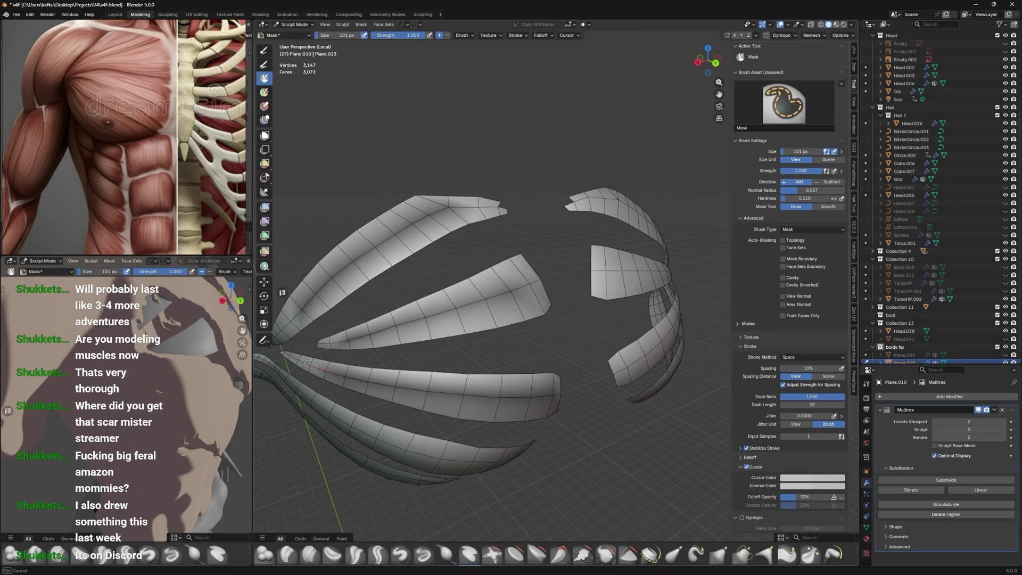
middle_click_drag(371, 345, 561, 289)
left_click_drag(524, 286, 413, 221)
Clear the mask and repaint it along the upper, second and third shell strips
key("alt+m")
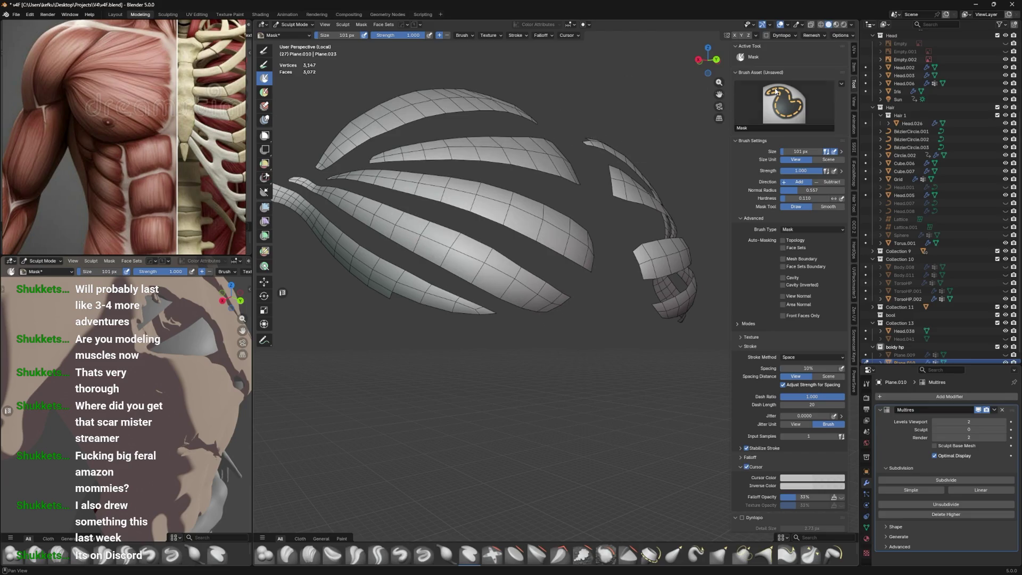
middle_click_drag(612, 176, 525, 217)
mouse_move(525, 216)
left_mouse_down()
mouse_move(386, 271)
mouse_move(303, 367)
left_mouse_up()
middle_click_drag(320, 352, 383, 324)
left_click_drag(533, 255, 367, 312)
middle_click_drag(367, 312, 399, 275)
left_click_drag(544, 323, 312, 267)
middle_click_drag(312, 267, 467, 302)
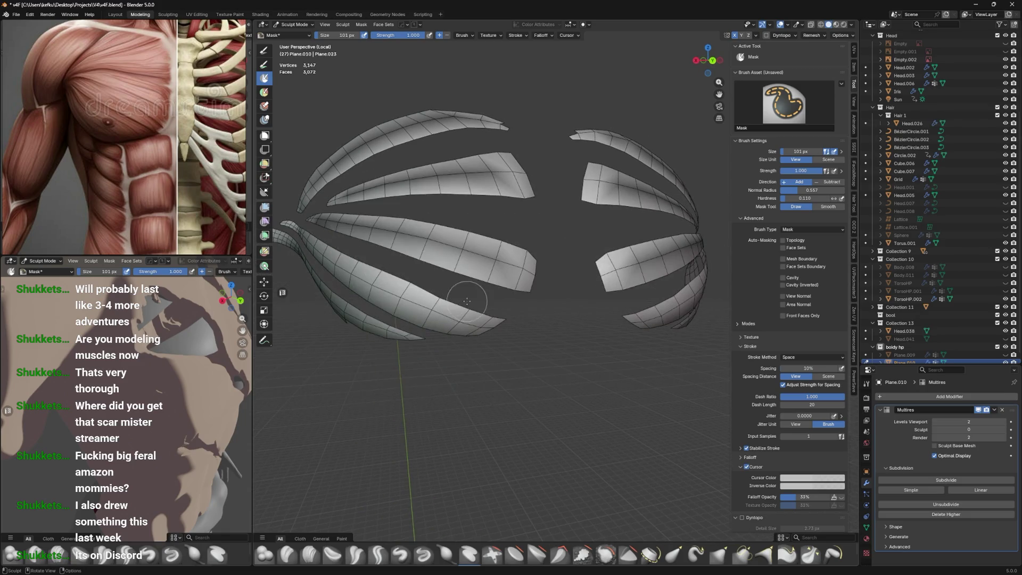
Mask along the middle-left and lower shell strips
left_click_drag(532, 273, 495, 259)
middle_click_drag(478, 334, 504, 309)
left_click_drag(504, 309, 360, 259)
mouse_move(298, 218)
middle_mouse_down()
mouse_move(405, 256)
mouse_move(540, 335)
middle_mouse_up()
left_click_drag(541, 334, 455, 300)
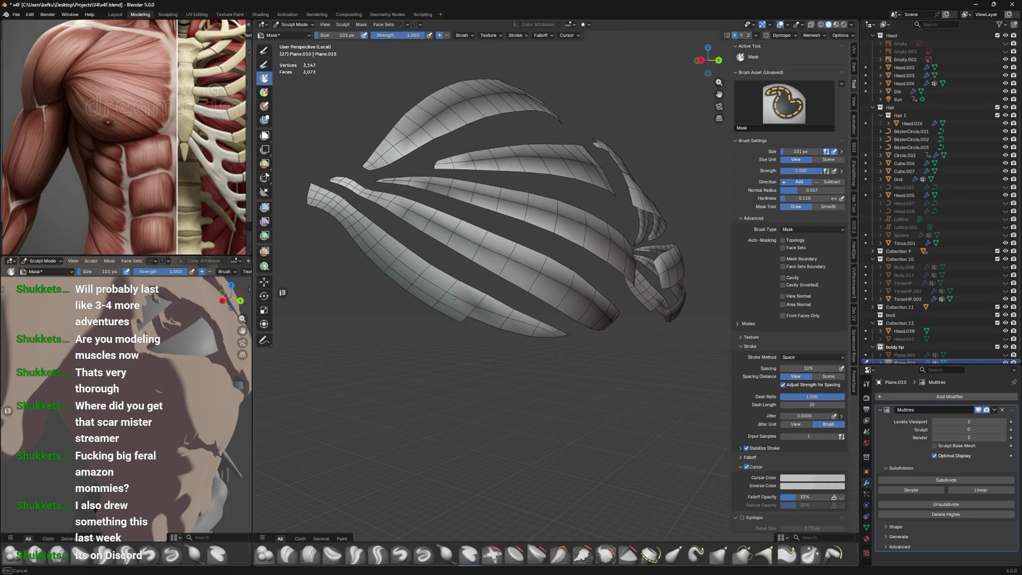
left_click_drag(386, 251, 368, 235)
middle_click_drag(373, 234, 553, 230)
Apply Smooth Mask to the painted strips and switch to the Inflate/Deflate brush
key("a")
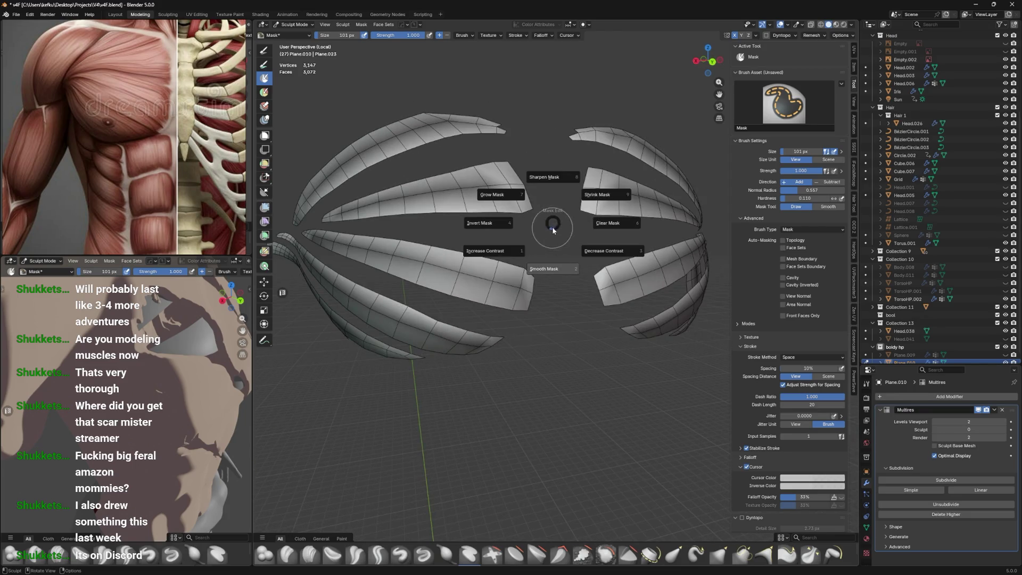
left_click(552, 292)
key("a")
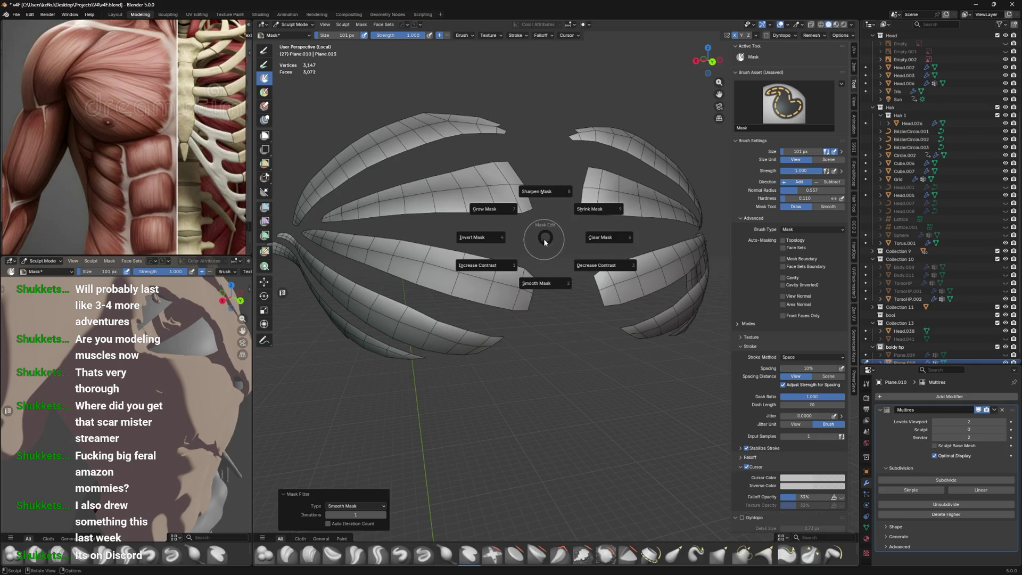
mouse_move(547, 240)
middle_mouse_down()
mouse_move(537, 171)
mouse_move(514, 490)
middle_mouse_up()
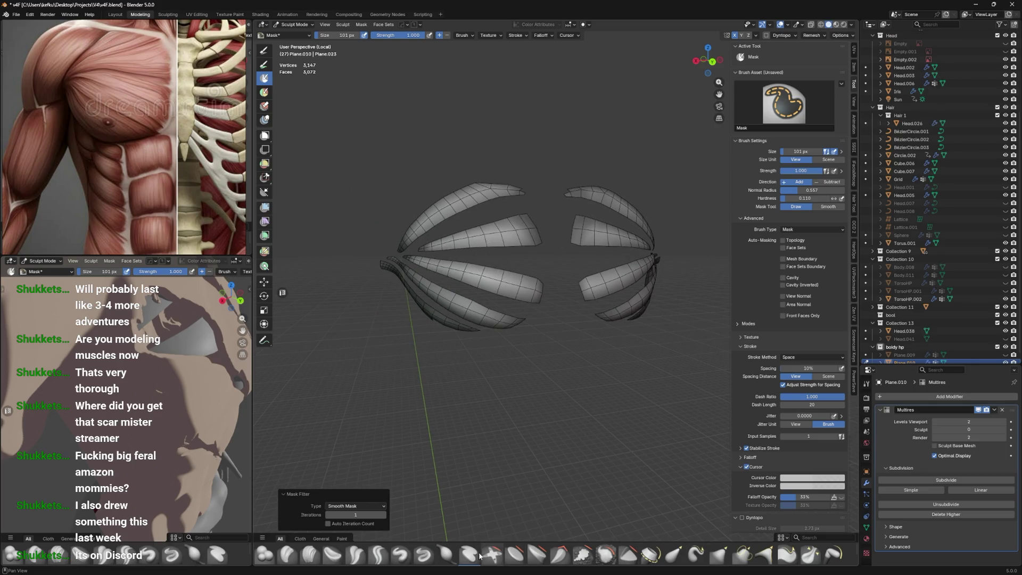
left_click(447, 555)
Inflate the unmasked shell strips with a 535 px brush, briefly checking the whole torso
key("f")
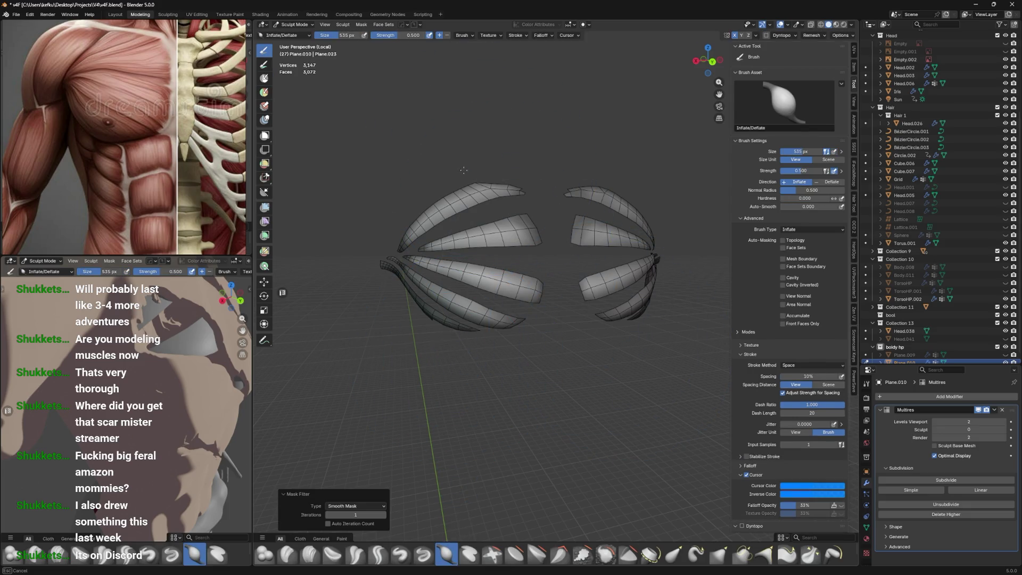
left_click_drag(507, 304, 540, 145)
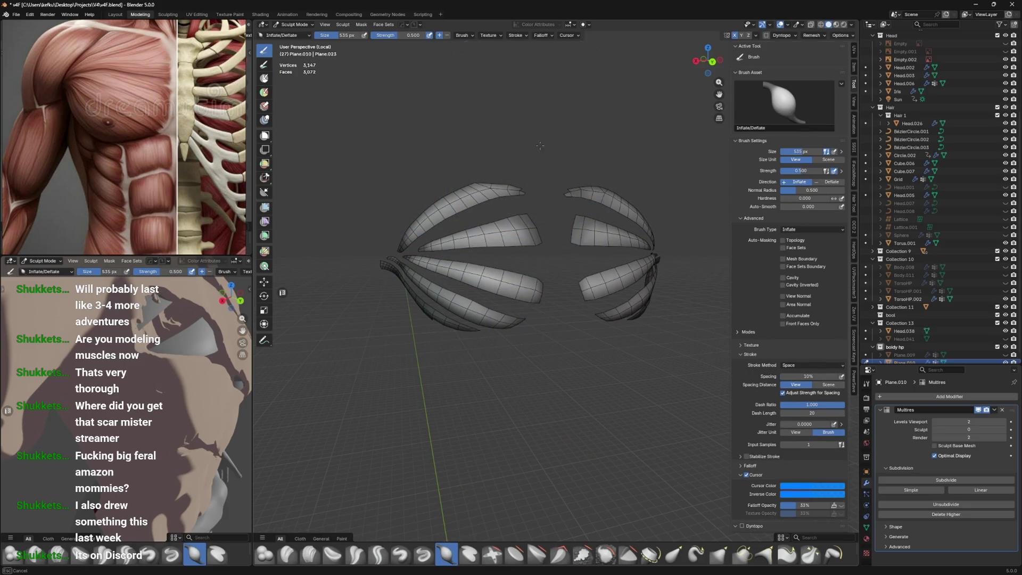
key("ctrl+Tab")
mouse_move(575, 341)
middle_mouse_down()
mouse_move(545, 330)
mouse_move(504, 370)
mouse_move(550, 297)
mouse_move(525, 308)
middle_mouse_up()
key("ctrl+z")
Mask down toward the lower shell strip with a 154 px brush and smooth the mask
key("f")
left_click(438, 290)
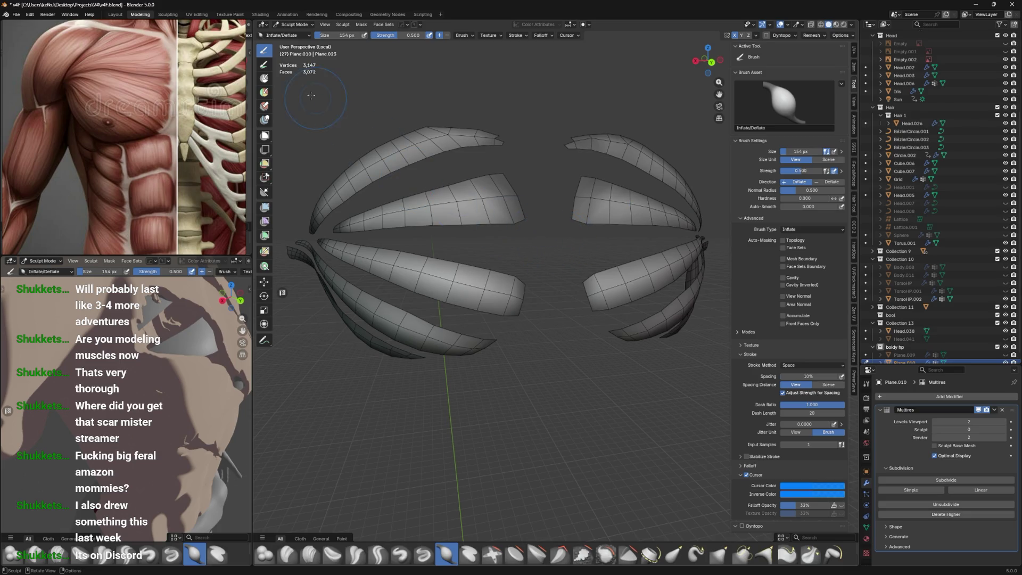
key("m")
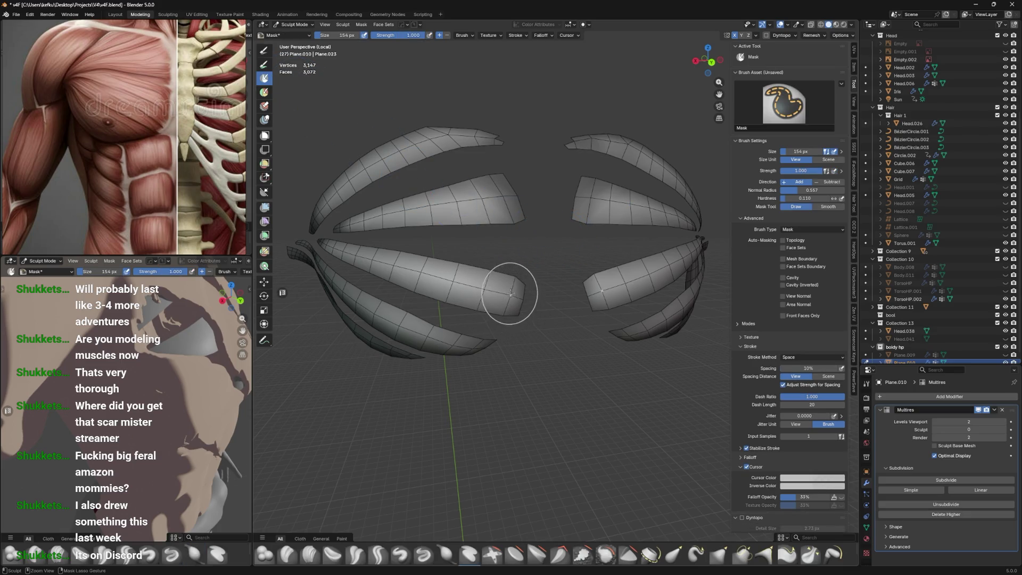
mouse_move(510, 299)
left_mouse_down()
mouse_move(513, 290)
mouse_move(500, 341)
left_mouse_up()
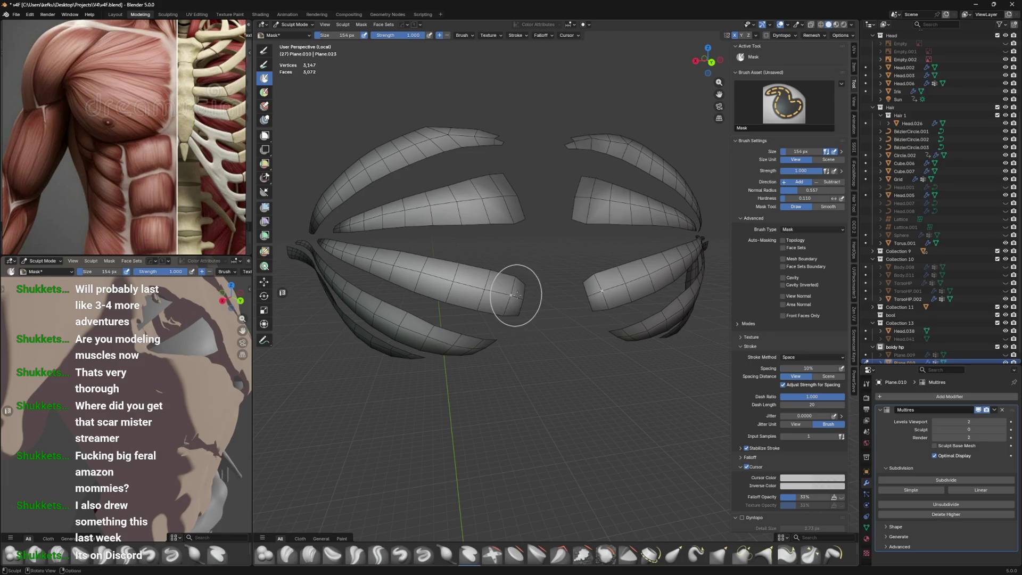
key("a")
left_click(525, 335)
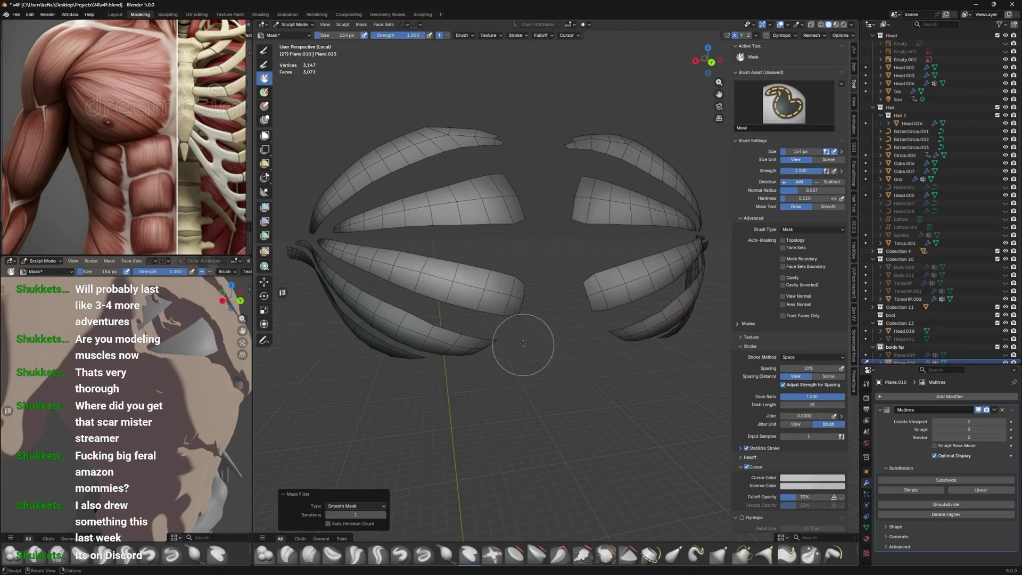
Switch back to Inflate/Deflate and enlarge the brush to 459, then 782 px
key("w")
left_click(437, 472)
key("f")
left_click(527, 257)
scroll(527, 256, "down", 2)
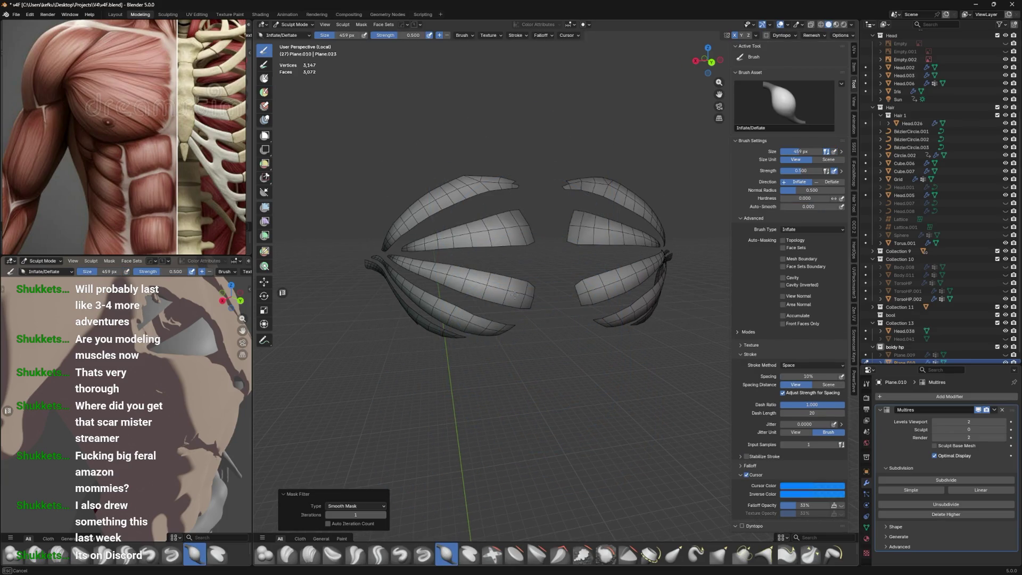
key("f")
left_click(552, 236)
Return to Object Mode to view the plated chest on the torso
key("ctrl+Tab")
left_click(495, 254)
mouse_move(496, 254)
middle_mouse_down()
mouse_move(471, 296)
mouse_move(560, 228)
mouse_move(538, 250)
mouse_move(581, 266)
mouse_move(565, 289)
mouse_move(466, 277)
middle_mouse_up()
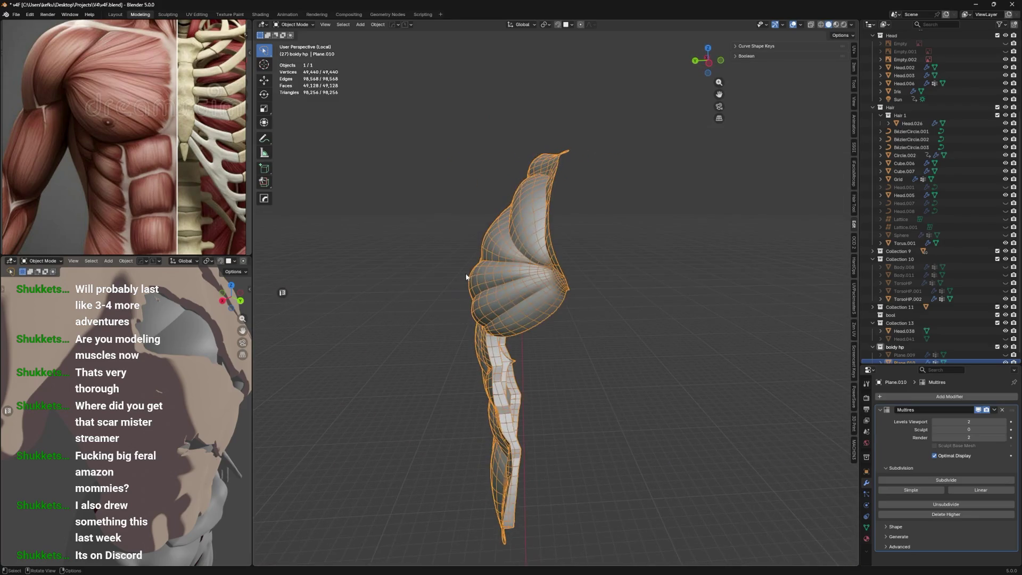
Return to sculpting the shell strips and resize the brush to 460 px
key("ctrl+Tab")
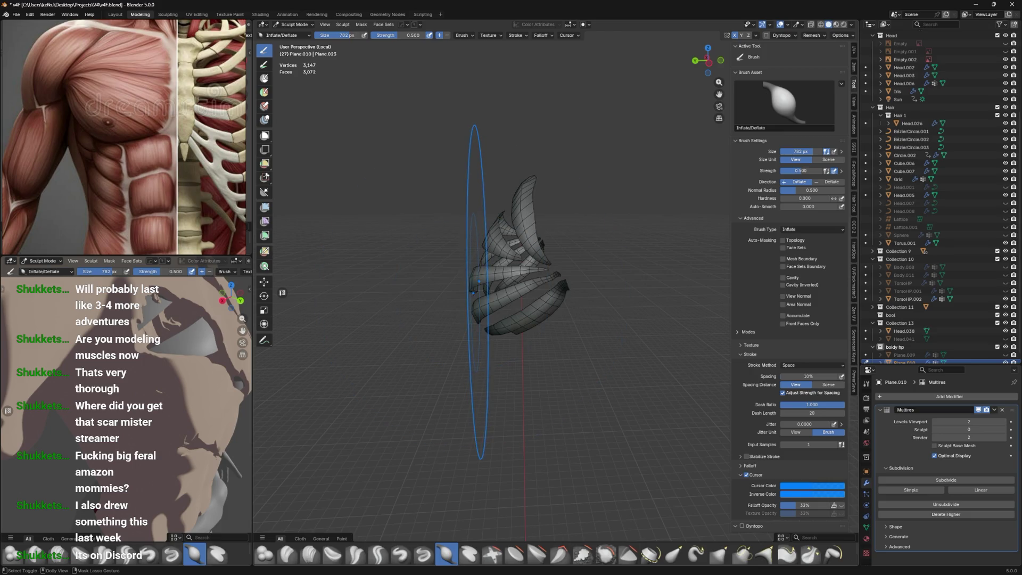
mouse_move(472, 292)
middle_mouse_down()
mouse_move(490, 172)
mouse_move(484, 260)
mouse_move(558, 225)
middle_mouse_up()
key("f")
left_click(570, 286)
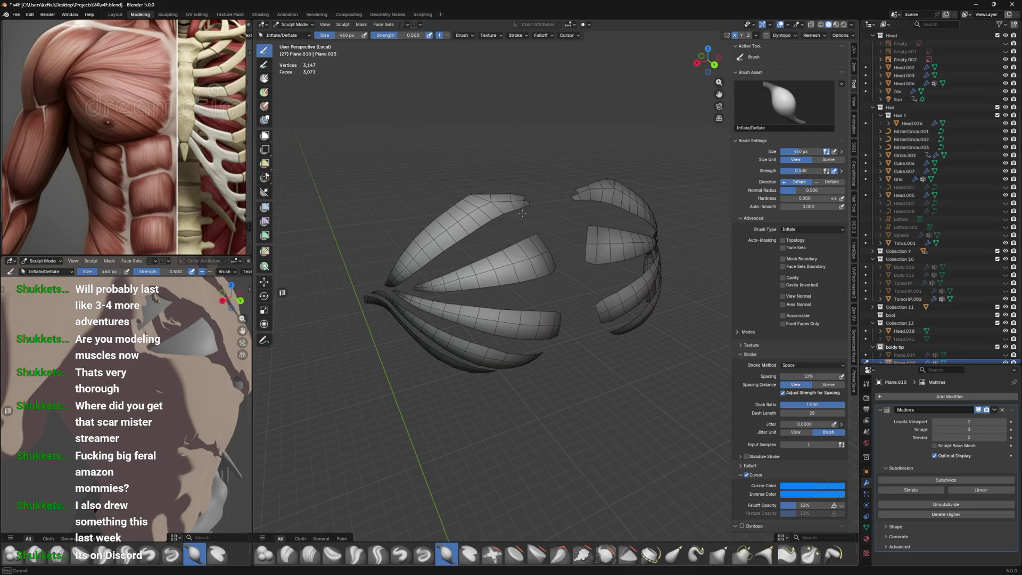
mouse_move(534, 195)
middle_mouse_down()
mouse_move(439, 176)
mouse_move(488, 212)
mouse_move(464, 226)
middle_mouse_up()
mouse_move(520, 197)
middle_mouse_down()
mouse_move(499, 228)
mouse_move(516, 219)
mouse_move(563, 227)
mouse_move(523, 238)
mouse_move(565, 229)
middle_mouse_up()
Remove the Multires modifier from Plane.010, inspect the chest, and resize the brush to 184 px
key("ctrl+z")
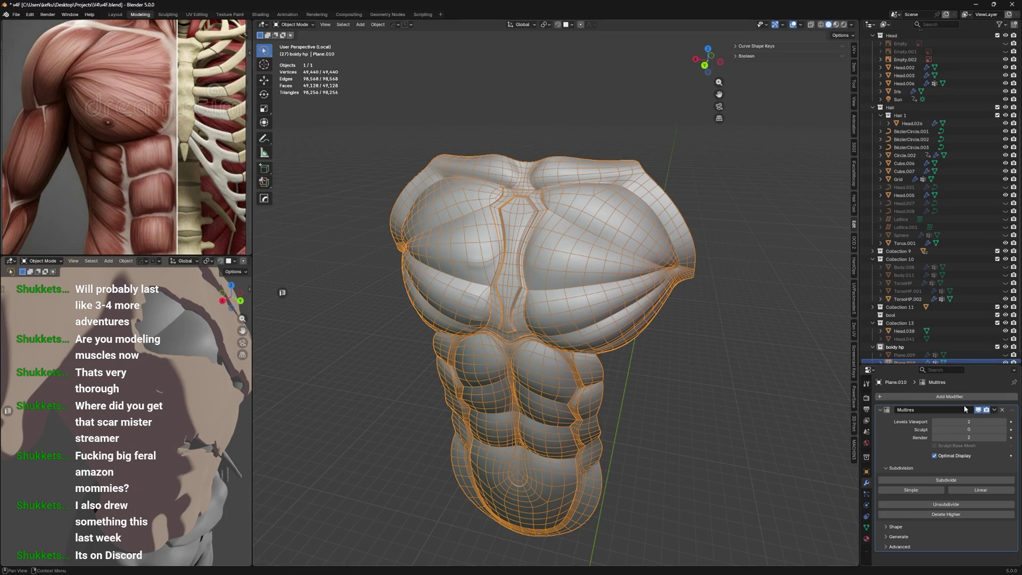
left_click(1003, 410)
mouse_move(702, 331)
middle_mouse_down()
mouse_move(762, 311)
mouse_move(728, 332)
mouse_move(599, 256)
mouse_move(632, 244)
mouse_move(511, 275)
mouse_move(480, 319)
middle_mouse_up()
scroll(729, 333, "up", 4)
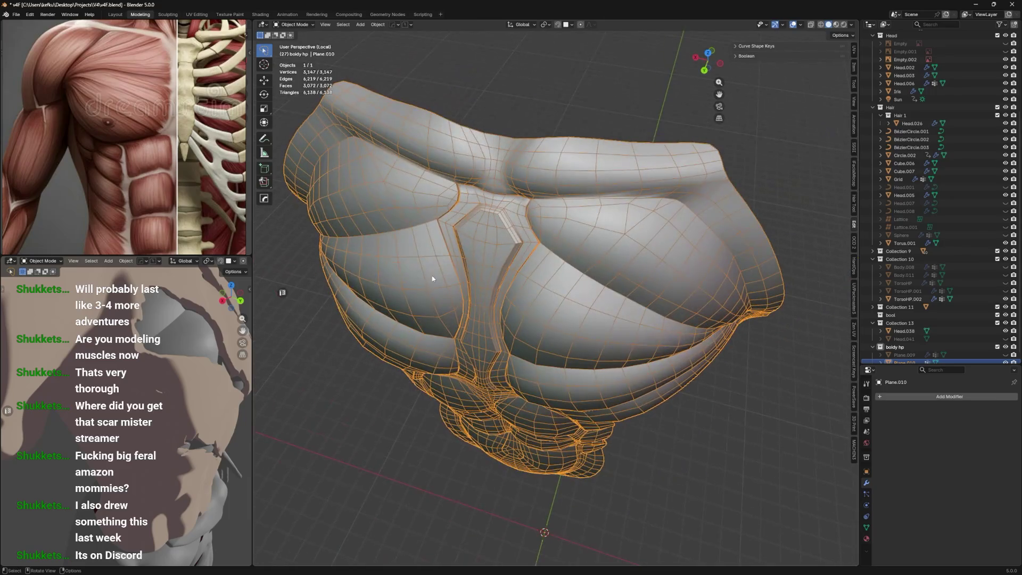
middle_click_drag(366, 320, 341, 320)
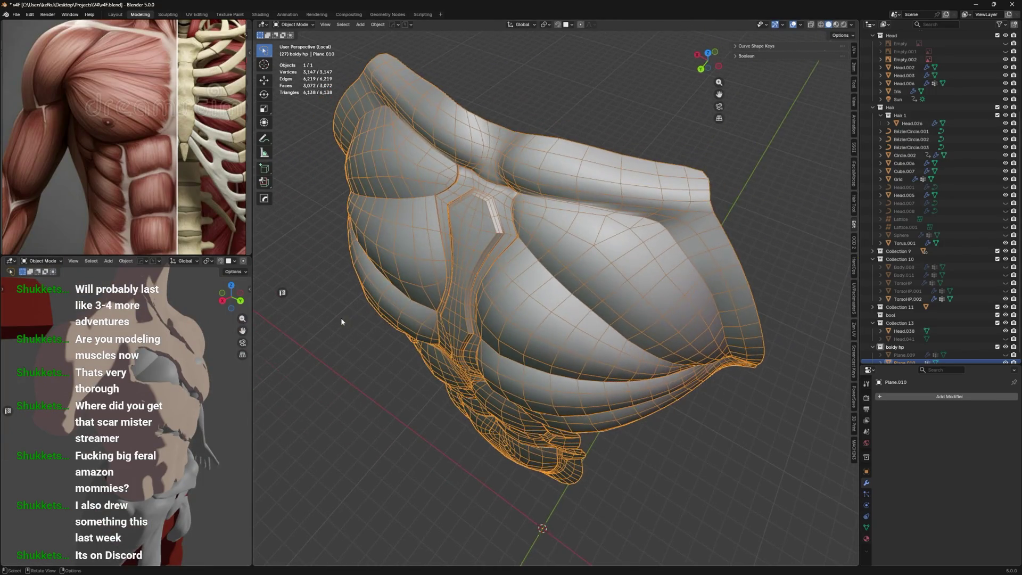
mouse_move(464, 324)
middle_mouse_down()
mouse_move(516, 257)
mouse_move(503, 229)
mouse_move(458, 234)
middle_mouse_up()
mouse_move(181, 330)
middle_mouse_down()
mouse_move(151, 300)
mouse_move(173, 319)
mouse_move(155, 326)
middle_mouse_up()
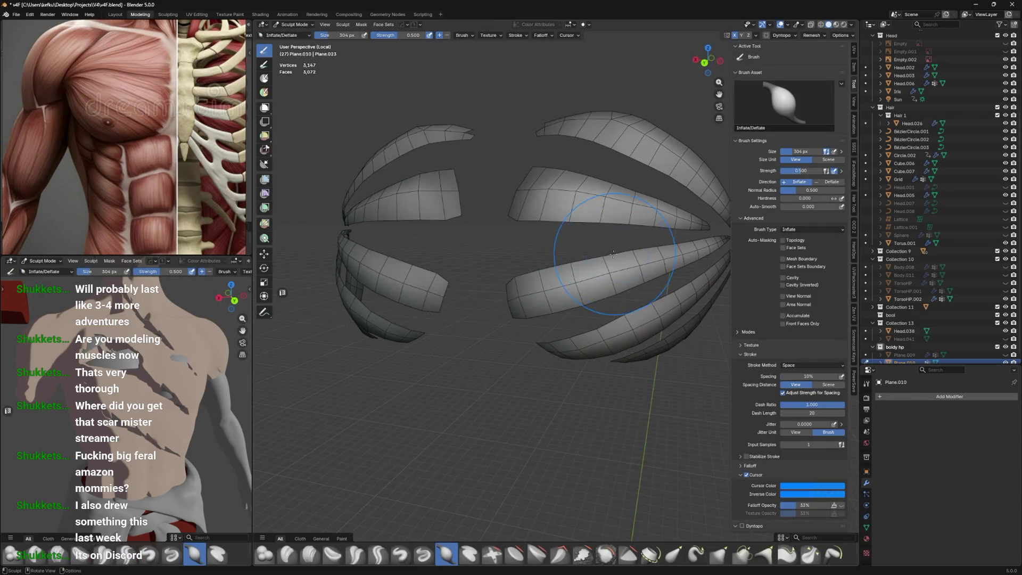
key("f")
scroll(613, 276, "down", 2)
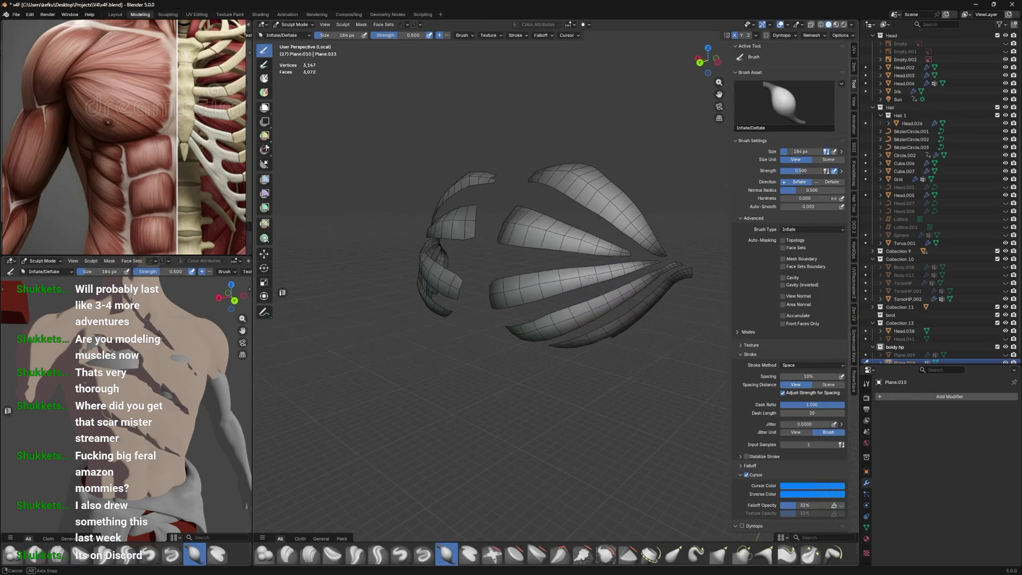
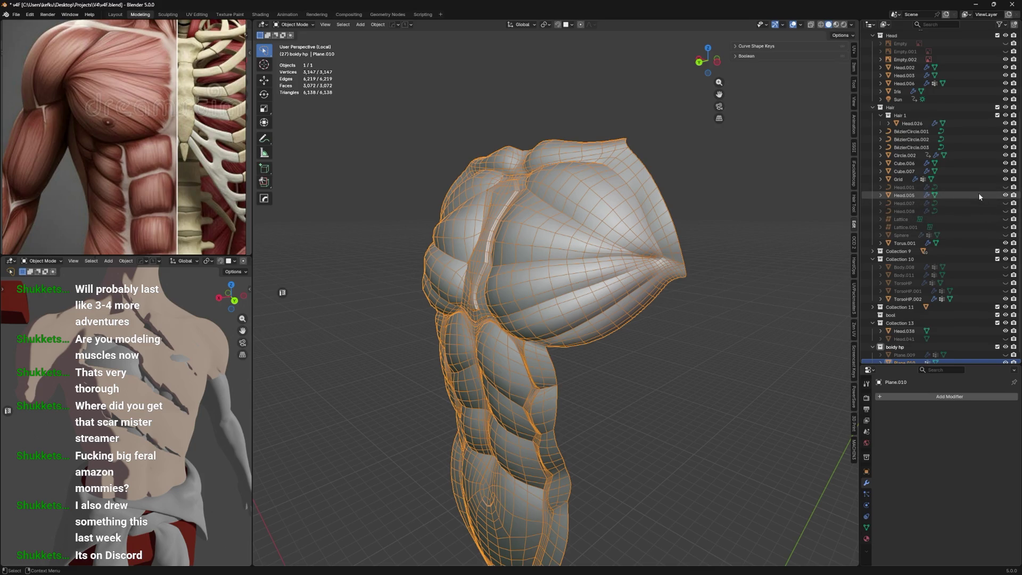
Unhide TorsoHP and inspect the pectoral striation strips in Sculpt Mode from several angles
left_click(1006, 284)
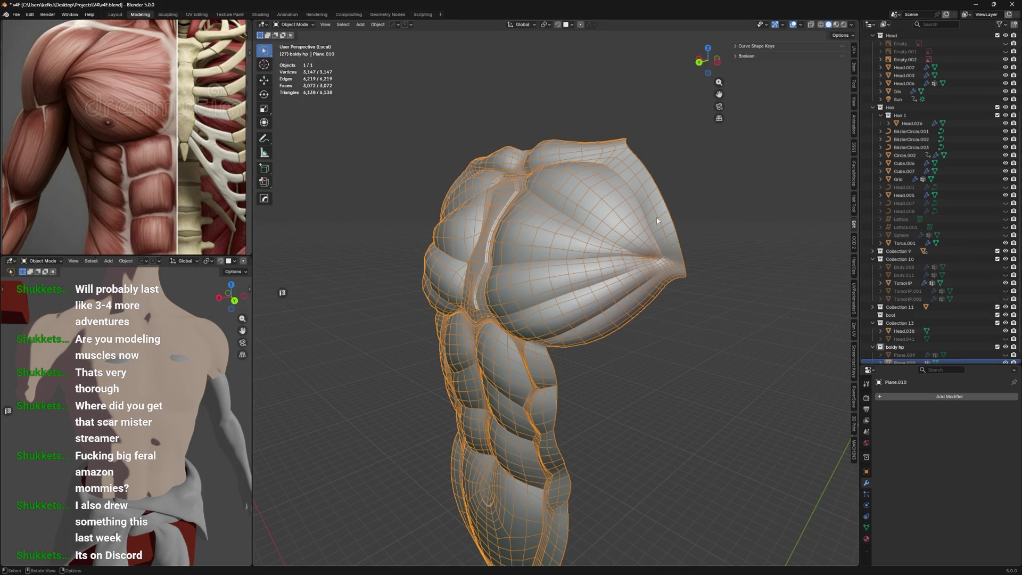
mouse_move(481, 230)
middle_mouse_down()
mouse_move(582, 208)
mouse_move(529, 243)
mouse_move(517, 208)
mouse_move(546, 199)
middle_mouse_up()
key("ctrl+Tab")
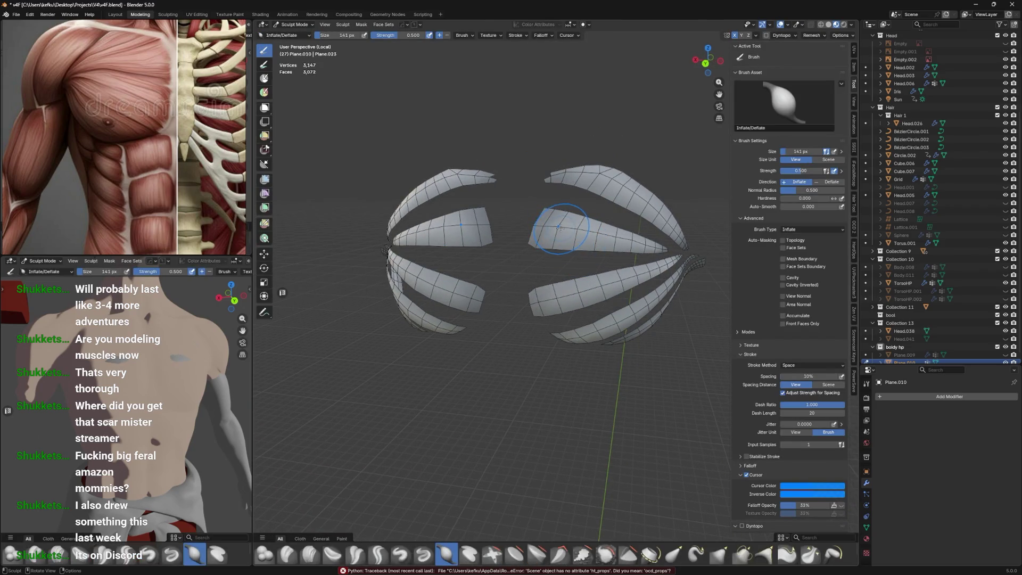
middle_click_drag(571, 229, 589, 219, "ctrl")
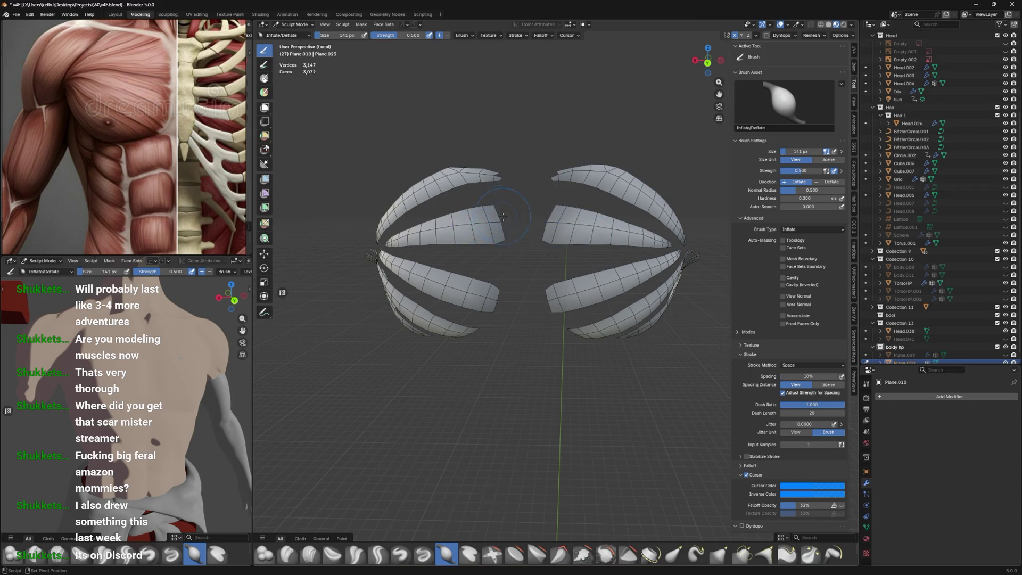
middle_click_drag(503, 217, 501, 256)
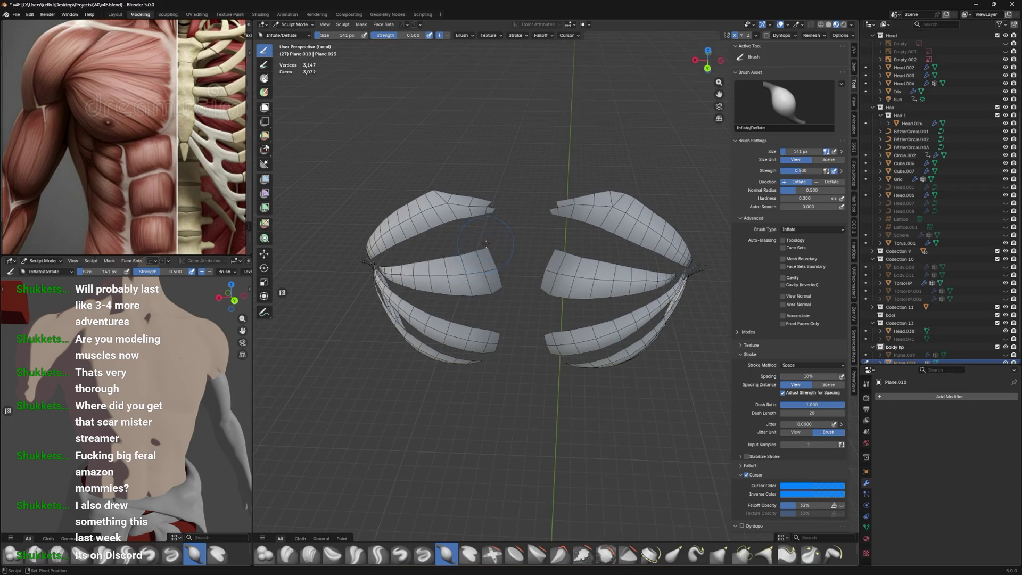
mouse_move(494, 244)
middle_mouse_down()
mouse_move(560, 233)
mouse_move(497, 232)
middle_mouse_up()
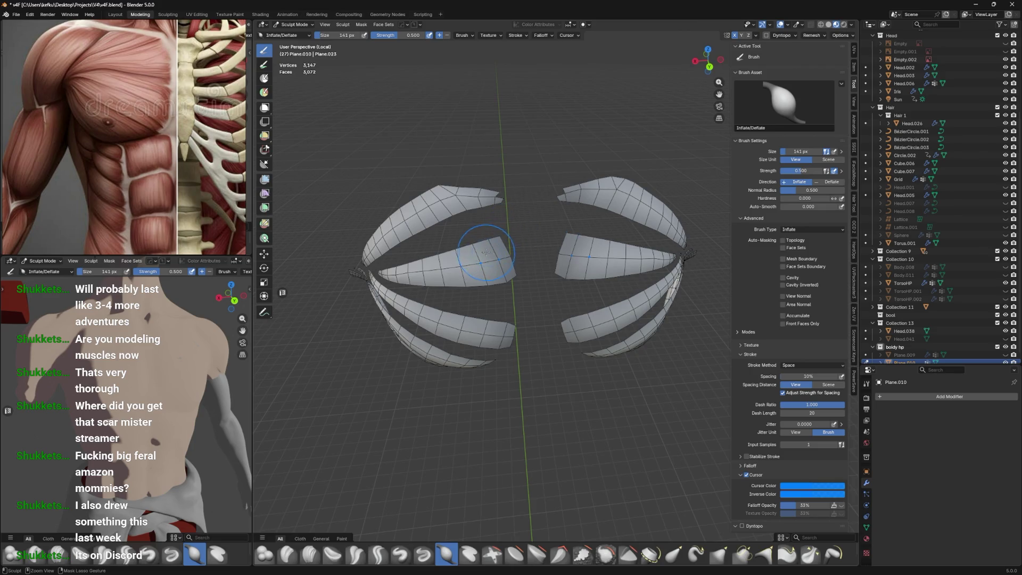
Shrink the sculpt brush from 141 to 89 px and return to Object Mode
key("bracketleft")
key("bracketleft")
key("bracketleft")
middle_click_drag(486, 263, 517, 224)
key("ctrl+Tab")
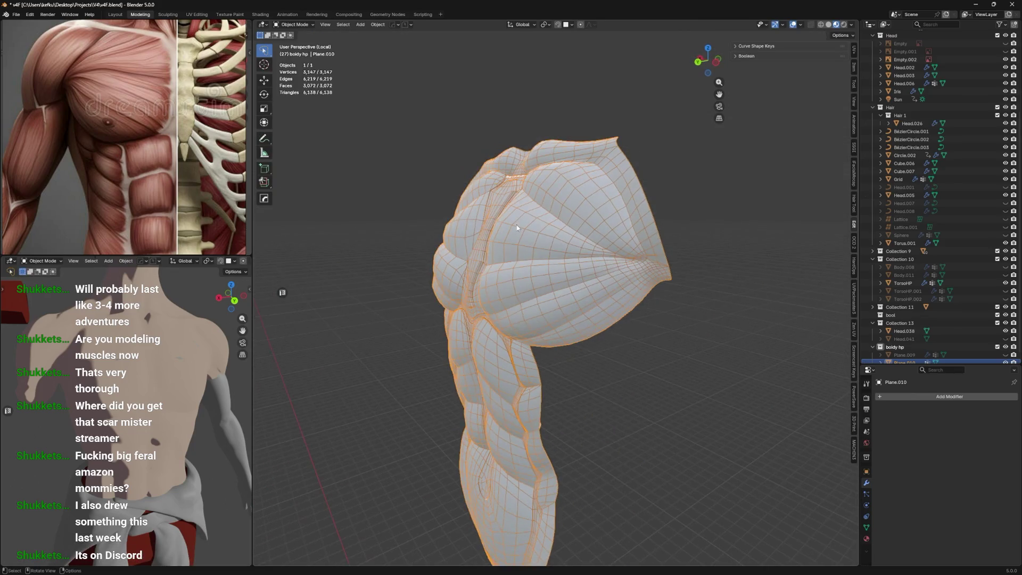
Exit local view, select TorsoHP and start sculpting it with a 418 px brush
key("KP_Divide")
mouse_move(502, 160)
middle_mouse_down()
mouse_move(612, 169)
mouse_move(600, 242)
mouse_move(601, 219)
middle_mouse_up()
left_click(619, 198)
key("ctrl+Tab")
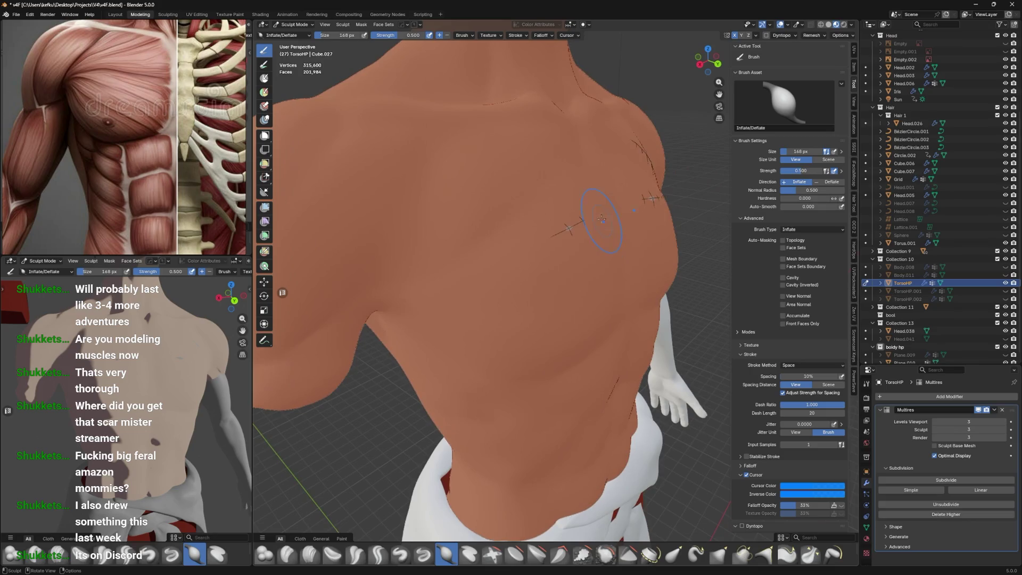
key("f")
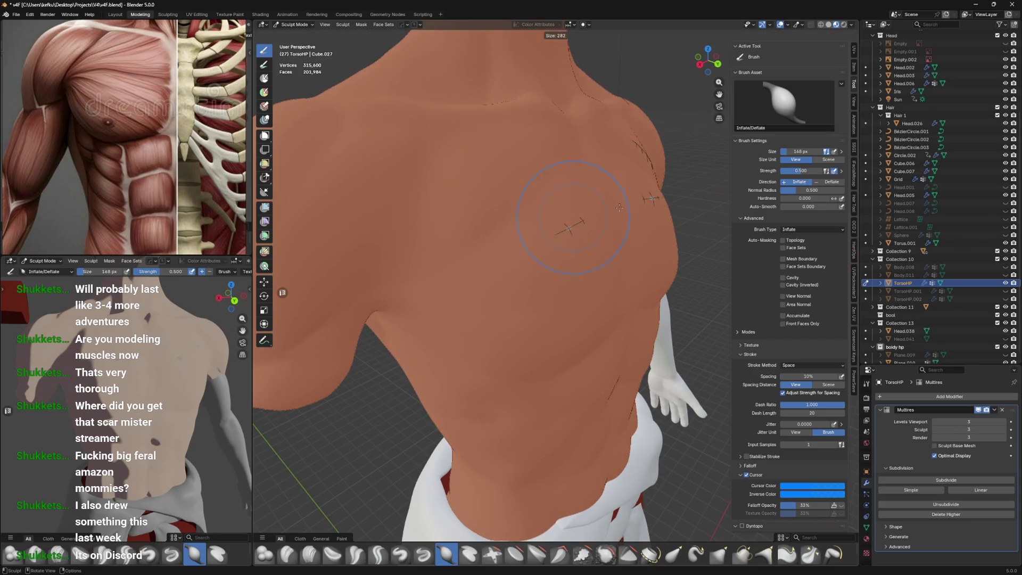
left_click(622, 203)
Work around the shoulder and upper back, reducing the brush to 235 px
middle_click_drag(623, 203, 612, 189)
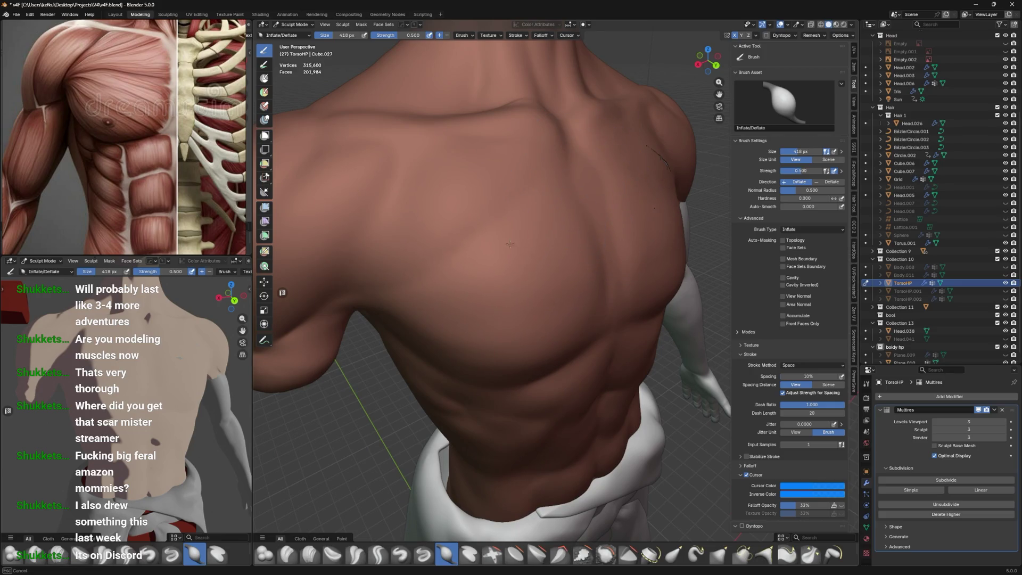
mouse_move(559, 155)
middle_mouse_down()
mouse_move(525, 229)
mouse_move(590, 182)
middle_mouse_up()
middle_click_drag(480, 241, 491, 194)
key("f")
left_click(491, 199)
mouse_move(601, 246)
middle_mouse_down()
mouse_move(548, 206)
mouse_move(605, 215)
middle_mouse_up()
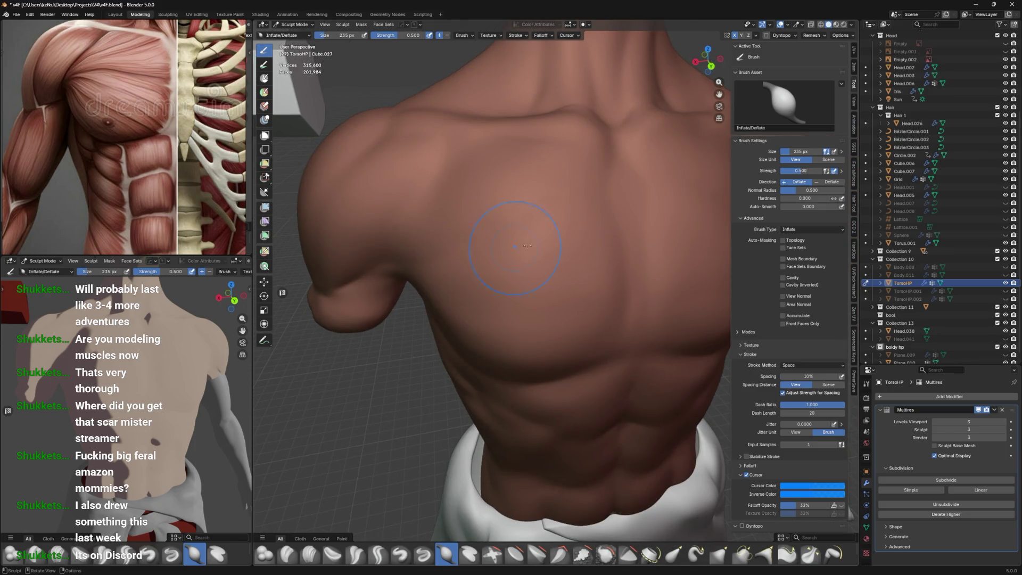
middle_click_drag(591, 270, 548, 194)
Return to Object Mode and view the body from a front three-quarter angle
key("ctrl+Tab")
left_click(474, 208)
middle_click_drag(474, 208, 637, 199)
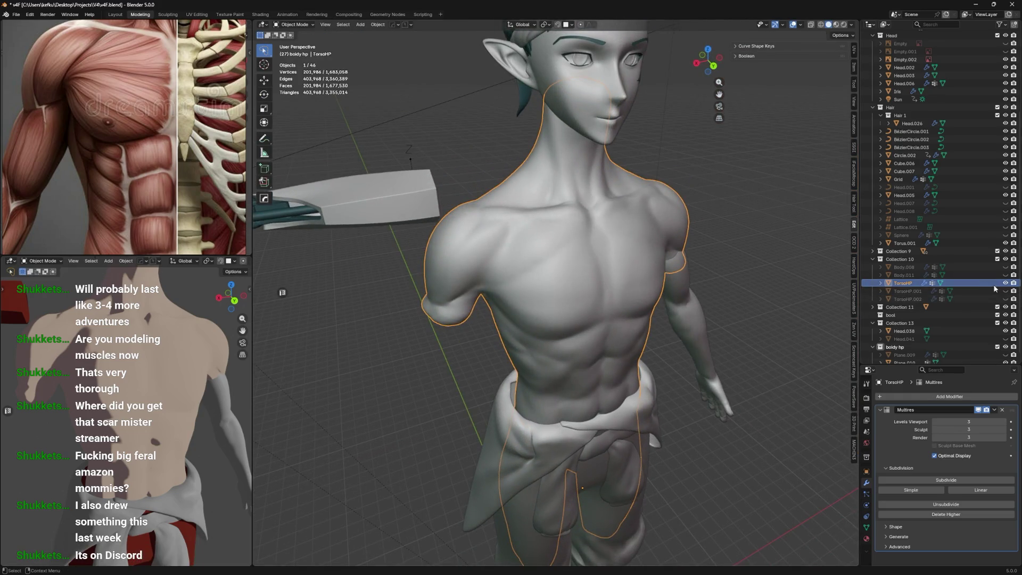
Briefly toggle see-through display on and off to check the body
key("alt+z")
mouse_move(742, 250)
middle_mouse_down()
mouse_move(721, 250)
mouse_move(756, 262)
middle_mouse_up()
key("alt+z")
key("alt+z")
key("alt+z")
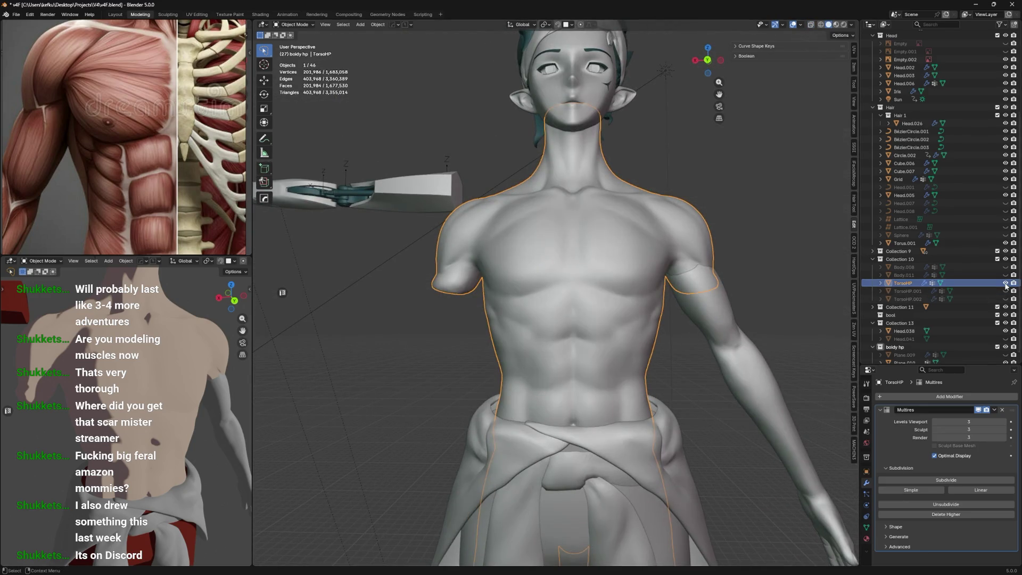
Hide the TorsoHP body and show the scarred TorsoHP.002 torso instead
left_click(1006, 282)
left_click(1006, 283)
left_click(1006, 283)
left_click(1006, 283)
left_click(1006, 283)
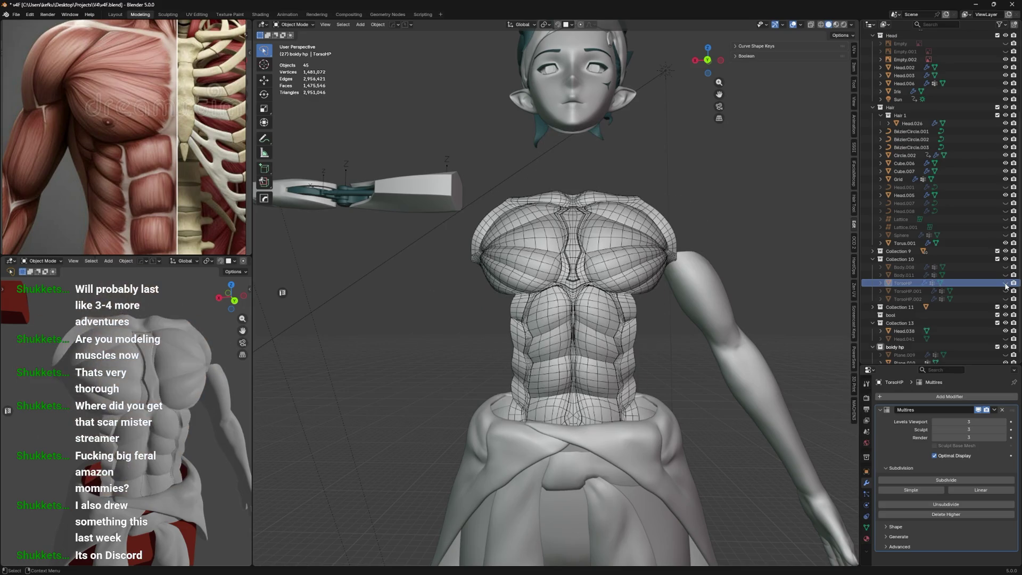
left_click(1006, 283)
left_click(1006, 282)
left_click(1006, 299)
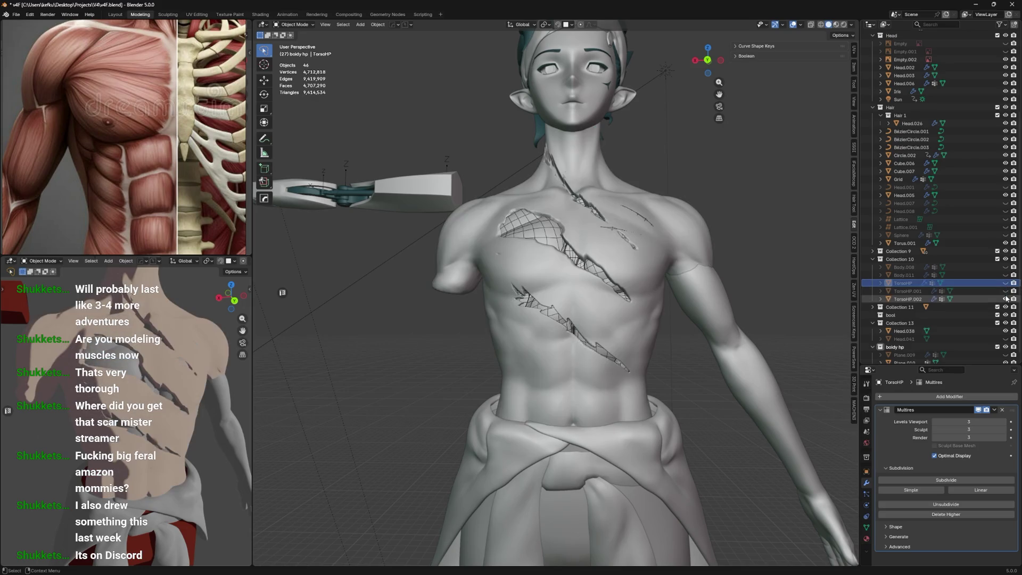
Select TorsoHP.002, then switch it briefly between Sculpt Mode and Object Mode
left_click(622, 233)
key("ctrl+Tab")
left_click(612, 220)
mouse_move(642, 231)
middle_mouse_down()
mouse_move(495, 291)
mouse_move(535, 238)
middle_mouse_up()
key("ctrl+Tab")
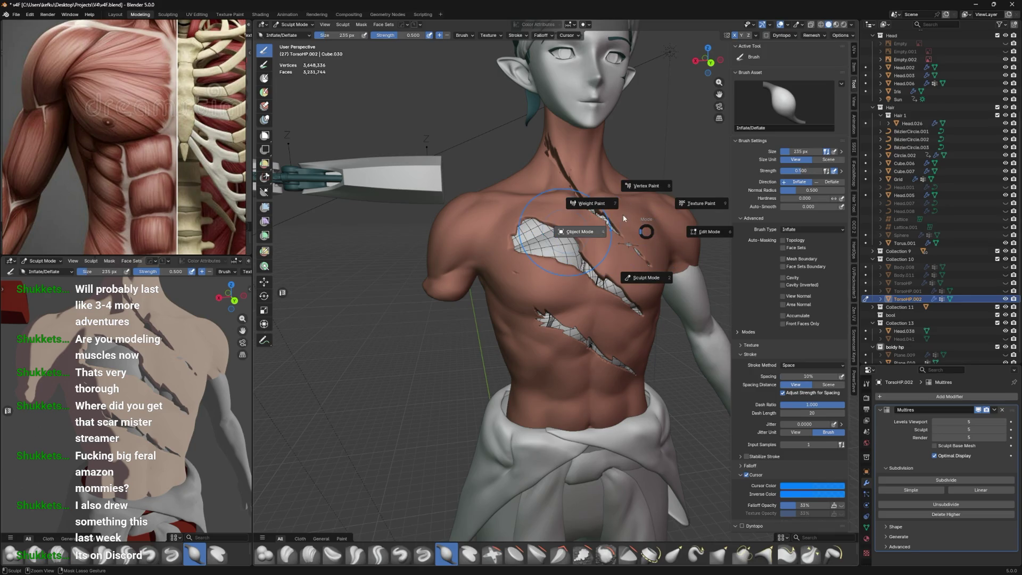
left_click(624, 218)
key("ctrl+Tab")
left_click(628, 242)
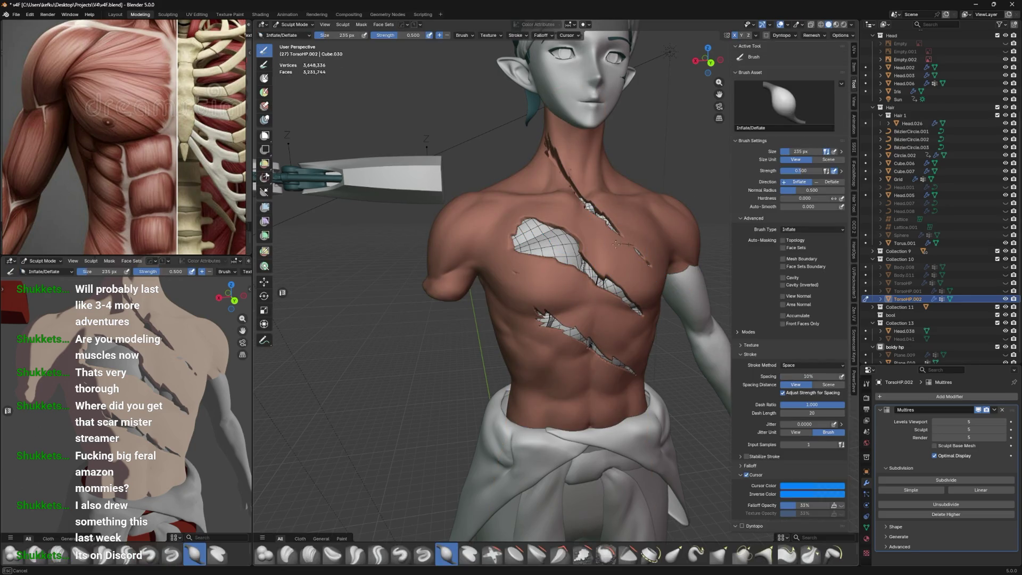
middle_click_drag(619, 245, 639, 243)
key("ctrl+Tab")
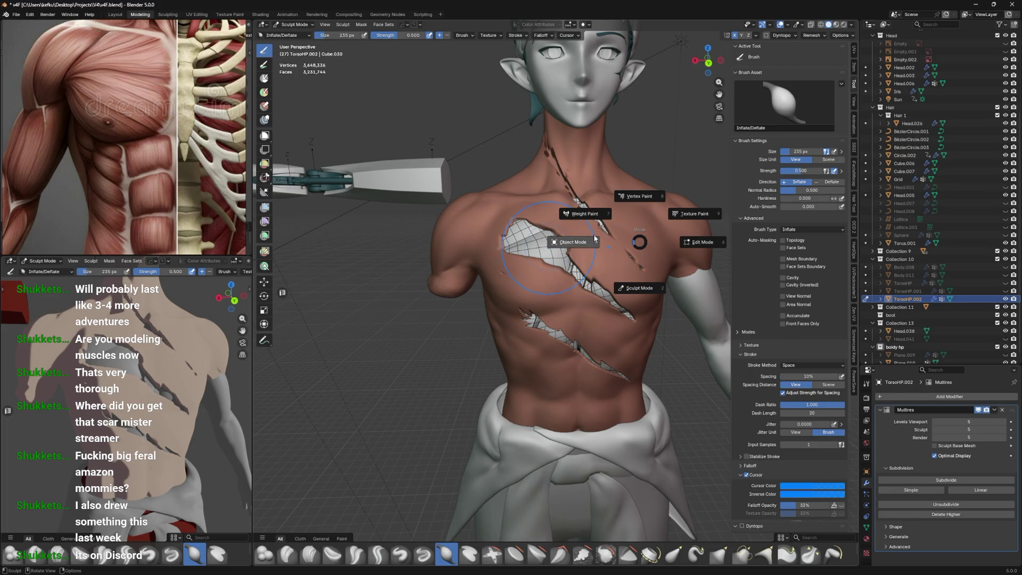
left_click(595, 239)
Select the Plane.010 chest muscle piece
middle_click_drag(639, 282, 660, 285)
left_click(659, 285)
scroll(1001, 345, "down", 1)
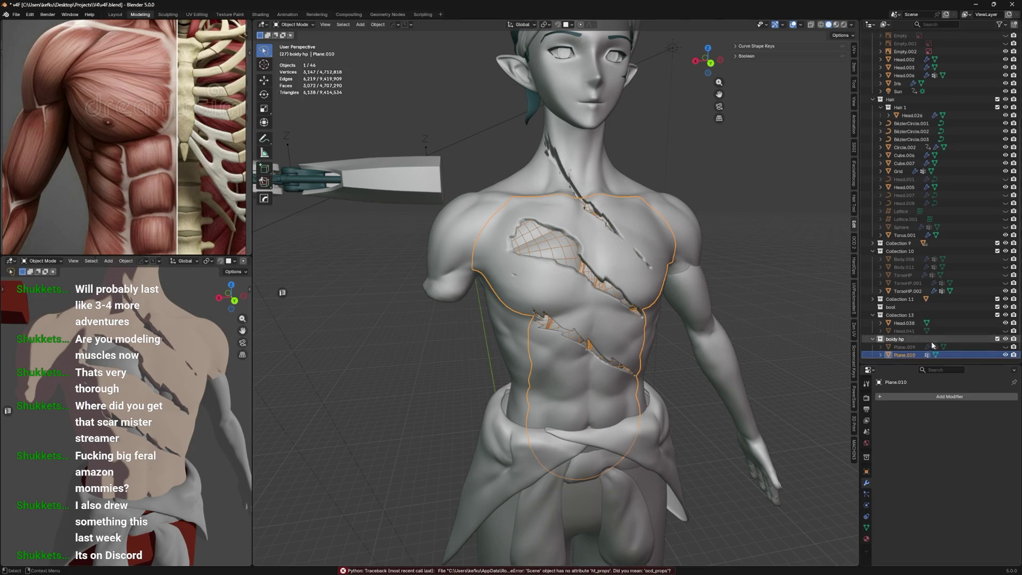
Isolate the Plane.009 and Plane.010 muscle meshes and delete the old Plane.009
left_click(979, 347, "ctrl")
key("KP_Divide")
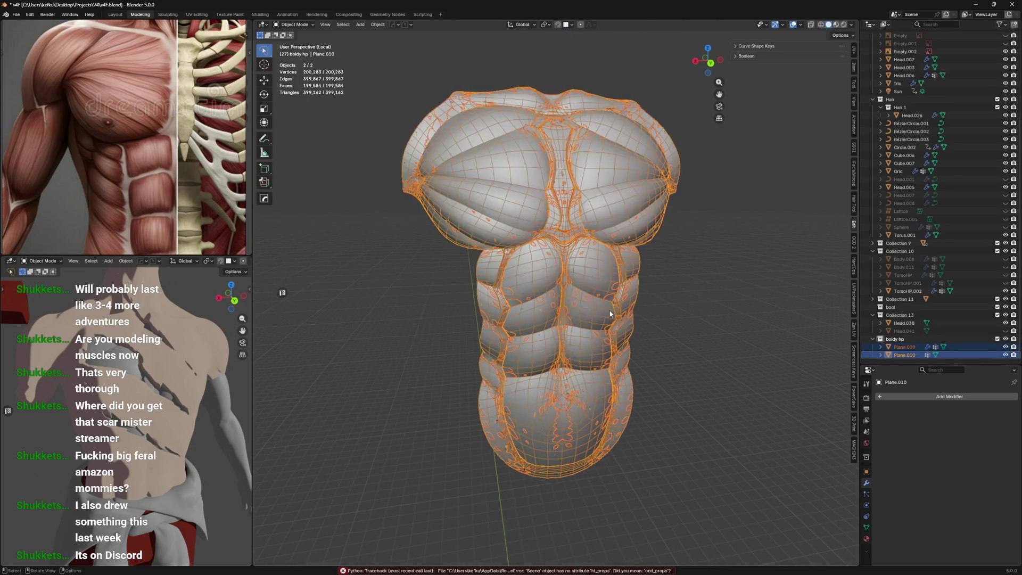
left_click(904, 347)
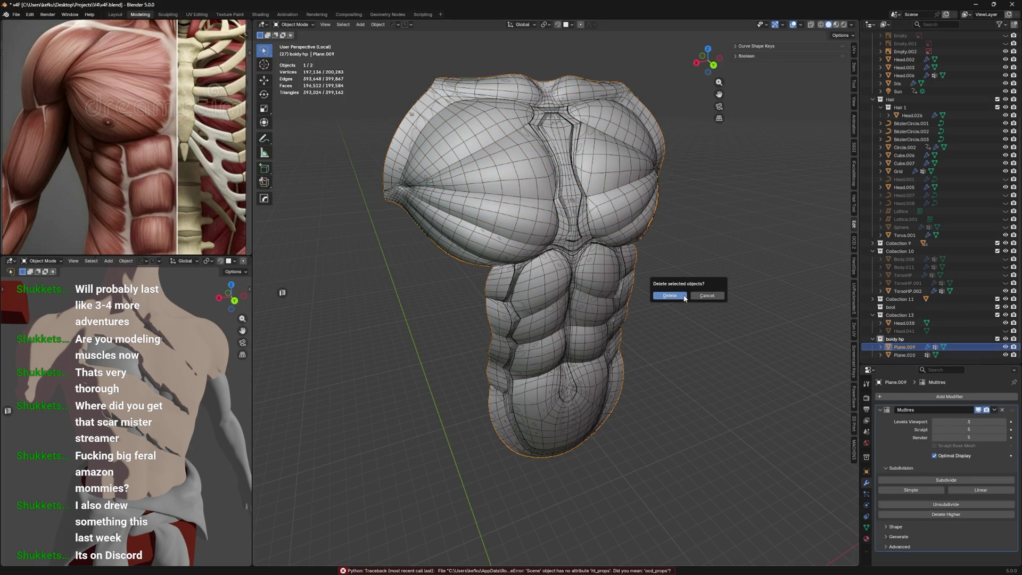
left_click(685, 297)
Duplicate Plane.010 in place and hide the new copy
left_click(905, 347)
key("shift+d")
key("Escape")
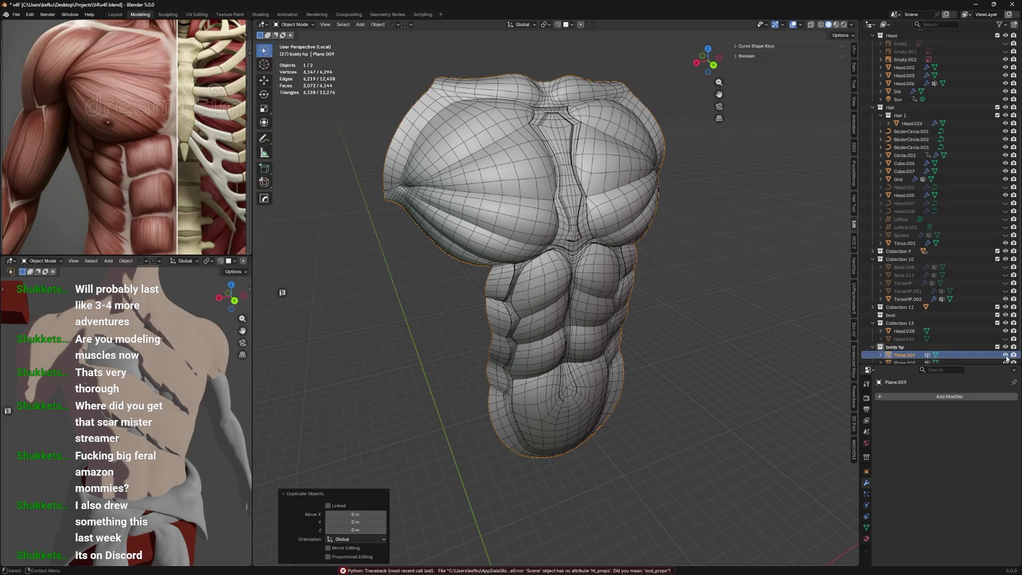
left_click(1007, 358)
Turn off the mesh wireframe display and save the file
mouse_move(637, 250)
middle_mouse_down()
mouse_move(596, 235)
mouse_move(599, 222)
middle_mouse_up()
key("a")
key("q")
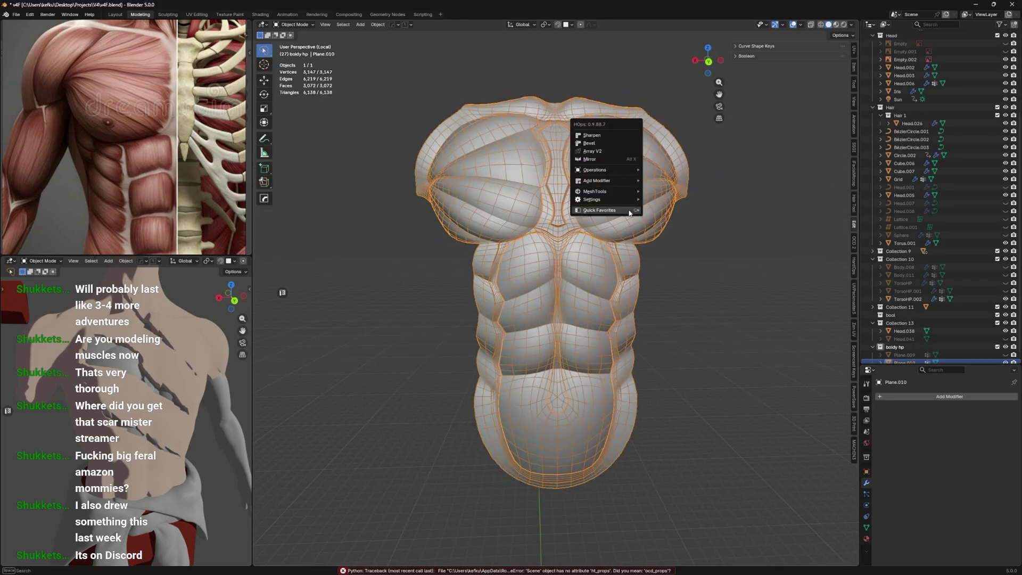
mouse_move(630, 212)
left_click(679, 244)
mouse_move(679, 244)
middle_mouse_down()
mouse_move(637, 282)
mouse_move(563, 252)
mouse_move(634, 263)
middle_mouse_up()
key("ctrl+s")
Add a Multiresolution modifier to Plane.010, subdivide it, and enter Sculpt Mode
left_click(929, 396)
mouse_move(932, 398)
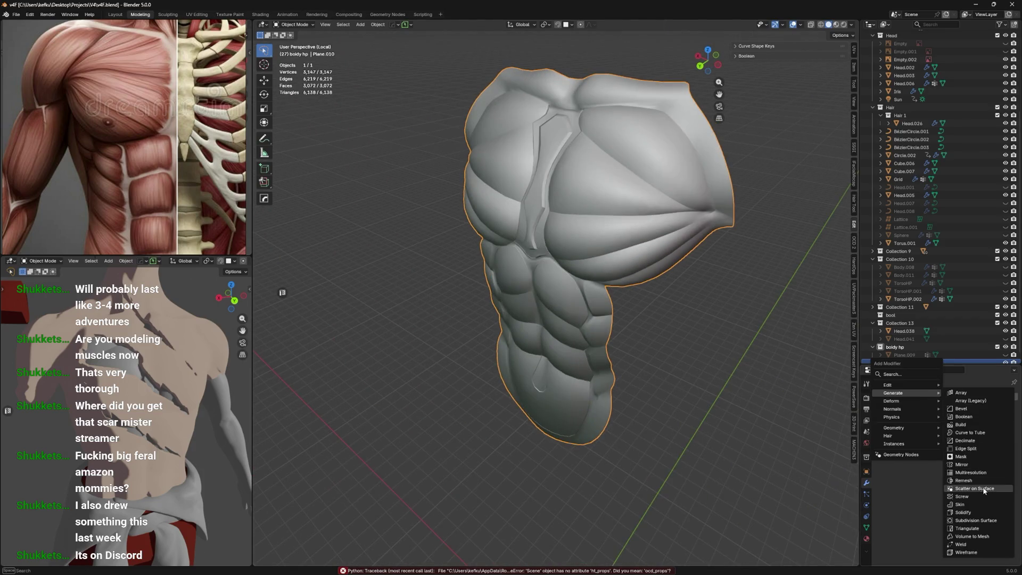
left_click(970, 472)
left_click(947, 480)
left_click(948, 481)
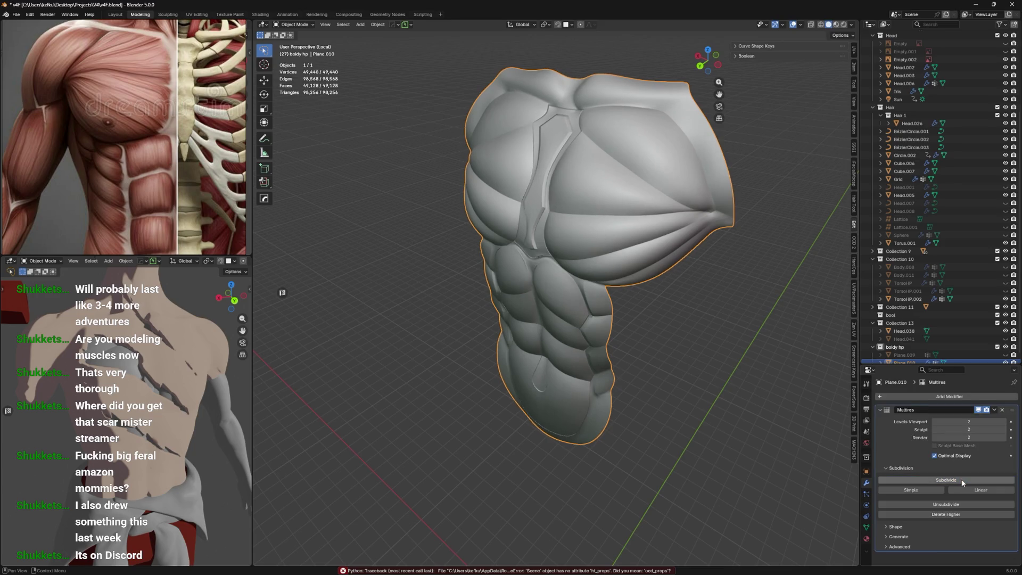
left_click(917, 480)
middle_click_drag(596, 305, 659, 303)
middle_click_drag(458, 151, 456, 189)
key("ctrl+Tab")
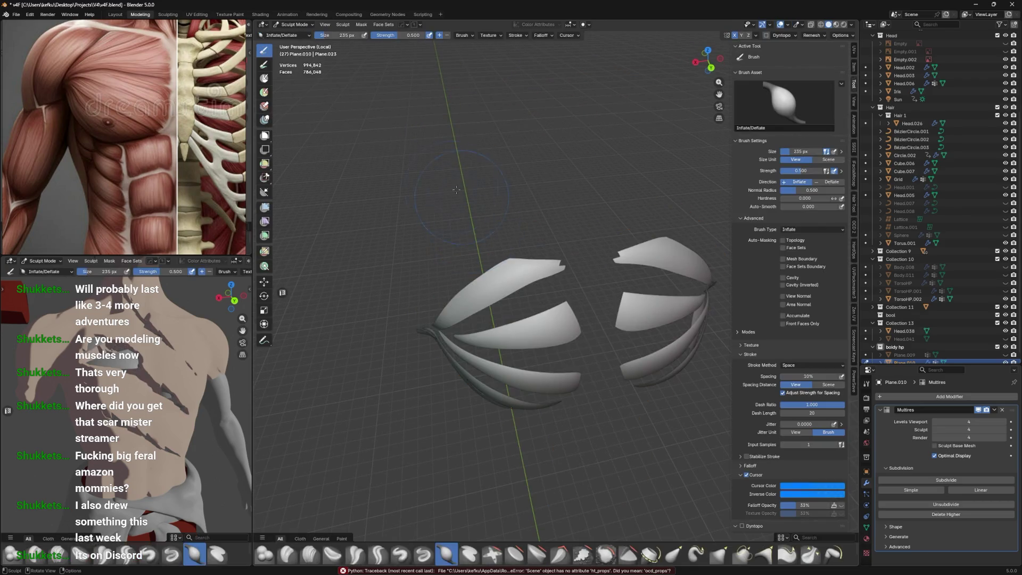
Try the Crease Sharp and Crease Polish brushes at 95 px, then select the Mask tool
left_click(377, 563)
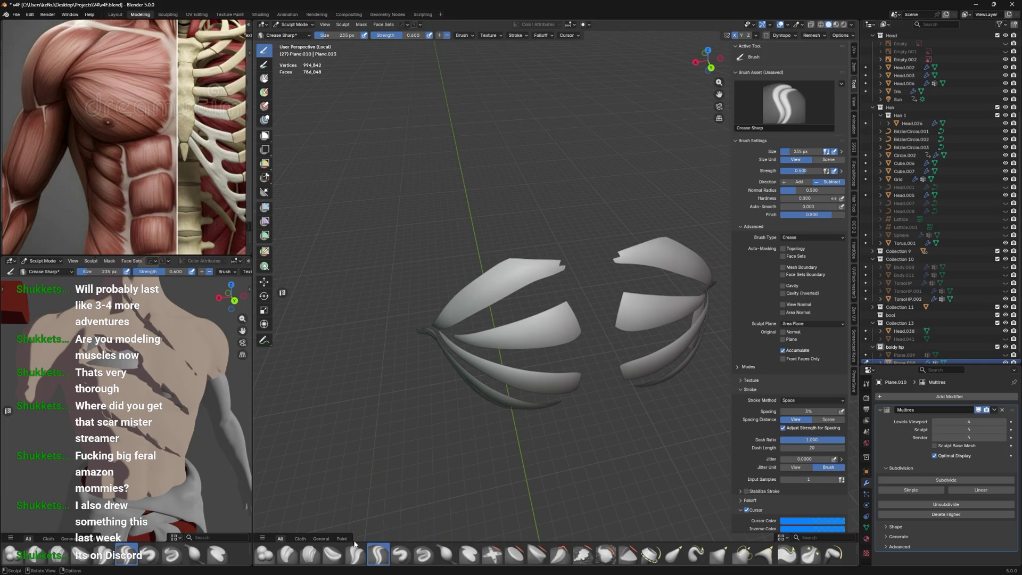
left_click(356, 554)
scroll(558, 301, "up", 4)
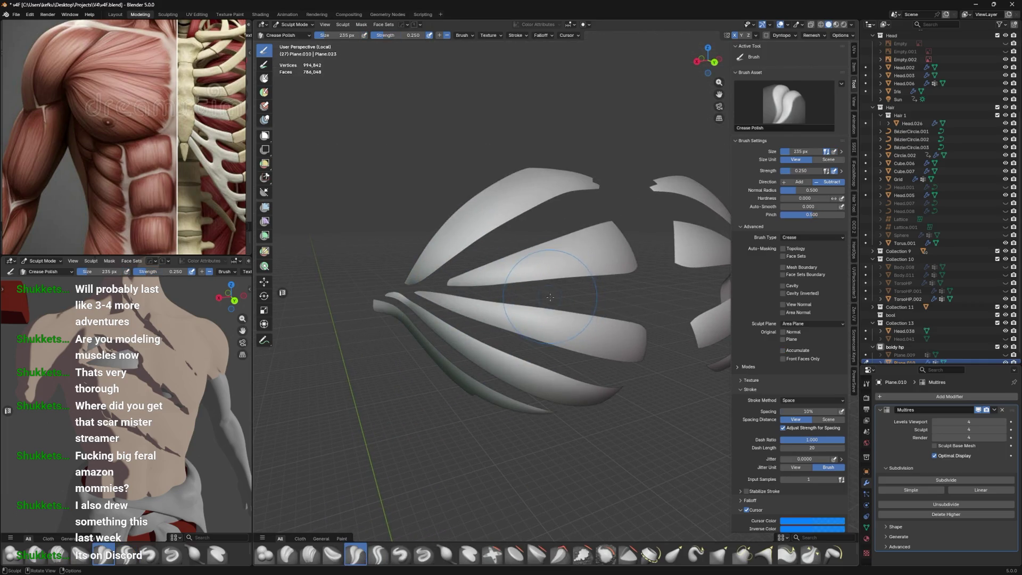
scroll(550, 297, "down", 3)
key("f")
left_click(538, 282)
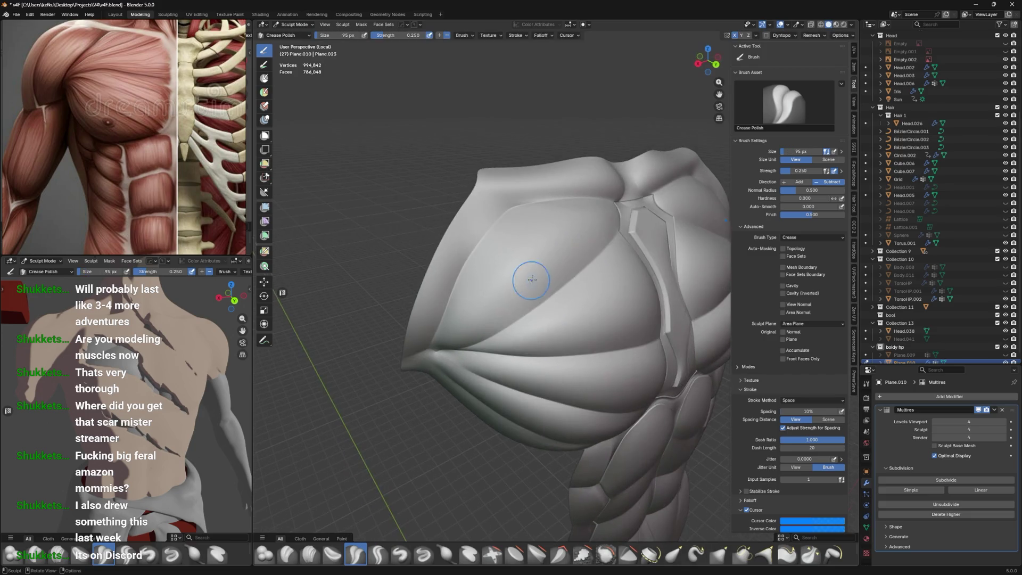
key("a")
key("Escape")
left_click(264, 78)
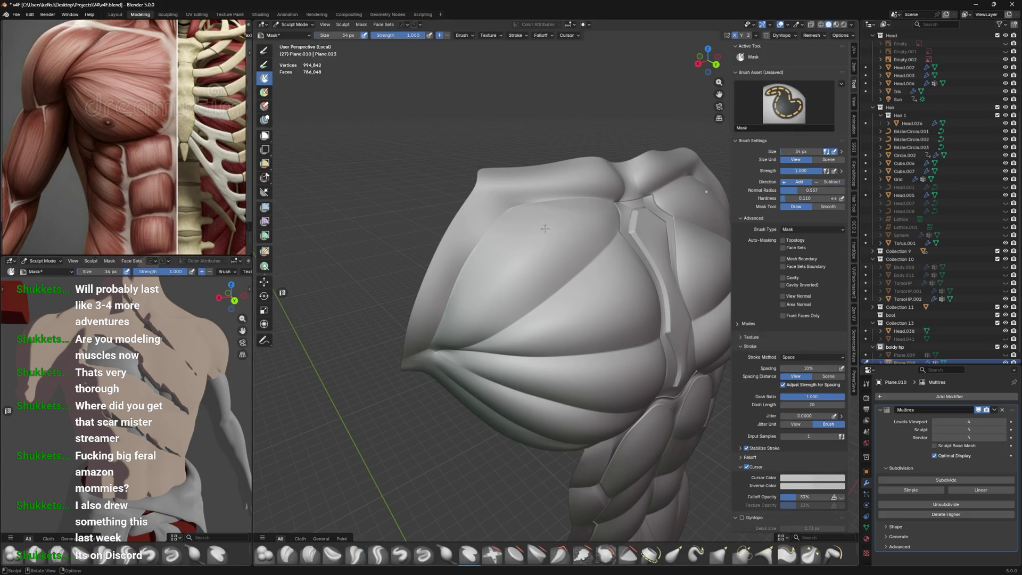
Clear the existing mask and set the mask brush to 44 px
middle_click_drag(583, 221, 529, 250)
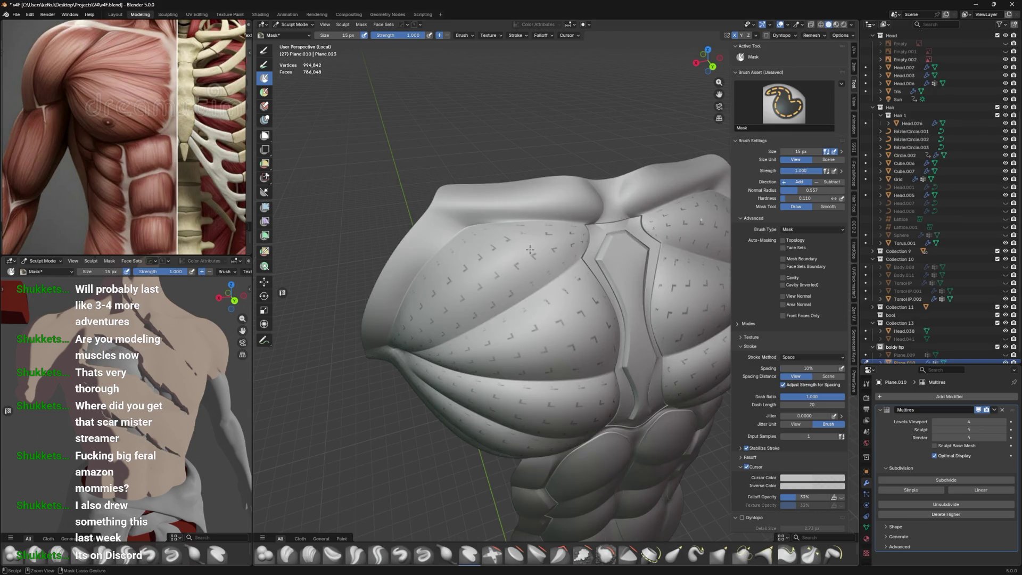
key("a")
left_click(540, 255)
key("f")
left_click(548, 254)
middle_click_drag(540, 240, 543, 232)
key("ctrl+z")
mouse_move(493, 268)
left_mouse_down("shift")
mouse_move(447, 315)
mouse_move(540, 243)
left_mouse_up("shift")
Paint diagonal scratch marks across the upper chest, undoing the last strokes
mouse_move(468, 284)
left_mouse_down()
mouse_move(524, 248)
mouse_move(514, 249)
left_mouse_up()
left_click_drag(455, 309, 498, 249)
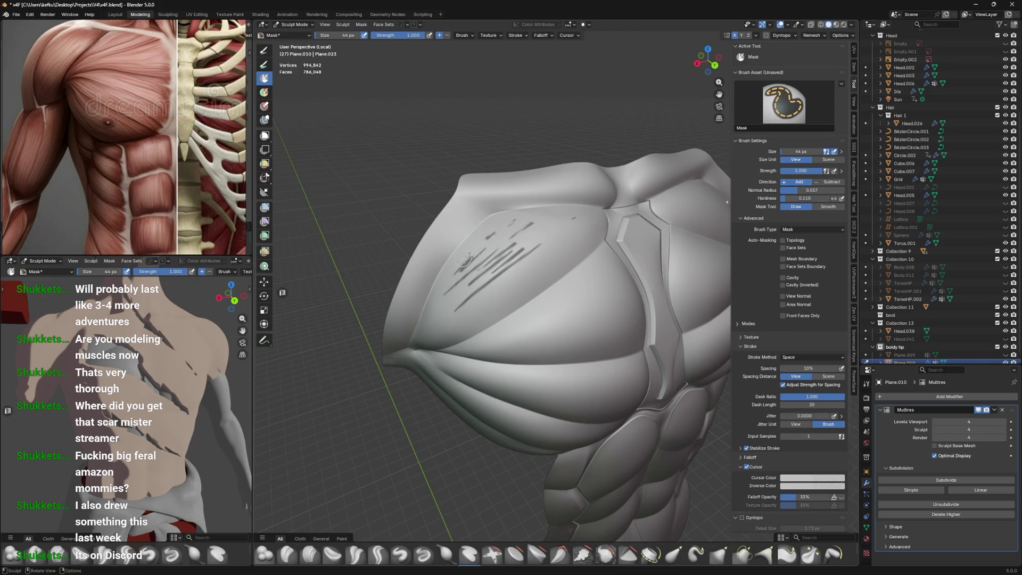
middle_click_drag(552, 228, 575, 221)
mouse_move(450, 319)
left_mouse_down()
mouse_move(556, 289)
mouse_move(540, 303)
left_mouse_up()
mouse_move(561, 300)
left_mouse_down()
mouse_move(606, 283)
mouse_move(594, 298)
left_mouse_up()
mouse_move(594, 298)
middle_mouse_down()
mouse_move(630, 273)
mouse_move(592, 270)
mouse_move(569, 246)
middle_mouse_up()
key("ctrl+z")
key("ctrl+z")
key("ctrl+z")
key("ctrl+z")
key("ctrl+z")
key("ctrl+z")
Mask a long diagonal stroke across the chest and retry short left-chest striations
left_click_drag(574, 207, 377, 323)
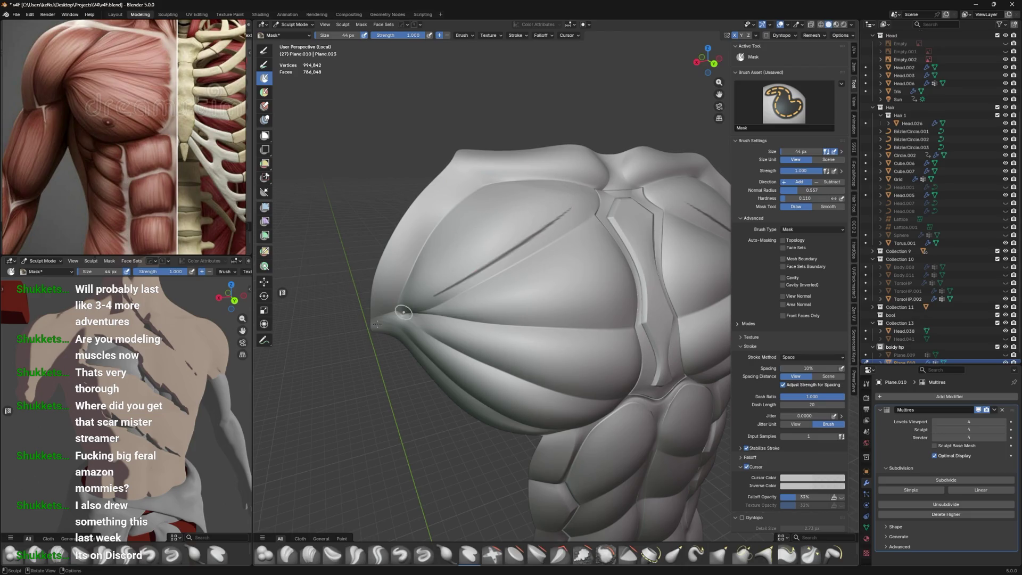
middle_click_drag(462, 216, 442, 320)
mouse_move(445, 327)
left_mouse_down()
mouse_move(478, 255)
mouse_move(434, 341)
left_mouse_up()
key("ctrl+z")
key("ctrl+z")
mouse_move(495, 232)
left_mouse_down()
mouse_move(442, 321)
mouse_move(517, 224)
mouse_move(453, 322)
mouse_move(593, 206)
left_mouse_up()
key("ctrl+z")
key("ctrl+z")
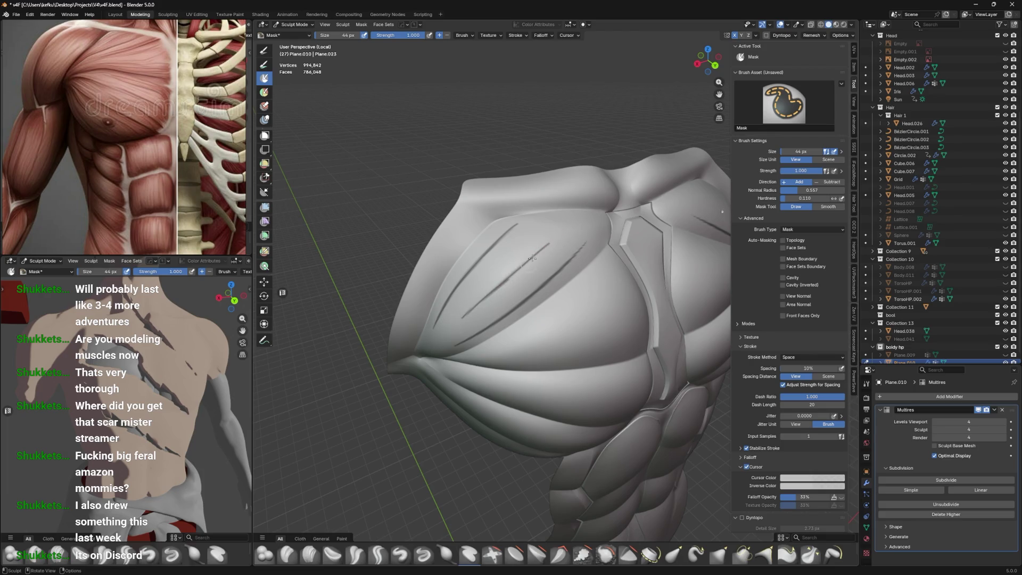
Reduce the mask brush to 23 px and mask striations across the pectoral
mouse_move(574, 235)
middle_mouse_down()
mouse_move(591, 227)
mouse_move(509, 241)
middle_mouse_up()
key("bracketleft")
key("bracketleft")
key("bracketleft")
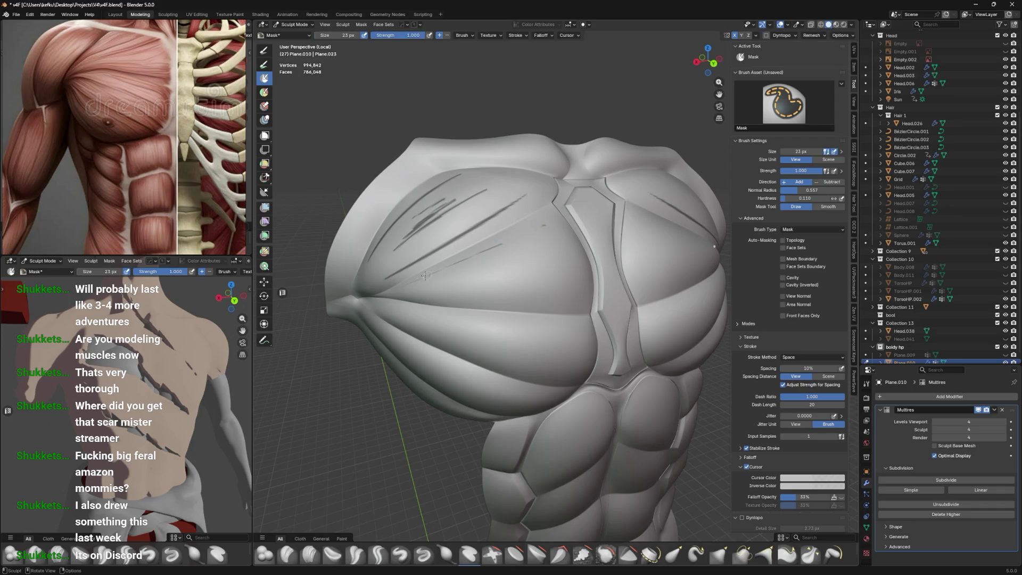
left_click_drag(423, 295, 564, 294)
left_click_drag(415, 273, 539, 268)
key("ctrl+z")
mouse_move(417, 289)
left_mouse_down()
mouse_move(511, 268)
mouse_move(548, 243)
left_mouse_up()
key("ctrl+z")
left_click_drag(455, 265, 548, 233)
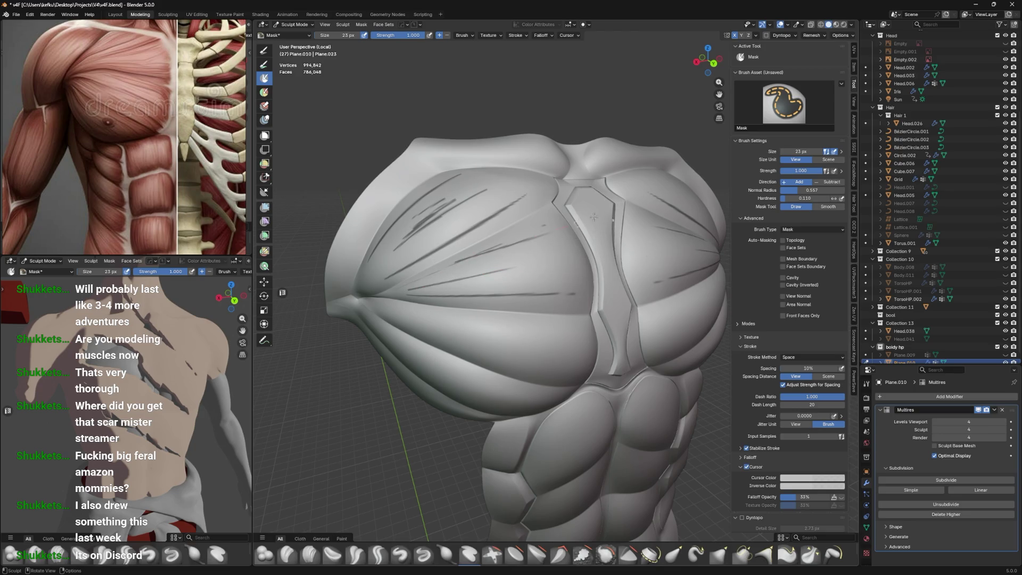
Mask more long and short pectoral striations, then switch Plane.010 into Edit Mode
middle_click_drag(446, 263, 554, 284)
left_click_drag(434, 267, 607, 285)
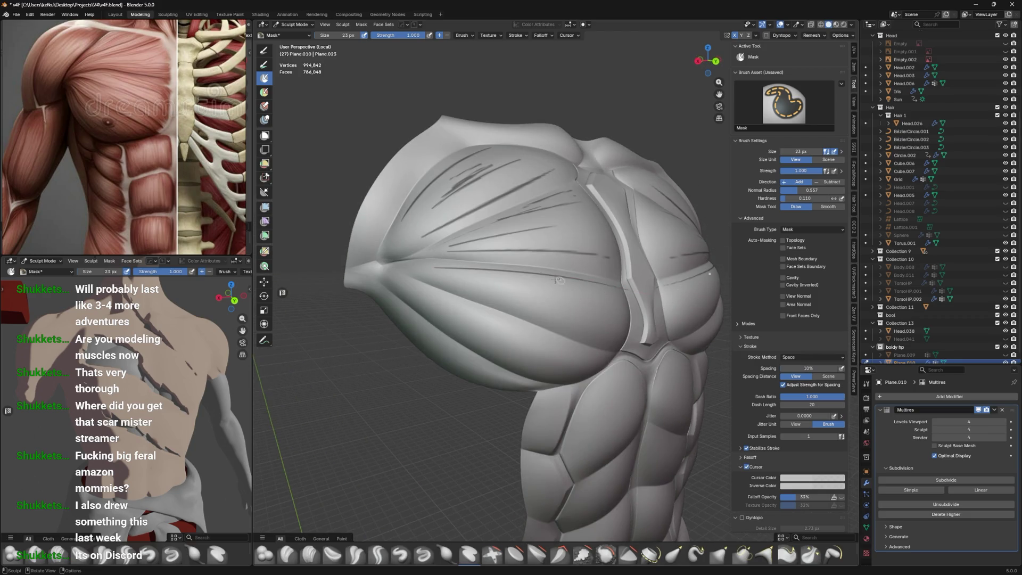
key("ctrl+z")
left_click_drag(428, 266, 582, 284)
left_click_drag(434, 274, 570, 321)
mouse_move(570, 321)
middle_mouse_down()
mouse_move(457, 318)
mouse_move(535, 341)
middle_mouse_up()
mouse_move(469, 301)
middle_mouse_down()
mouse_move(564, 309)
mouse_move(479, 281)
mouse_move(411, 275)
middle_mouse_up()
key("Tab")
Turn on proportional editing and pull the first pectoral edge-loop vertices along Z
mouse_move(552, 277)
middle_mouse_down()
mouse_move(465, 276)
mouse_move(512, 135)
middle_mouse_up()
left_click(466, 277, "ctrl")
key("o")
key("g")
key("z")
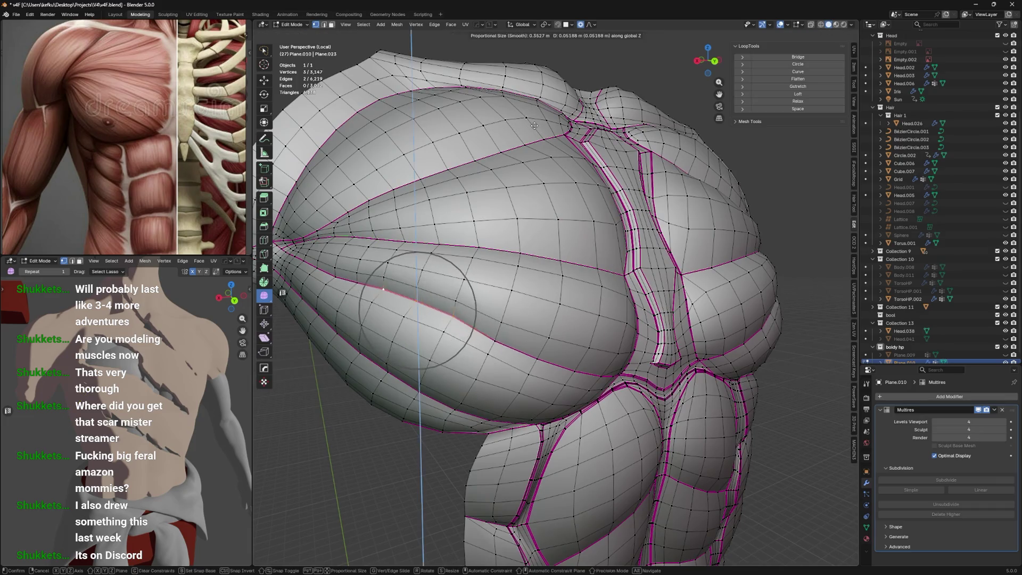
left_click(526, 134)
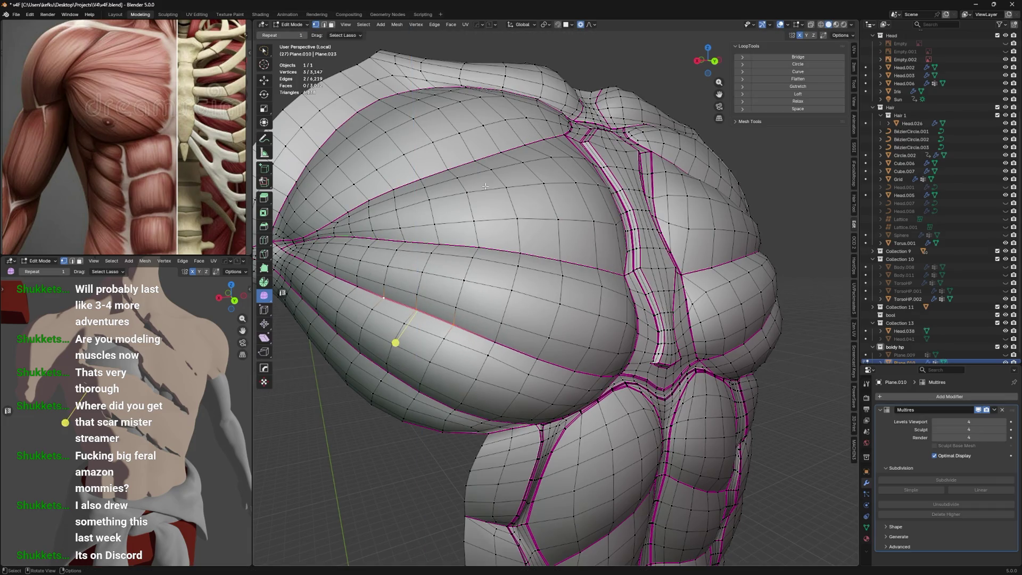
left_click(416, 309)
key("g")
key("z")
left_click(399, 304)
key("g")
key("z")
scroll(442, 292, "down", 3)
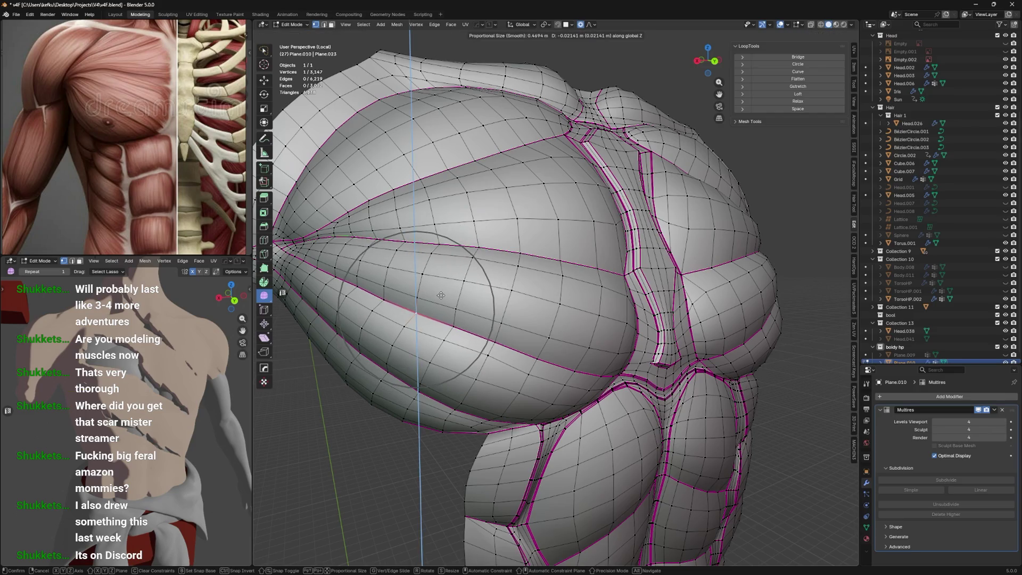
left_click(441, 295)
Pull two more lower-contour vertices vertically to reshape the pectoral edge
middle_click_drag(441, 295, 468, 285)
left_click(450, 324)
key("g")
key("z")
scroll(453, 324, "up", 1)
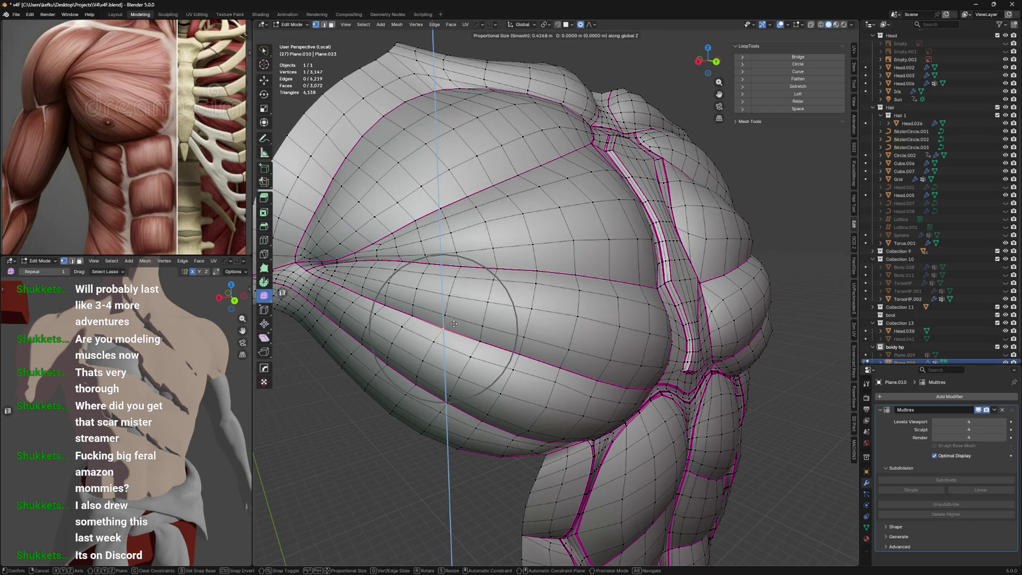
left_click(452, 325)
middle_click_drag(434, 330, 304, 314)
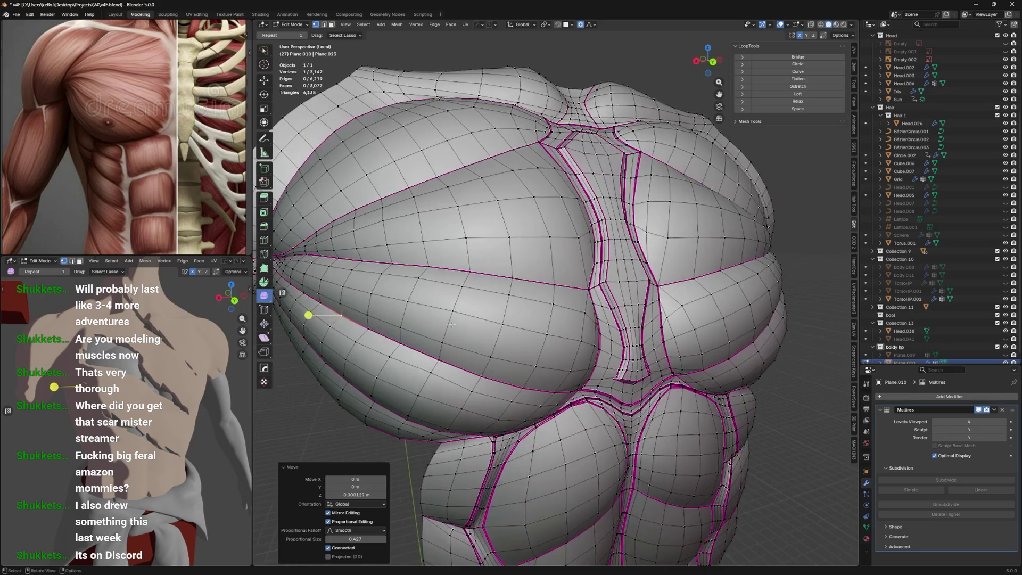
left_click(383, 347)
key("g")
key("z")
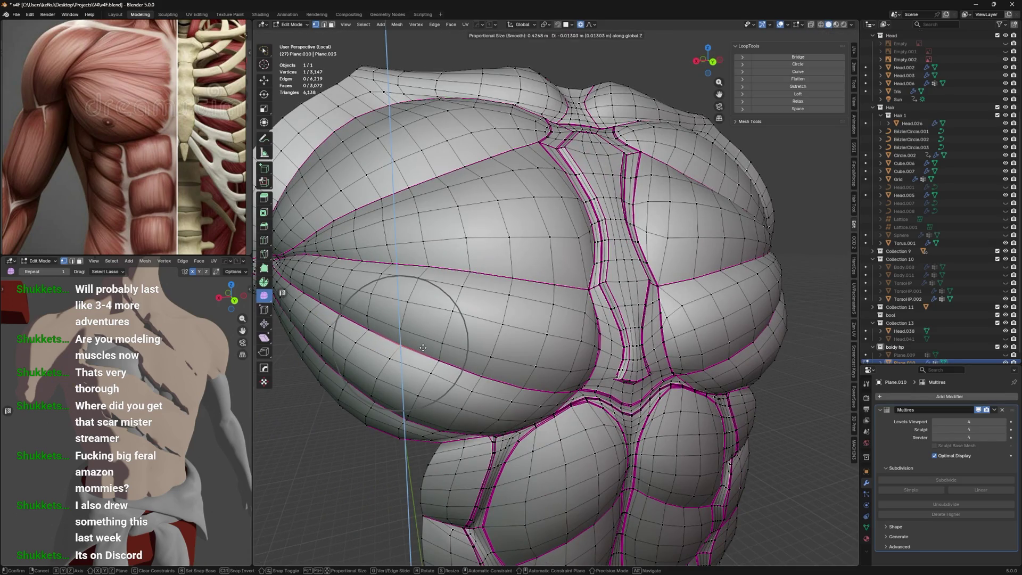
left_click(423, 347)
Vertex-slide a pectoral vertex along its edge several times, then return to Sculpt Mode
key("ctrl+Tab")
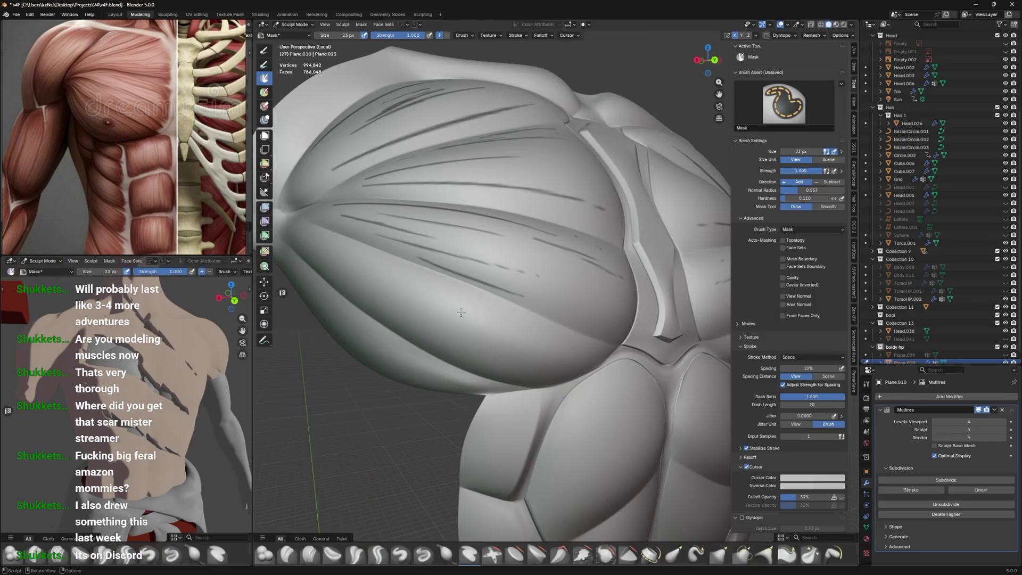
key("Tab")
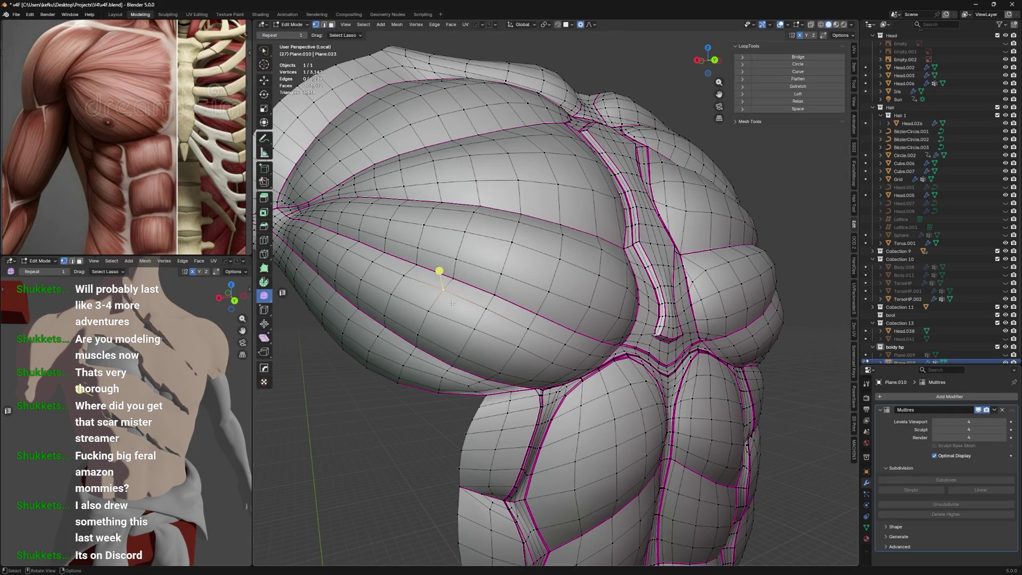
key("g")
key("g")
left_click(451, 305)
key("g")
key("g")
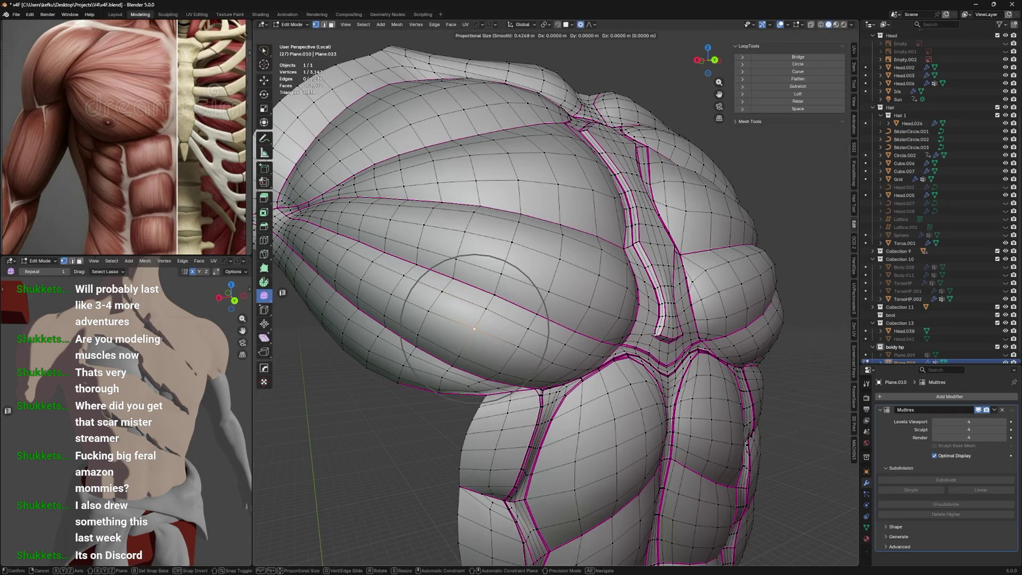
left_click(473, 336)
key("g")
key("g")
left_click(506, 343)
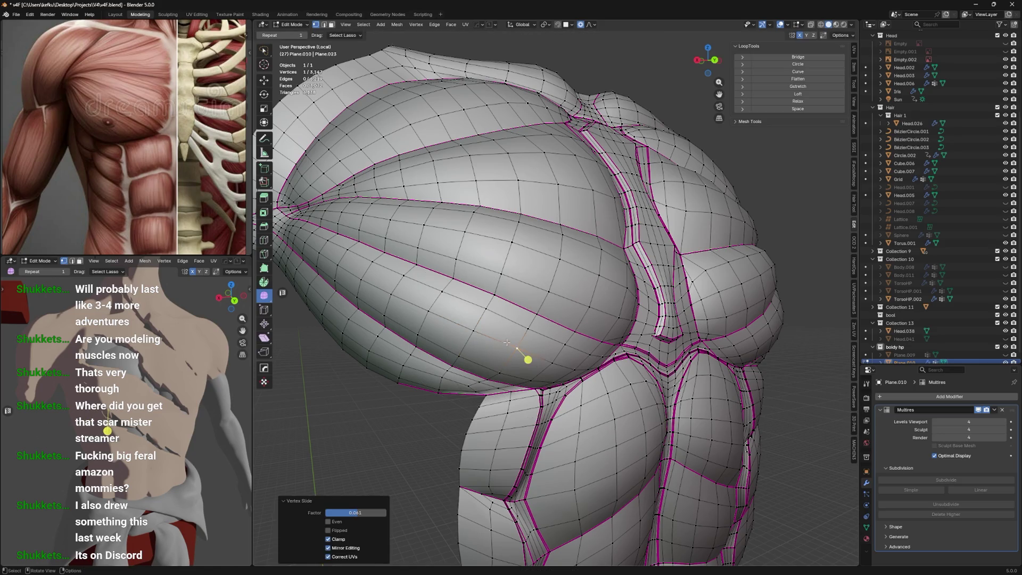
middle_click_drag(520, 335, 452, 320)
key("g")
key("g")
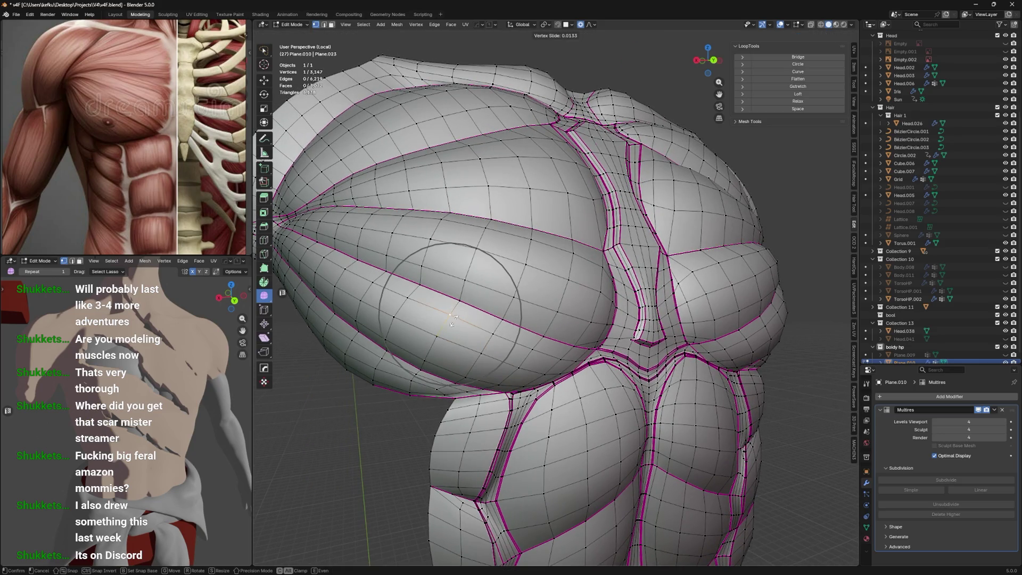
left_click(452, 314)
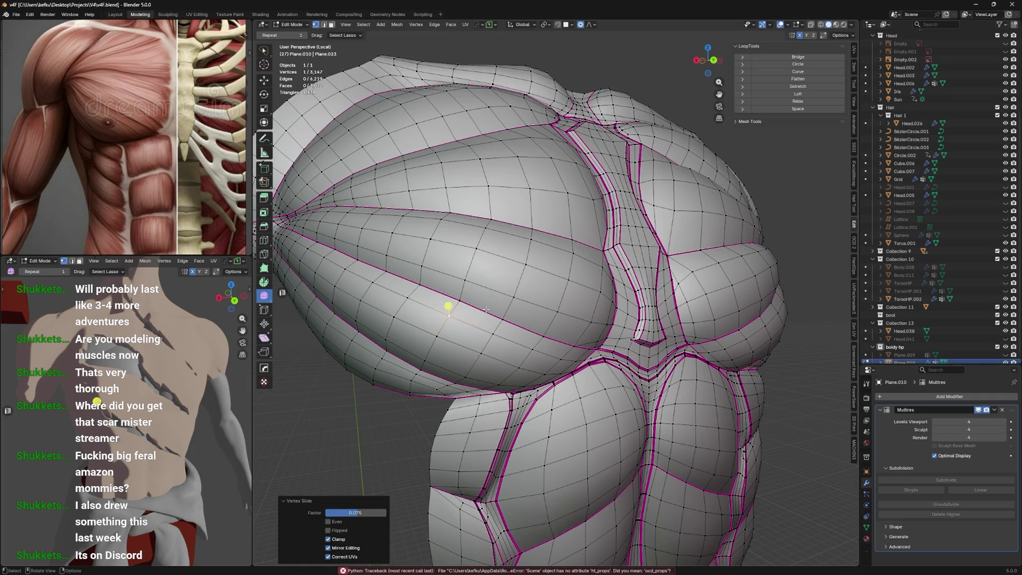
key("ctrl+Tab")
mouse_move(497, 318)
middle_mouse_down()
mouse_move(525, 348)
mouse_move(469, 296)
middle_mouse_up()
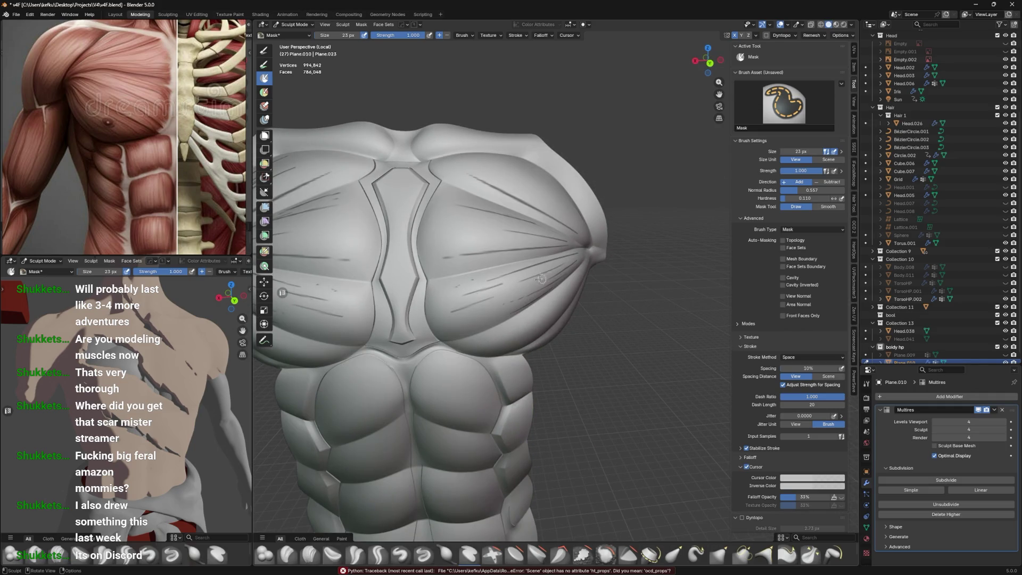
Frame the torso frontally and mask mirrored vertical scratches over the upper and lower abs
middle_click_drag(487, 298, 524, 278)
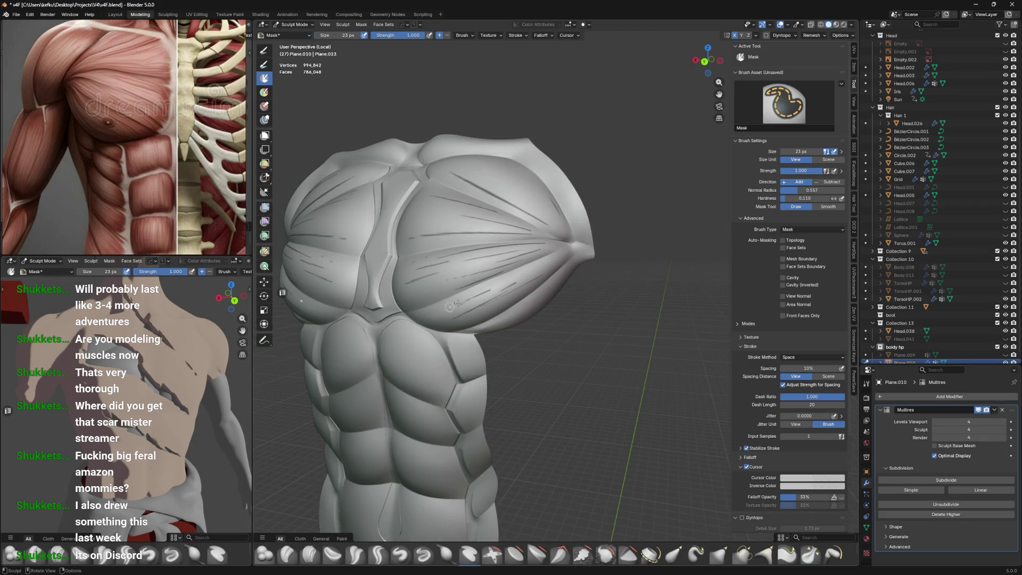
mouse_move(506, 286)
middle_mouse_down()
mouse_move(559, 258)
mouse_move(512, 293)
mouse_move(621, 294)
middle_mouse_up()
scroll(587, 305, "up", 2)
middle_click_drag(576, 201, 430, 262)
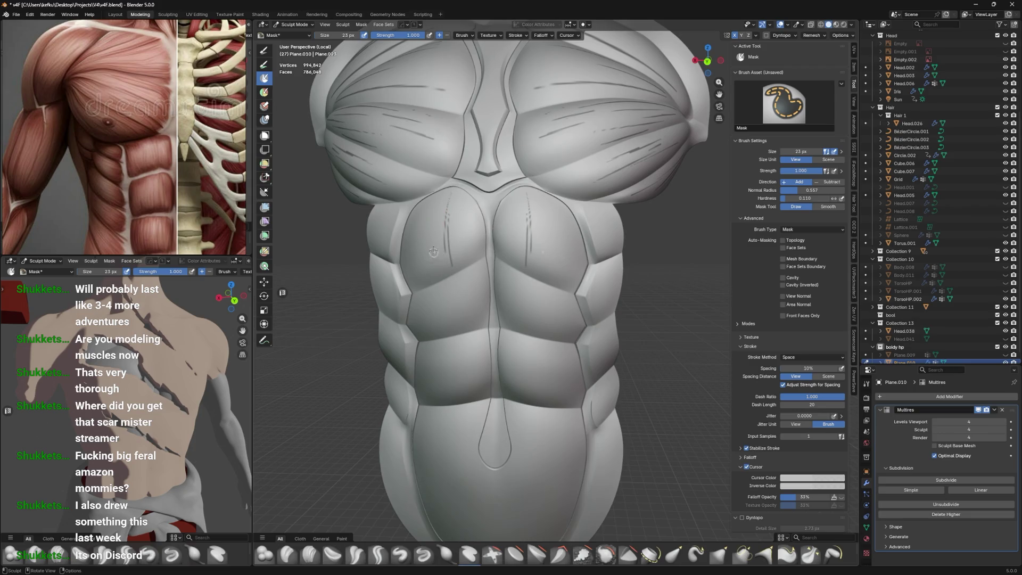
left_click_drag(434, 240, 435, 260)
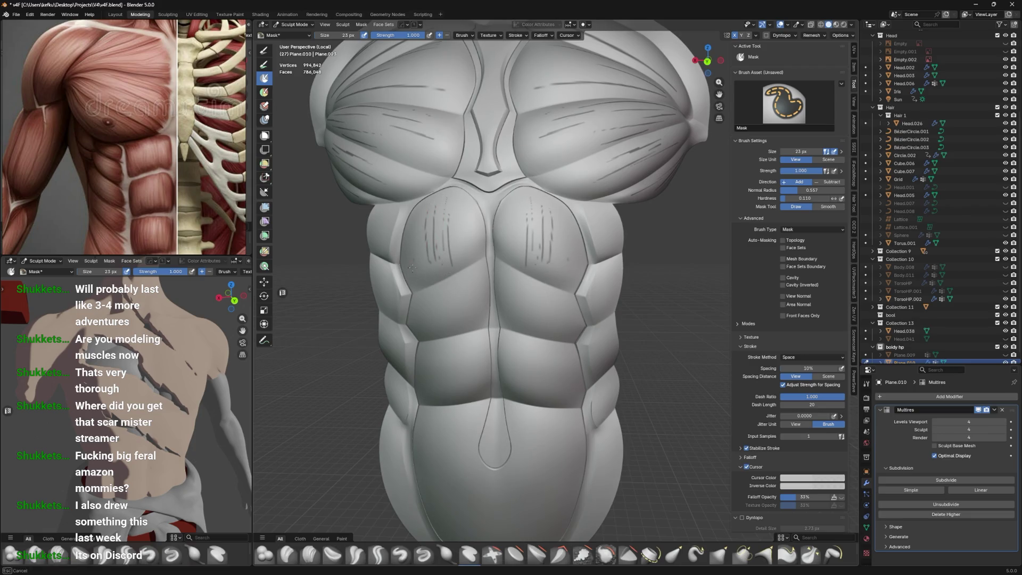
middle_click_drag(438, 268, 456, 256)
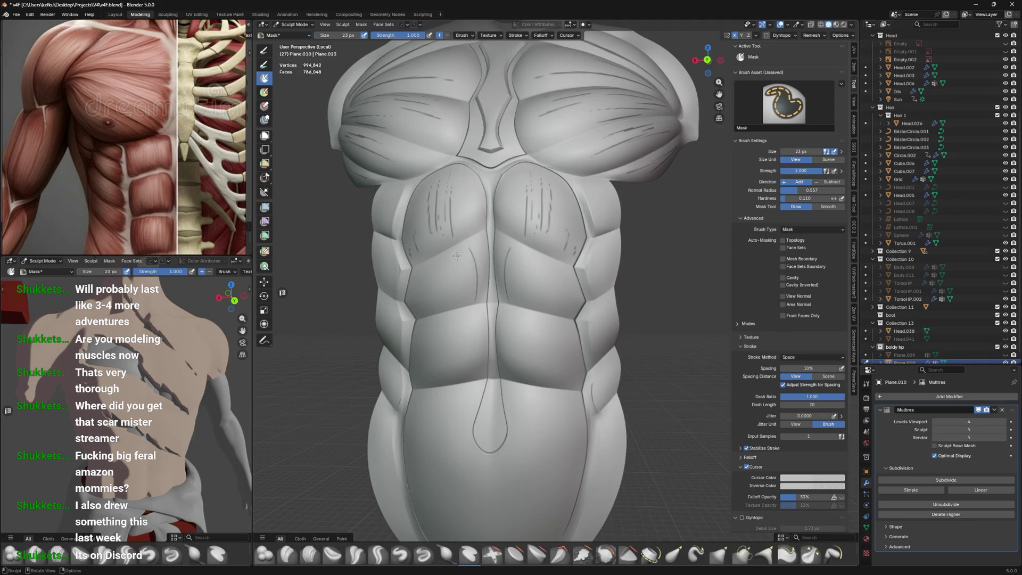
middle_click_drag(439, 308, 431, 301)
left_click_drag(445, 329, 446, 334)
left_click_drag(474, 284, 482, 321)
middle_click_drag(436, 346, 432, 339)
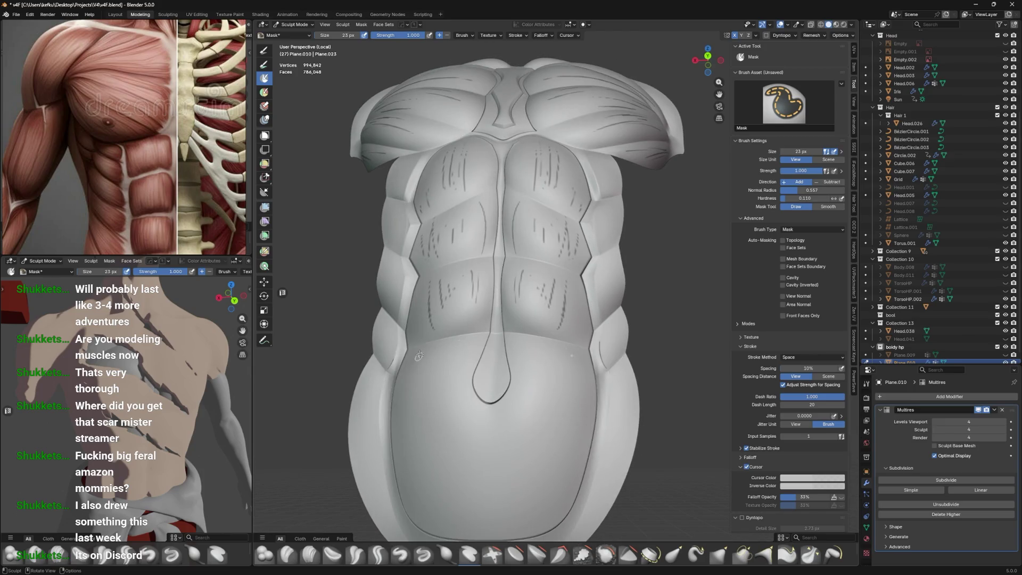
left_click_drag(439, 350, 435, 412)
Add vertical scratch strokes on the lower belly and beside the navel, redrawing misplaced ones
middle_click_drag(435, 412, 438, 423)
mouse_move(438, 424)
left_mouse_down()
mouse_move(424, 261)
mouse_move(428, 348)
left_mouse_up()
key("ctrl+z")
left_click_drag(444, 267, 455, 366)
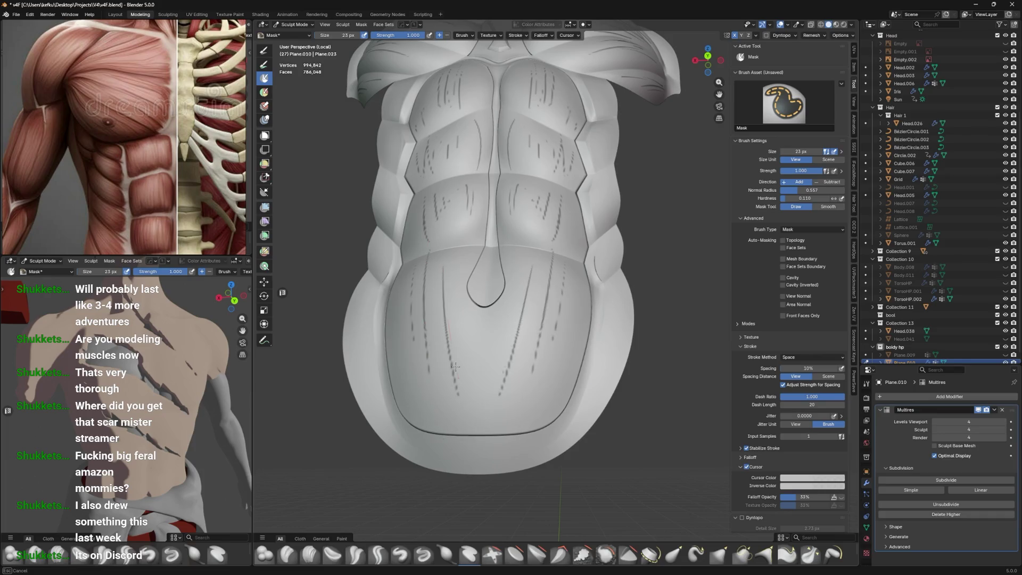
left_click_drag(406, 264, 399, 392)
left_click_drag(396, 353, 392, 381)
left_click_drag(436, 302, 442, 341)
left_click_drag(467, 266, 469, 341)
key("ctrl+z")
left_click_drag(463, 261, 459, 306)
mouse_move(456, 271)
middle_mouse_down()
mouse_move(436, 313)
mouse_move(446, 302)
mouse_move(449, 142)
middle_mouse_up()
middle_click_drag(530, 199, 498, 262)
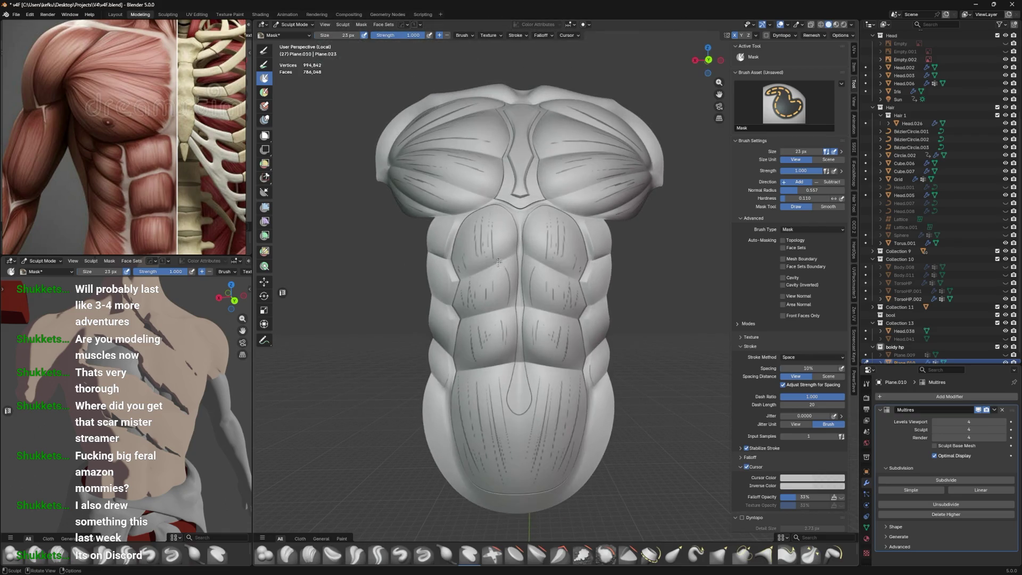
middle_click_drag(525, 295, 548, 256)
Apply Smooth Mask to the scratches, test other mask filters, and try Decrease Contrast
key("a")
left_click(549, 342)
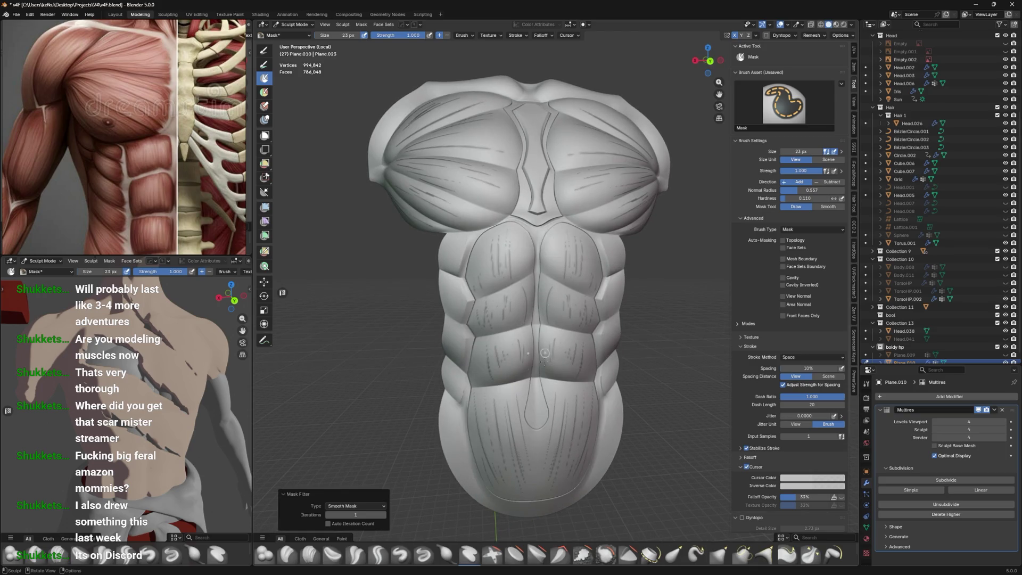
middle_click_drag(496, 318, 493, 299, "ctrl")
key("a")
left_click(451, 322)
key("ctrl+z")
key("a")
left_click(514, 335)
key("ctrl+z")
key("a")
left_click(522, 352)
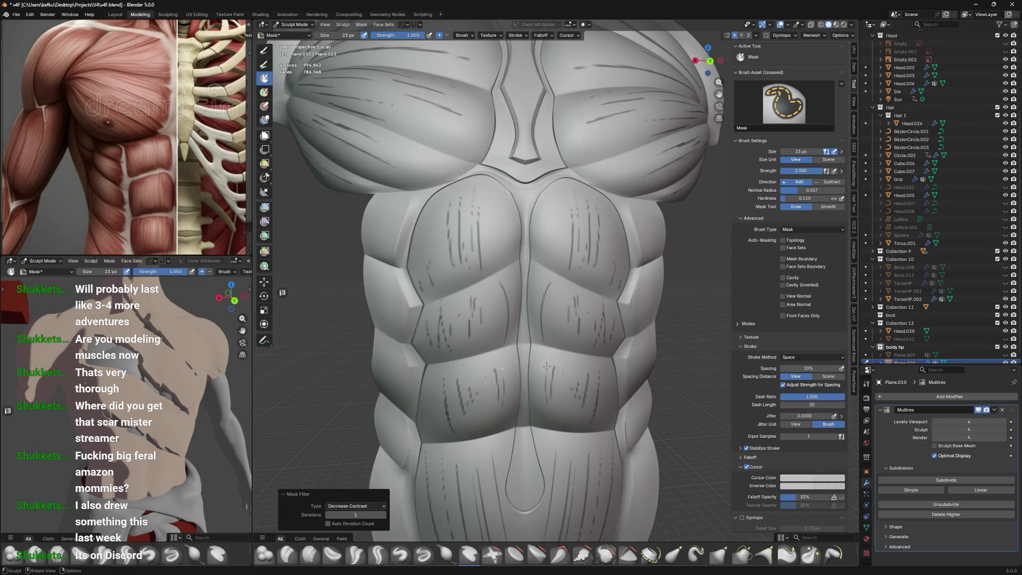
key("a")
Undo the contrast reduction, re-smooth the mask from front view, and mask a scratch down the abs
mouse_move(581, 282)
middle_mouse_down()
mouse_move(585, 305)
mouse_move(535, 313)
middle_mouse_up()
key("a")
key("KP_1")
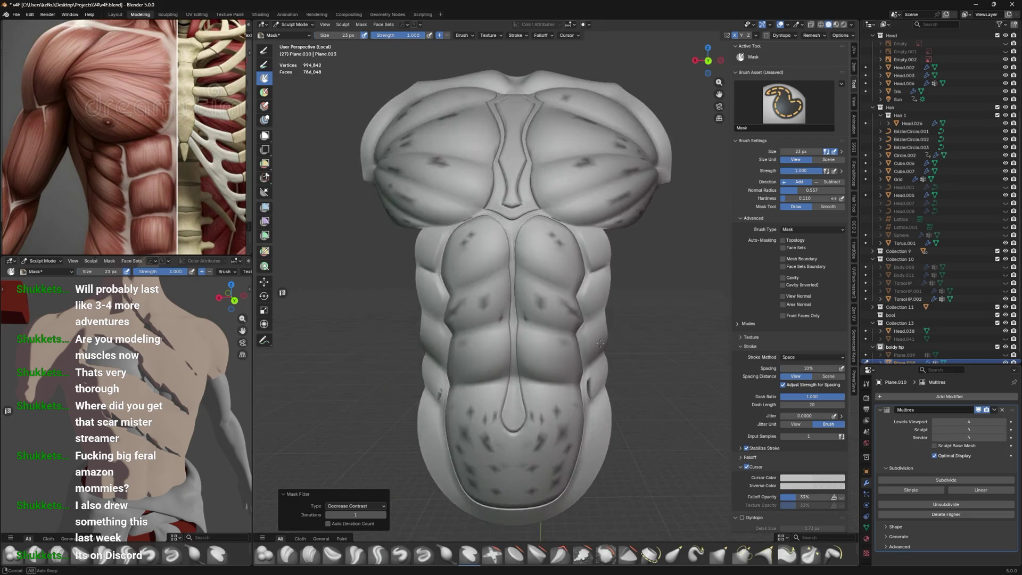
key("a")
key("ctrl+z")
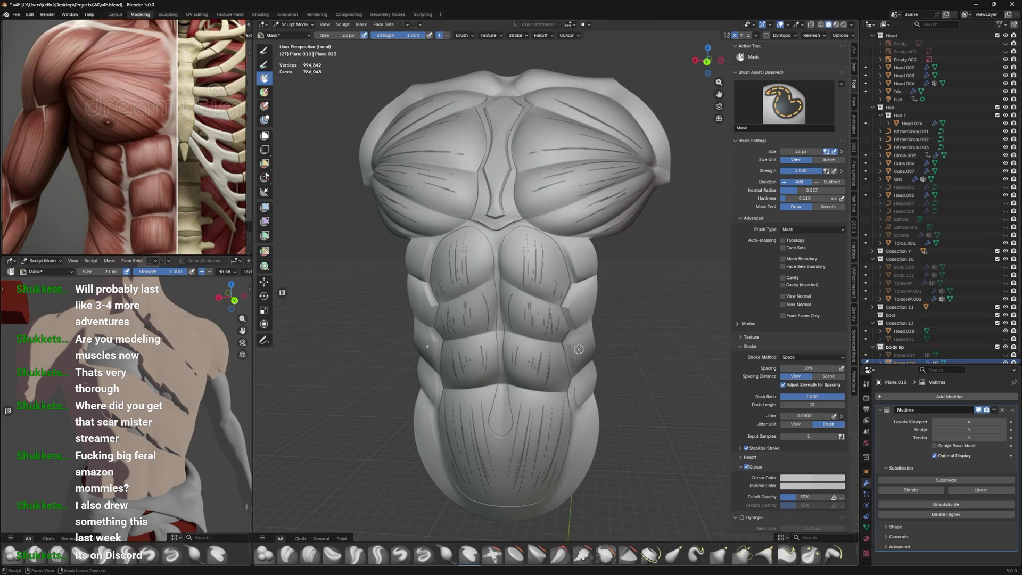
key("a")
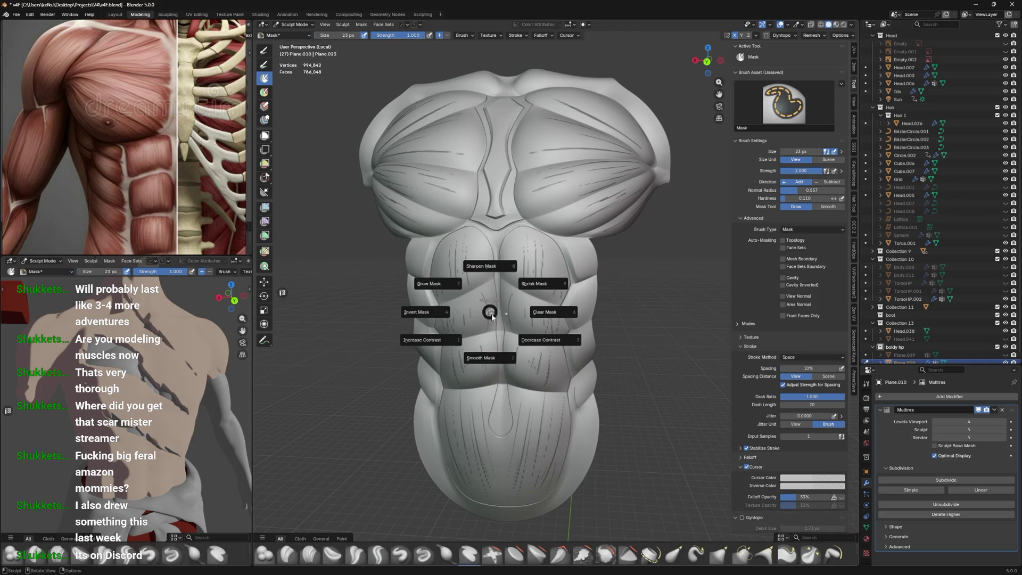
left_click(488, 380)
scroll(466, 312, "up", 3)
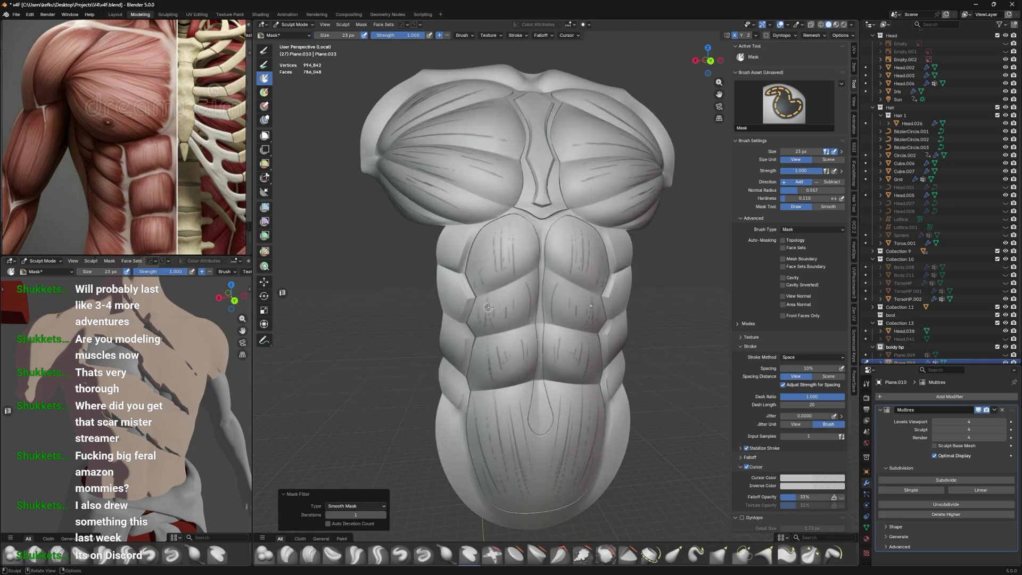
left_click_drag(514, 249, 517, 302)
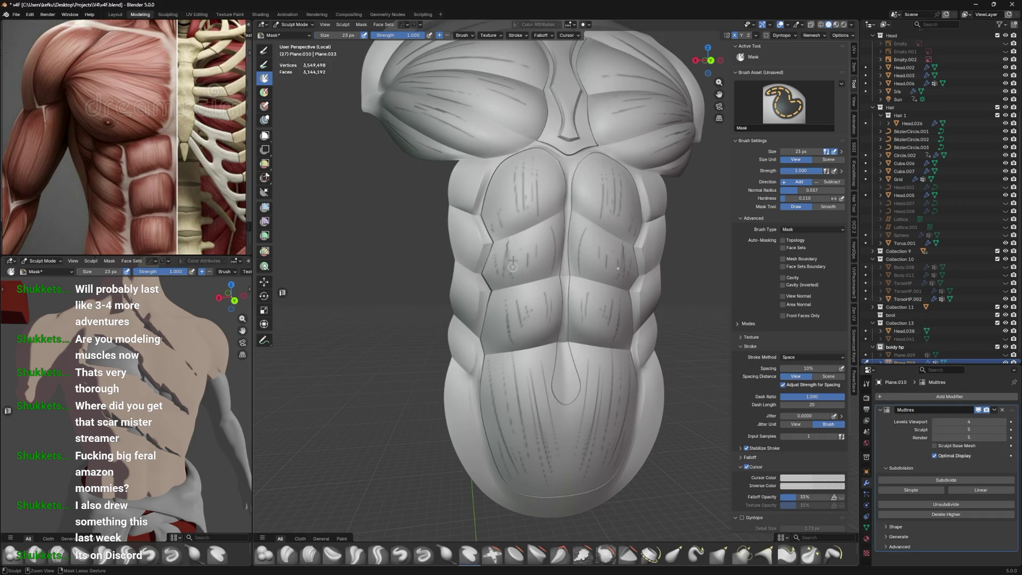
Smooth the mask again and set the Mask brush size to 43 px
left_click(521, 321)
key("f")
left_click(512, 289)
middle_click_drag(529, 207, 569, 204)
key("b")
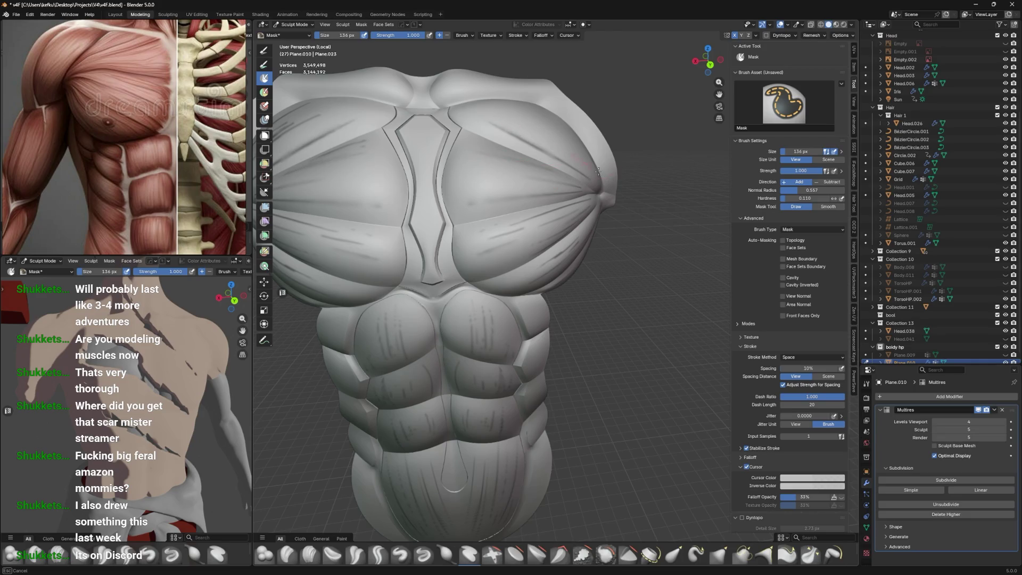
middle_click_drag(526, 140, 519, 186)
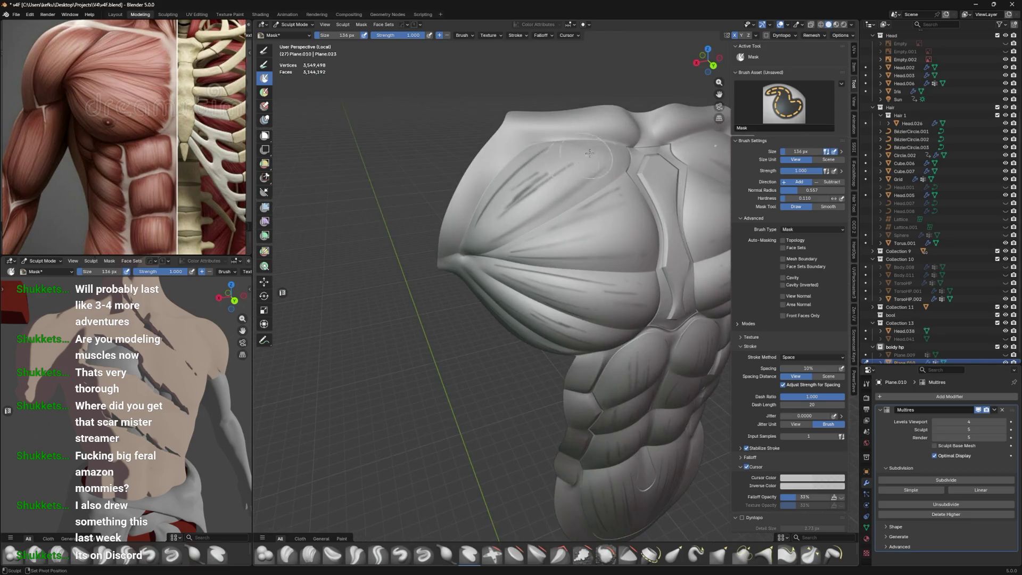
middle_click_drag(465, 258, 584, 191)
Shrink the brush and paint three thin striation lines across the right pectoral
key("f")
left_click(631, 218)
left_click_drag(603, 207, 636, 233)
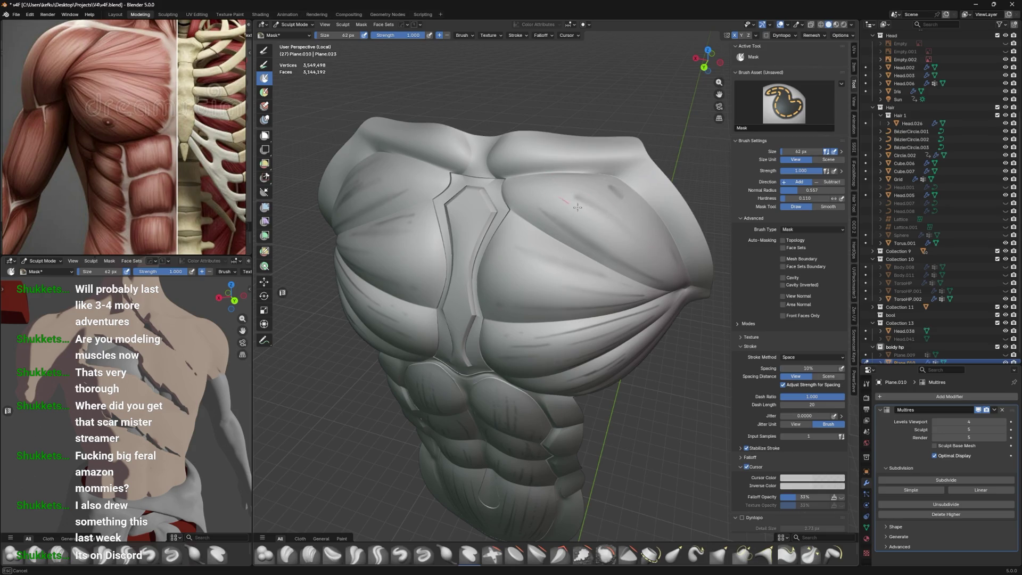
left_click_drag(617, 217, 621, 191)
left_click_drag(560, 183, 643, 216)
Return to a frontal view and enlarge the Mask brush to about 124 px
mouse_move(565, 199)
middle_mouse_down()
mouse_move(584, 205)
mouse_move(548, 225)
middle_mouse_up()
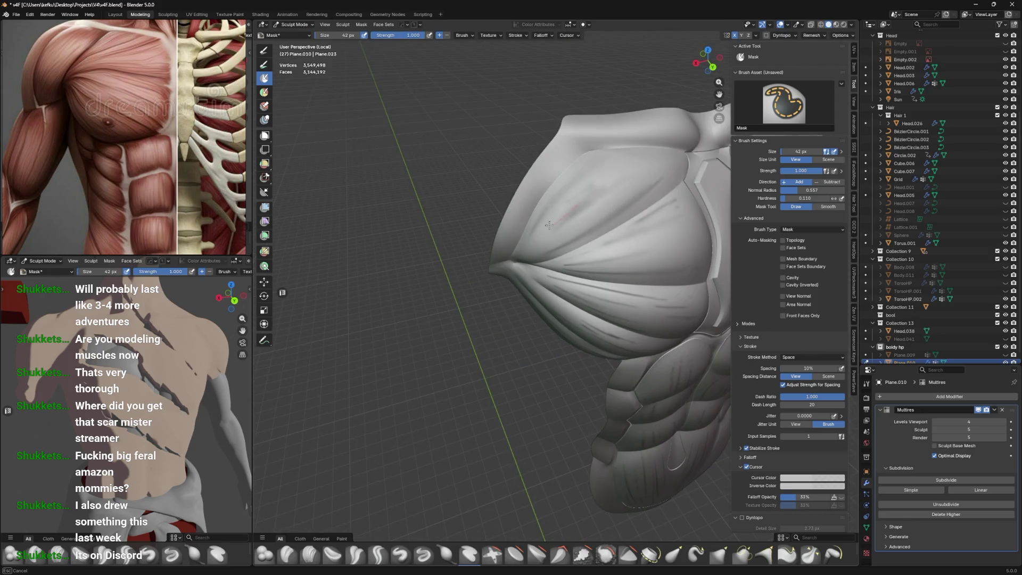
mouse_move(566, 223)
middle_mouse_down()
mouse_move(575, 221)
mouse_move(565, 223)
middle_mouse_up()
middle_click_drag(536, 257, 609, 267)
key("f")
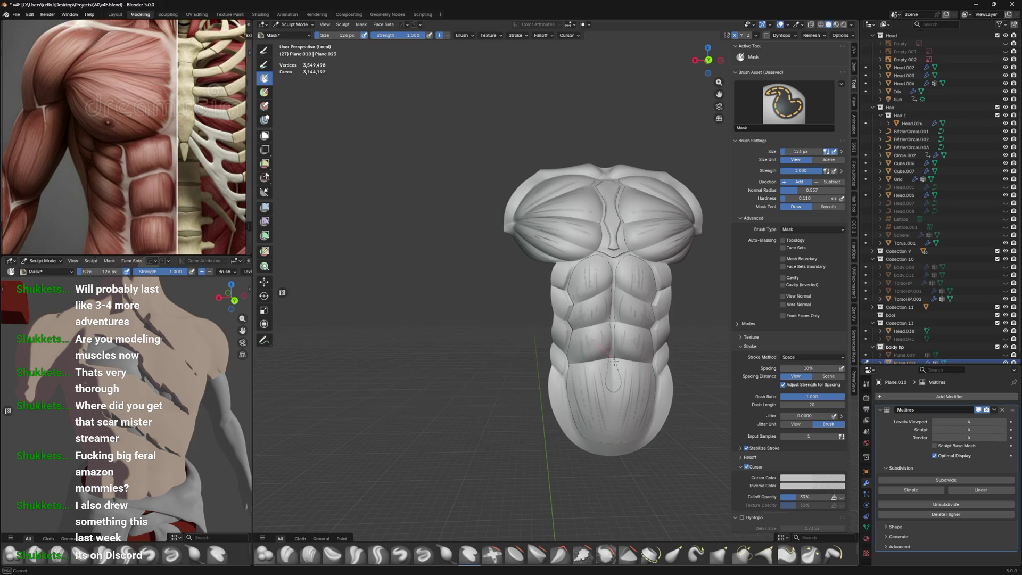
left_click(564, 386)
Invert the chest mask and select the Layer brush
key("a")
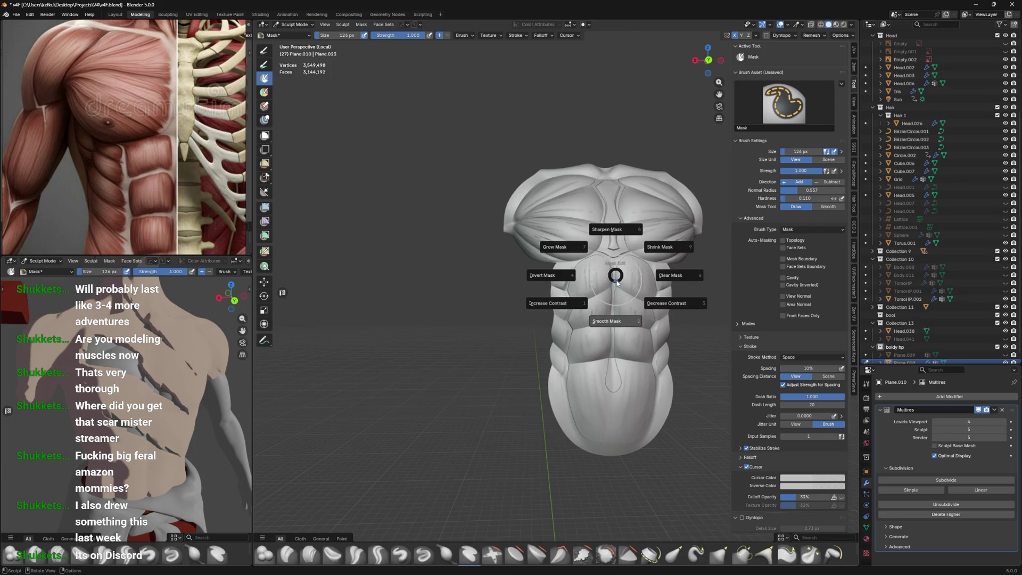
mouse_move(614, 274)
middle_mouse_down()
mouse_move(581, 240)
mouse_move(561, 240)
middle_mouse_up()
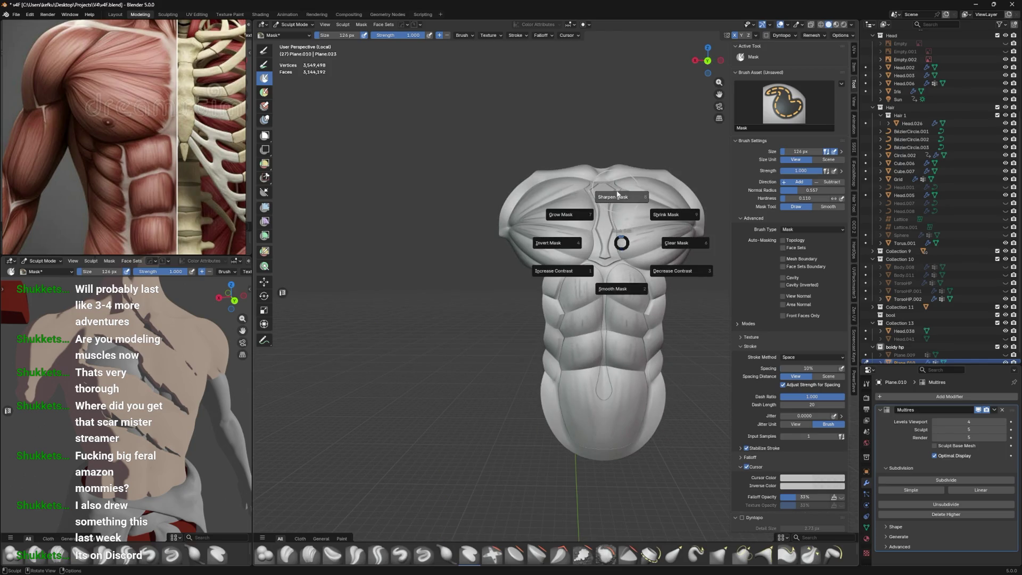
left_click(556, 229)
mouse_move(557, 229)
middle_mouse_down()
mouse_move(553, 220)
mouse_move(578, 274)
middle_mouse_up()
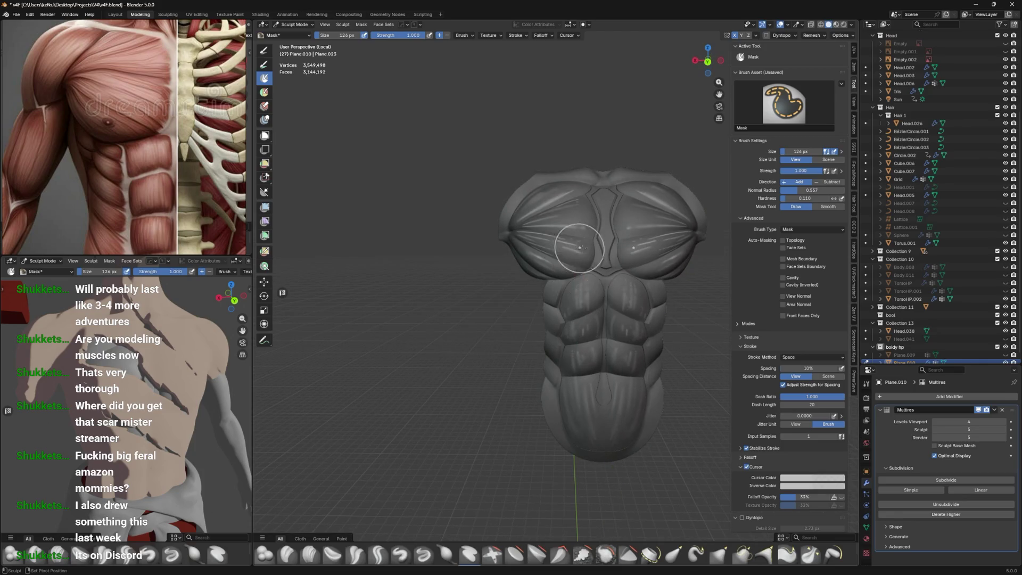
left_click(468, 555)
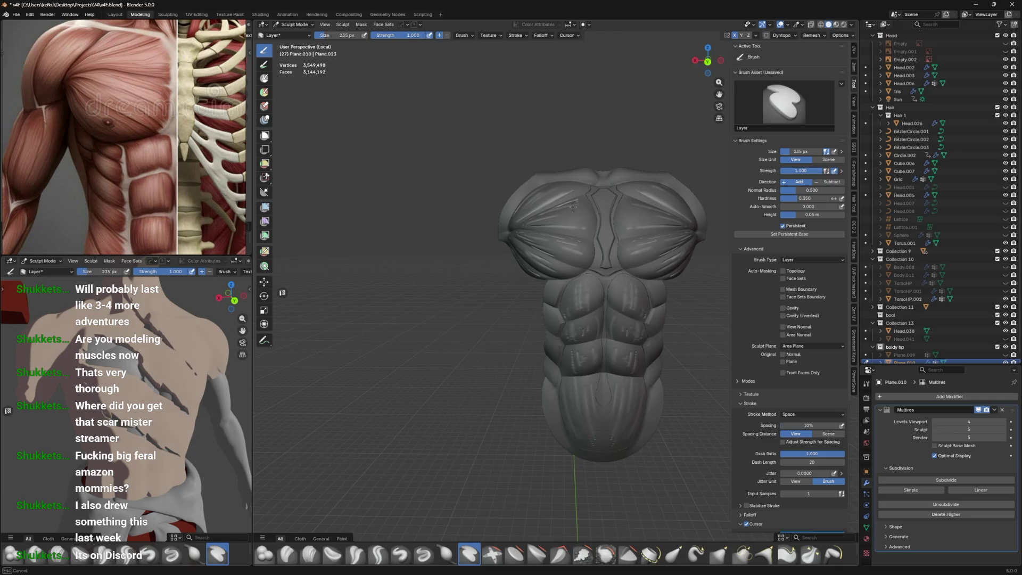
Orbit around the torso and switch from Sculpt Mode to Object Mode
mouse_move(503, 274)
middle_mouse_down()
mouse_move(612, 170)
mouse_move(598, 251)
middle_mouse_up()
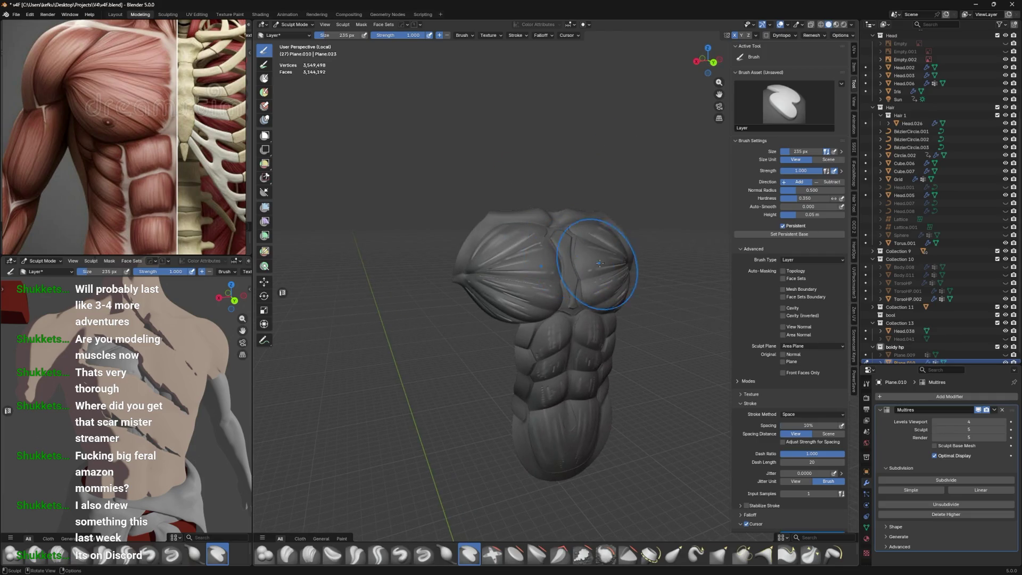
middle_click_drag(482, 250, 474, 281)
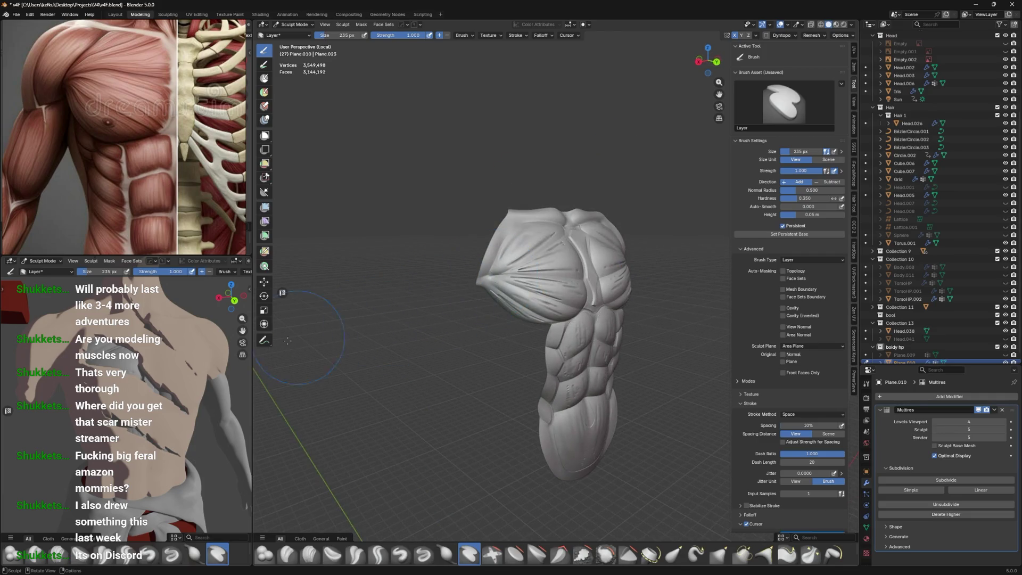
key("ctrl+Tab")
left_click(206, 345)
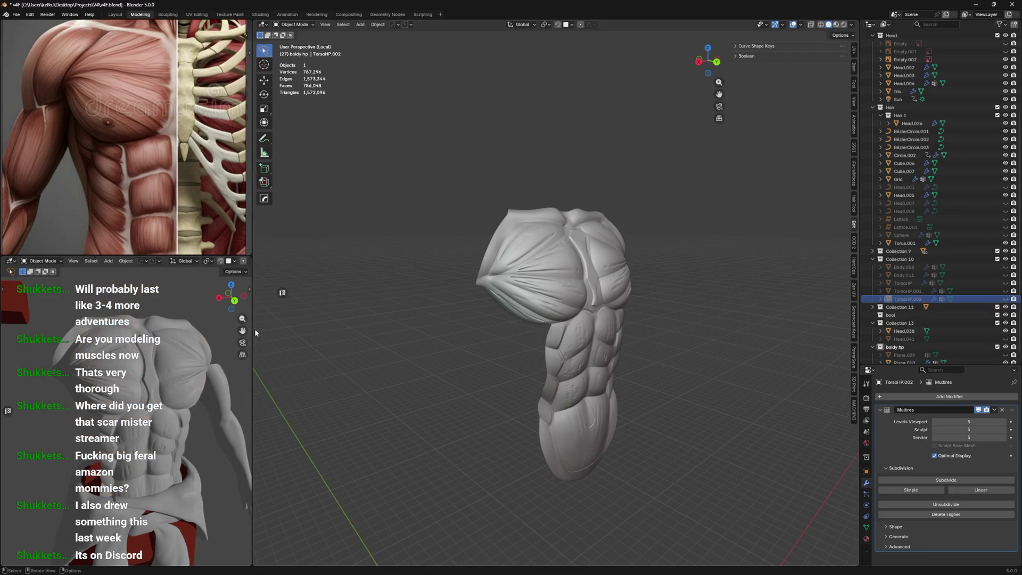
Select Plane.010 and give it a new material named test
left_click(570, 341)
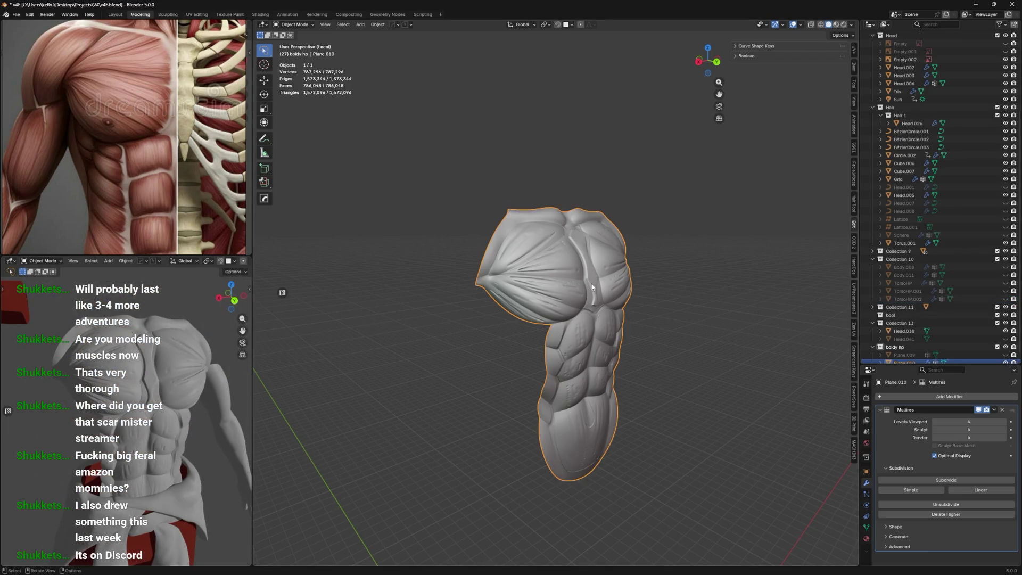
left_click(866, 538)
left_click(881, 431)
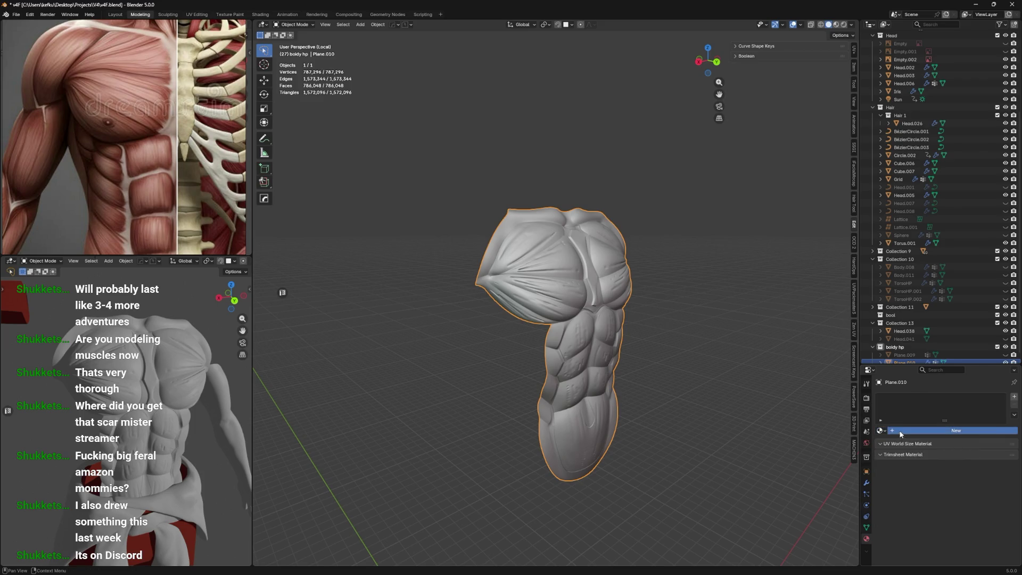
left_click(916, 429)
double_click(920, 429)
type("te")
key("Return")
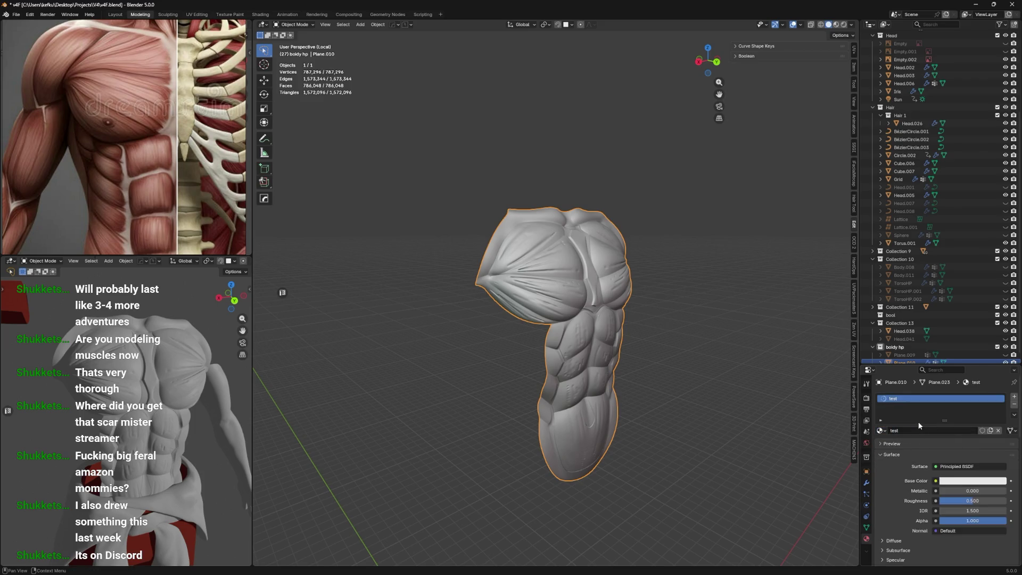
Make the test material near-black purple with roughness 0 and metallic 0.391
left_click(950, 482)
left_click(971, 372)
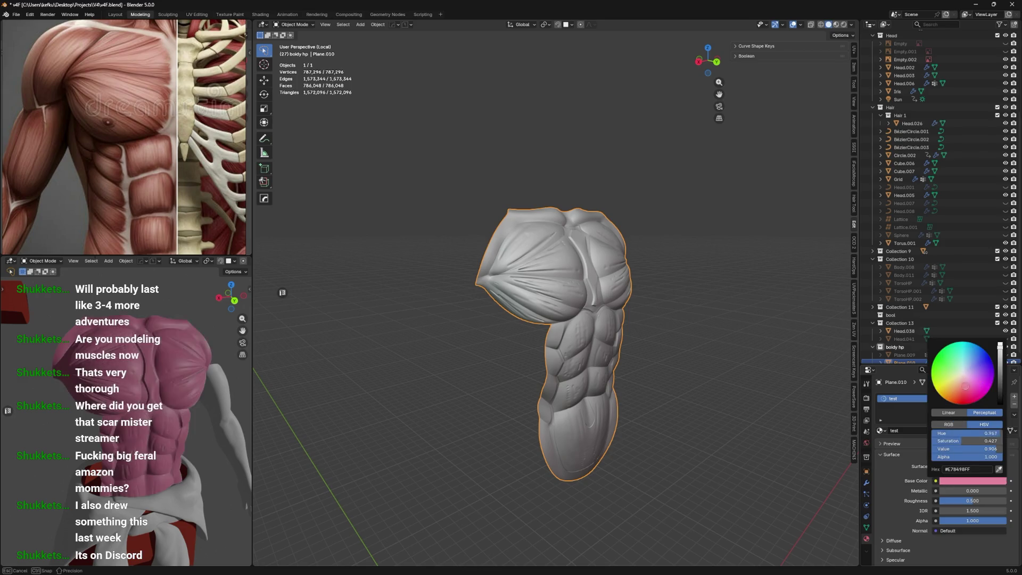
mouse_move(1000, 346)
left_mouse_down()
mouse_move(1000, 400)
mouse_move(1000, 390)
left_mouse_up()
mouse_move(964, 502)
left_mouse_down()
mouse_move(939, 501)
mouse_move(999, 501)
left_mouse_up()
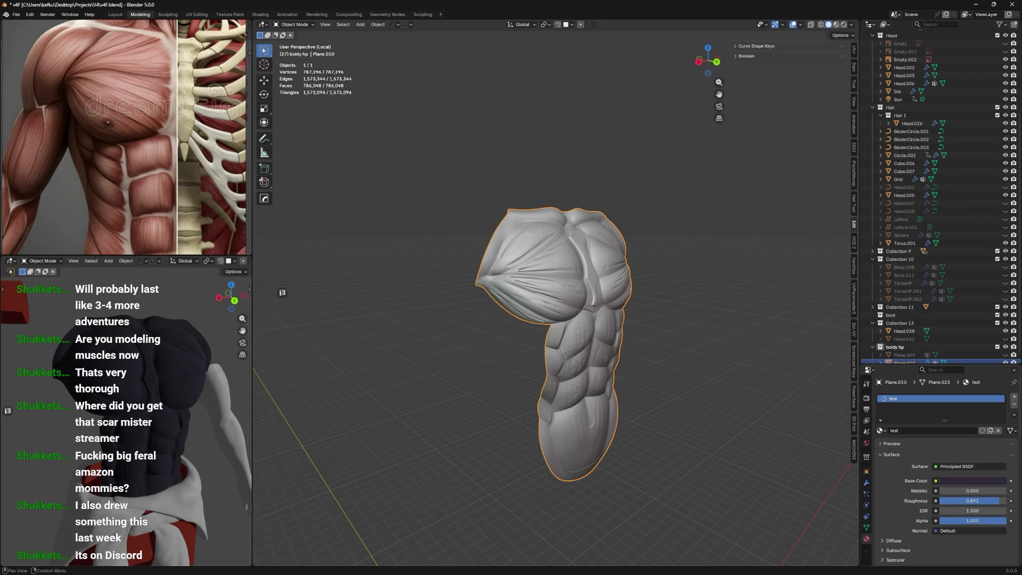
left_click_drag(958, 490, 964, 491)
mouse_move(176, 373)
middle_mouse_down()
mouse_move(196, 378)
mouse_move(198, 405)
middle_mouse_up()
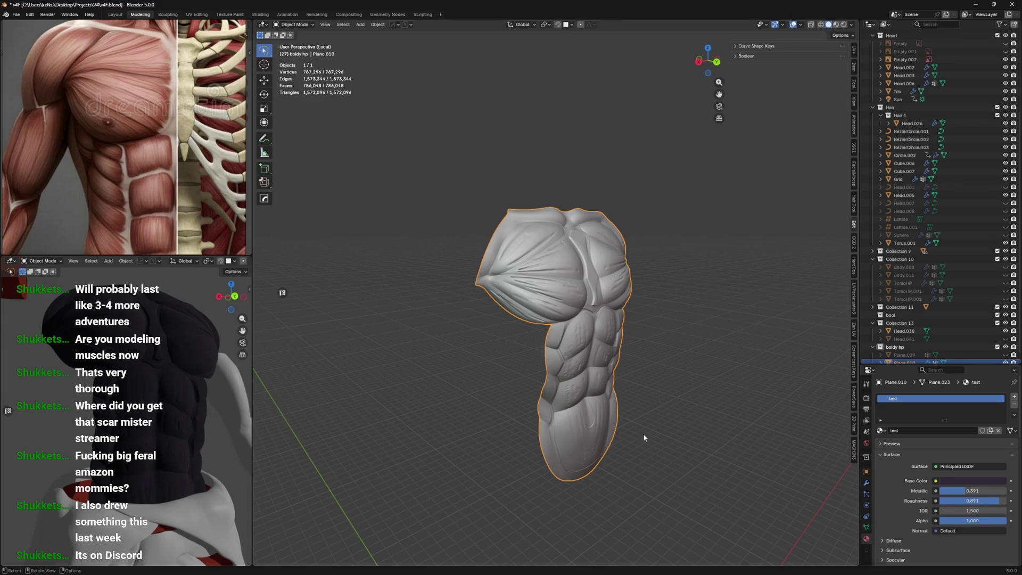
Discard the test material edits and put the torso back into Sculpt Mode
middle_click_drag(604, 389, 563, 375)
key("ctrl+Tab")
left_click(545, 273)
key("ctrl+Tab")
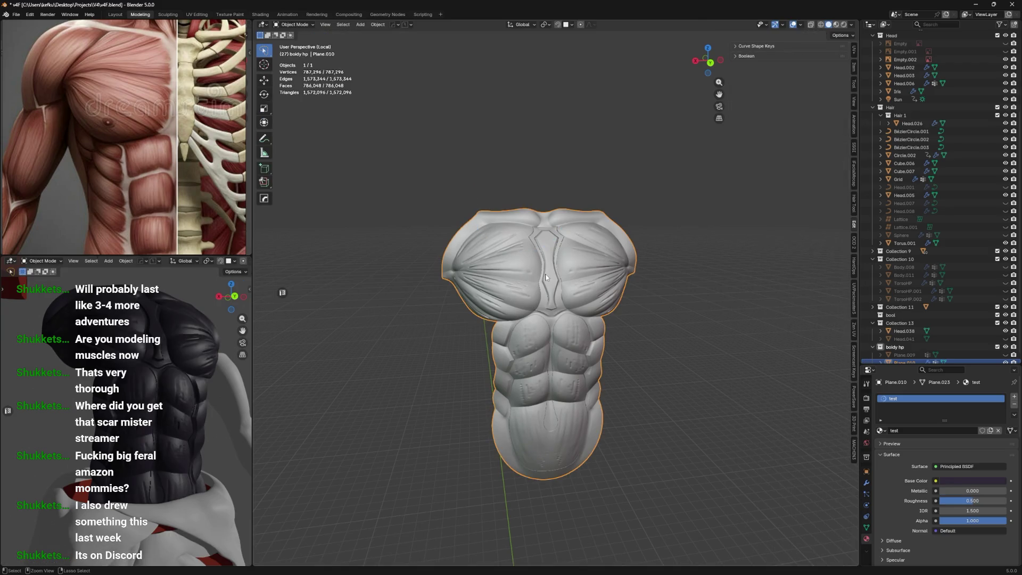
left_click(548, 274)
left_click(557, 262)
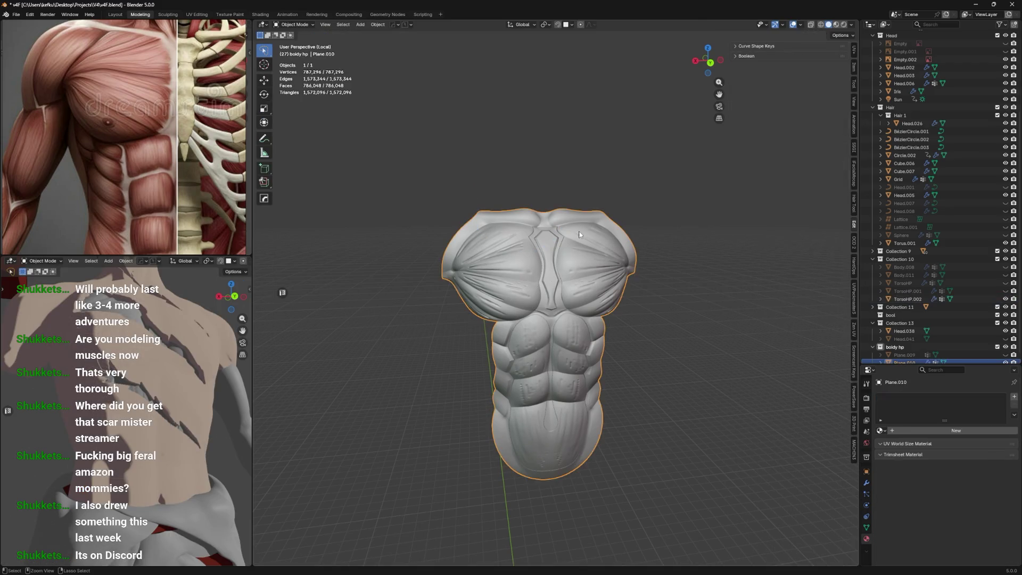
key("ctrl+Tab")
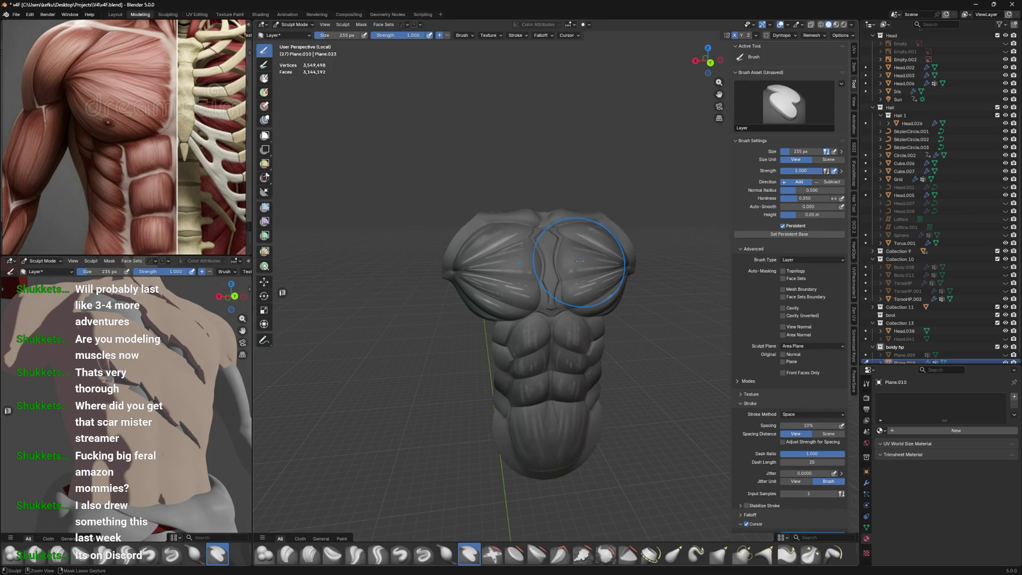
Invert the torso mask, raise the chest with a Layer stroke, then clear the mask
key("alt+m")
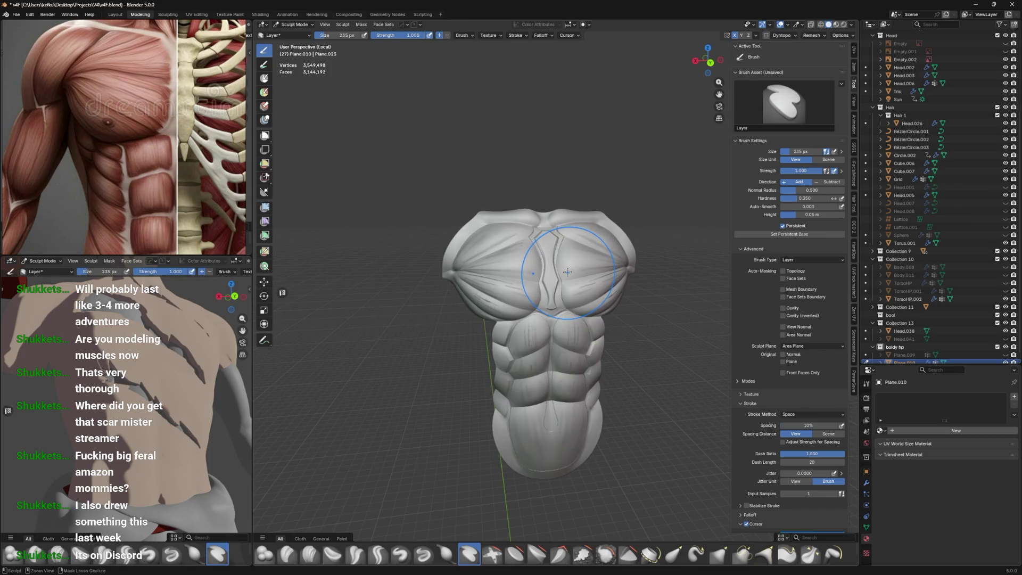
mouse_move(568, 272)
left_mouse_down()
mouse_move(565, 264)
mouse_move(573, 286)
left_mouse_up()
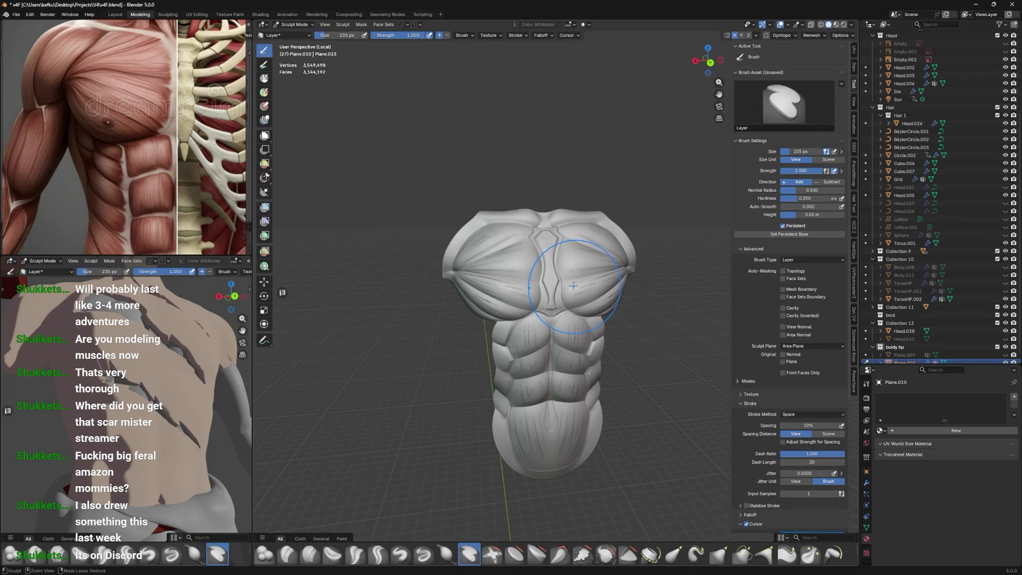
key("a")
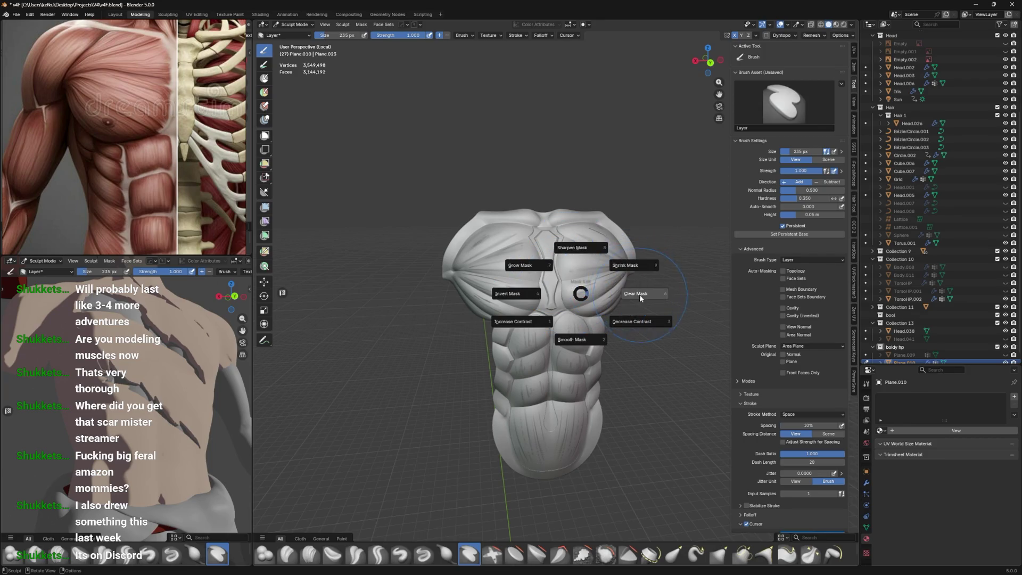
left_click(553, 271)
Shrink the brush to 65 px and add a new brush texture to the Layer brush
key("f")
left_click(525, 261)
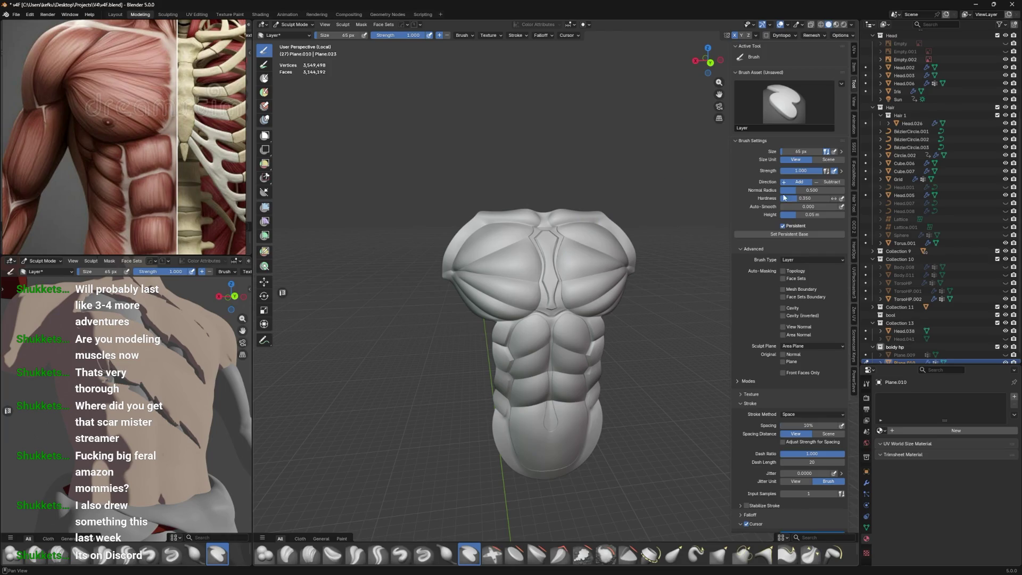
scroll(866, 528, "down", 1)
left_click(867, 547)
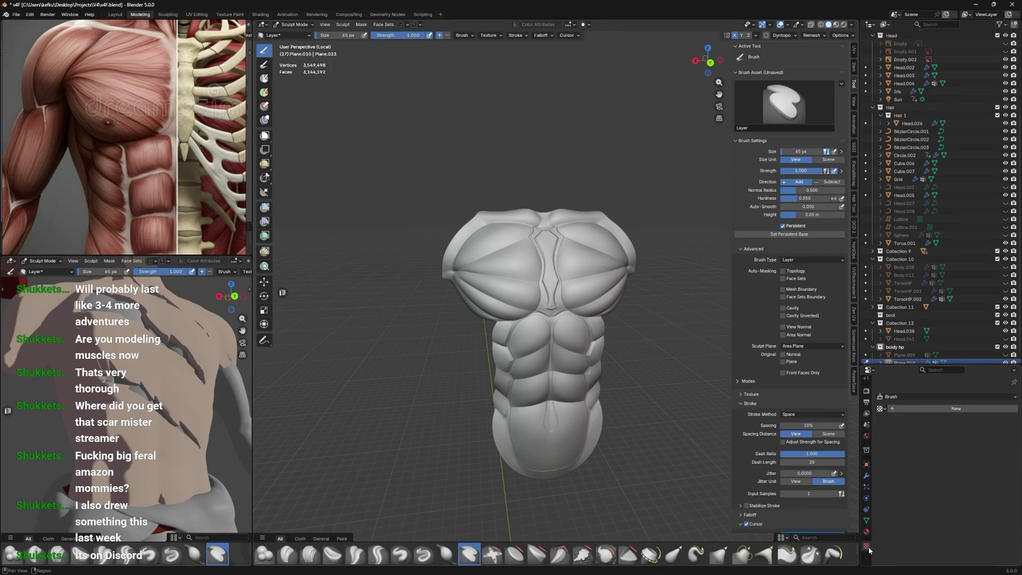
left_click(892, 399)
left_click(892, 399)
left_click(897, 409)
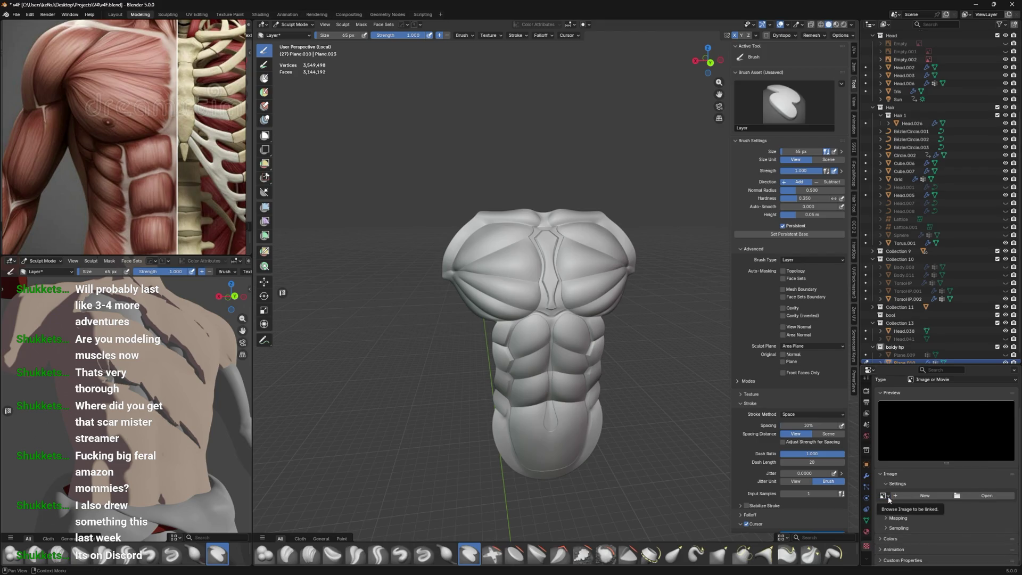
Unlink Texture.001 from the Layer brush
middle_click_drag(532, 418, 532, 435)
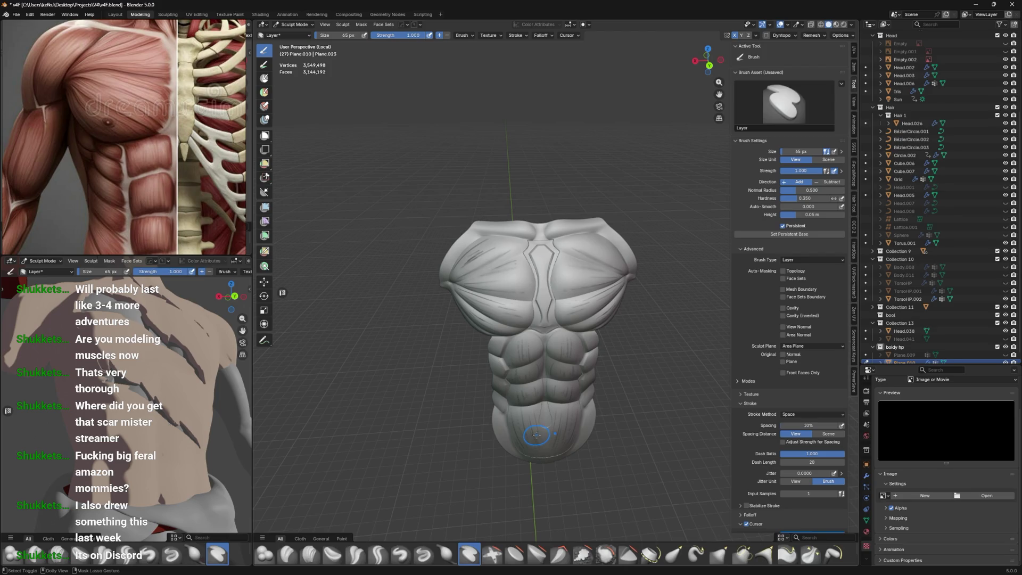
scroll(953, 415, "up", 2)
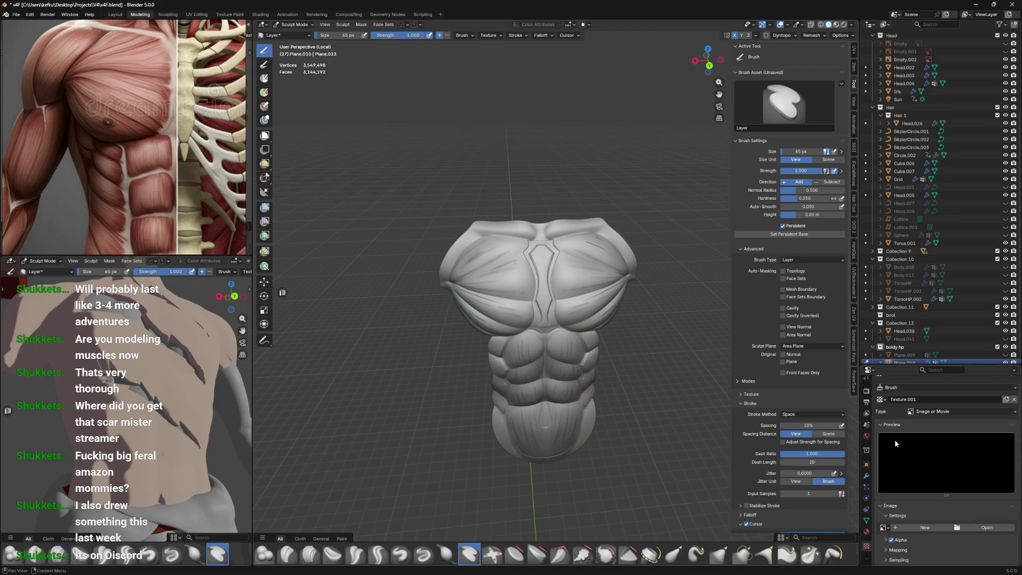
left_click(1014, 399)
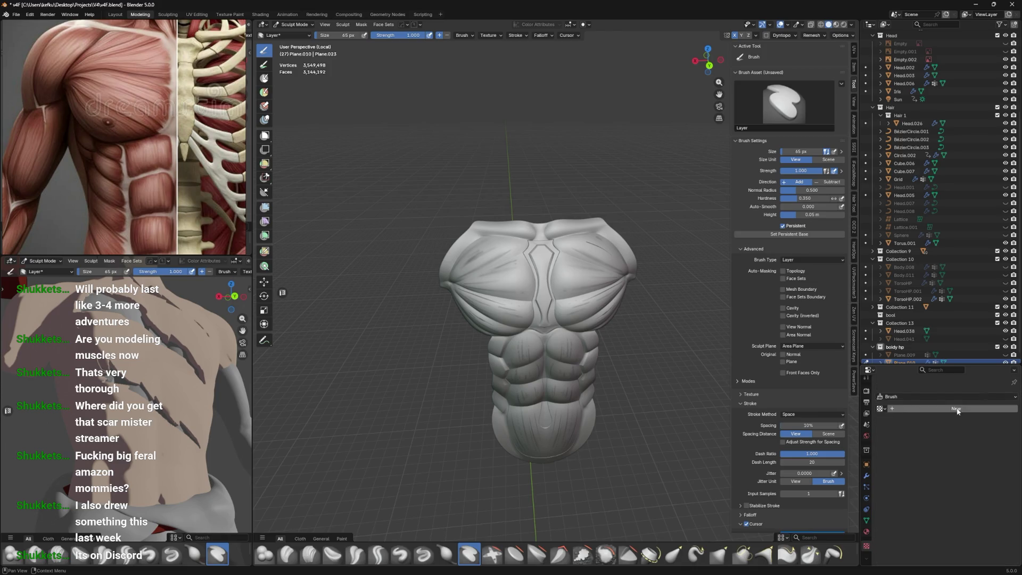
left_click(879, 409)
Shrink the Layer brush to 29 px, then down to 19 px
mouse_move(522, 251)
middle_mouse_down()
mouse_move(554, 260)
mouse_move(538, 238)
middle_mouse_up()
key("z")
key("f")
left_click(544, 263)
scroll(547, 258, "up", 2)
key("f")
left_click(523, 271)
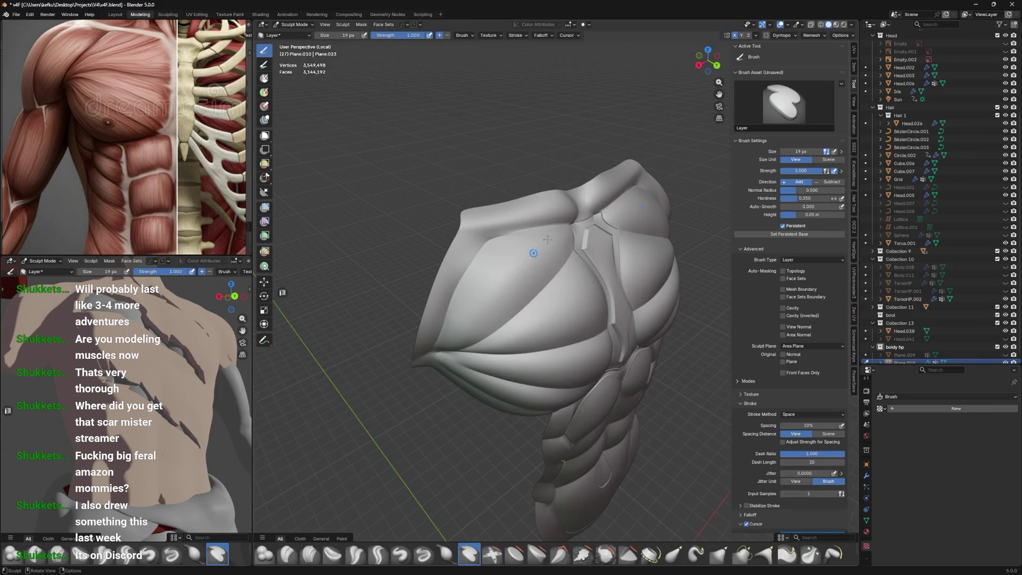
Shrink the brush to 5 px and switch to the Mask brush
key("f")
left_click(488, 292)
left_click(264, 78)
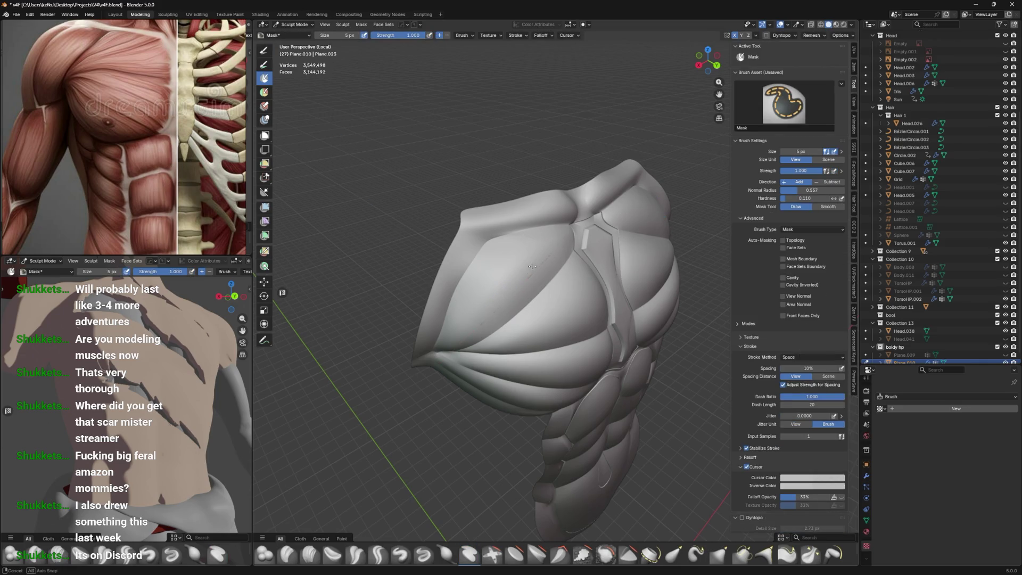
middle_click_drag(541, 274, 533, 268)
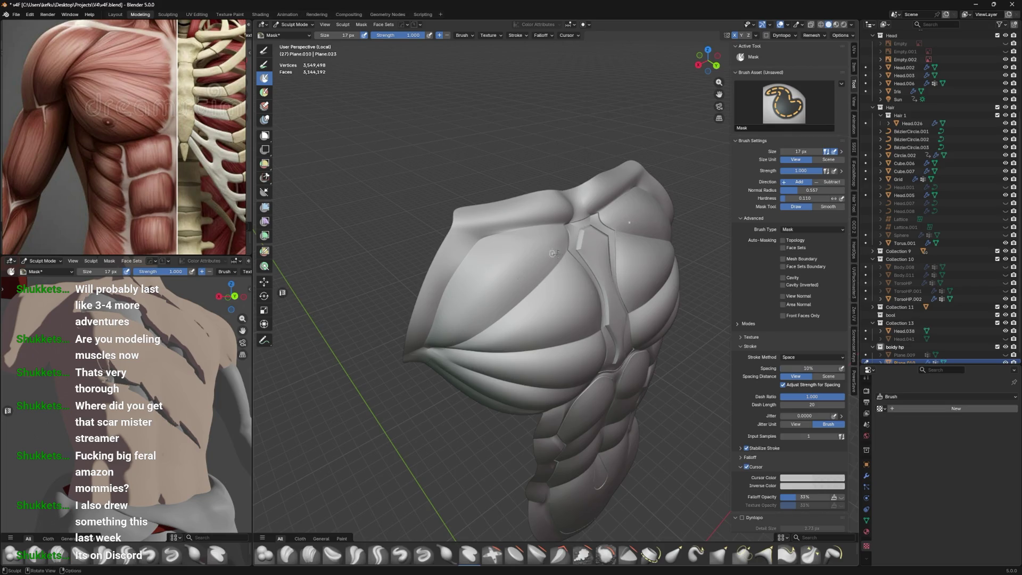
left_click(867, 475)
Mask several diagonal lines across the left pec and along its upper-left edge
left_click_drag(553, 238, 488, 302)
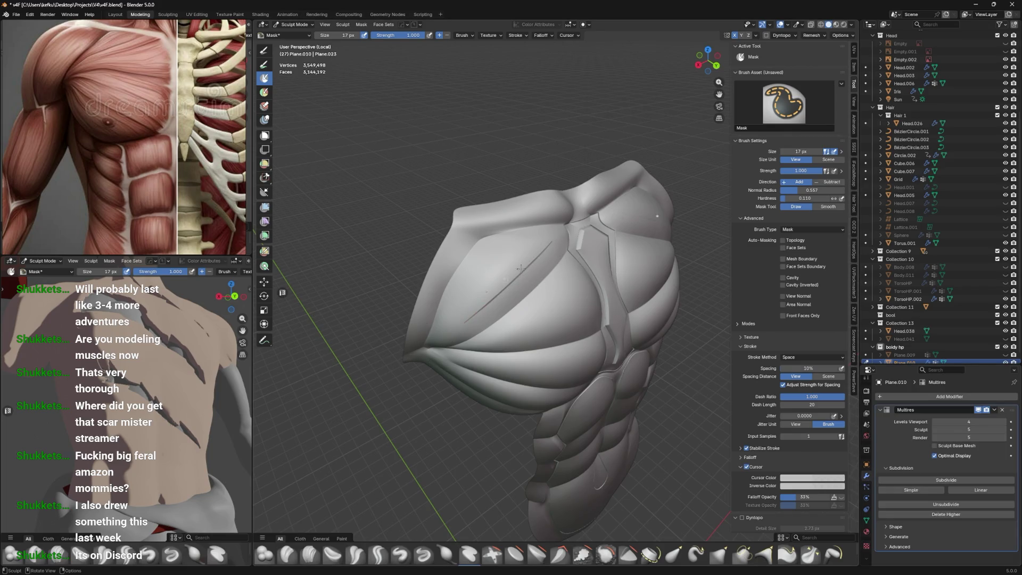
middle_click_drag(488, 303, 519, 249)
left_click_drag(450, 291, 540, 217)
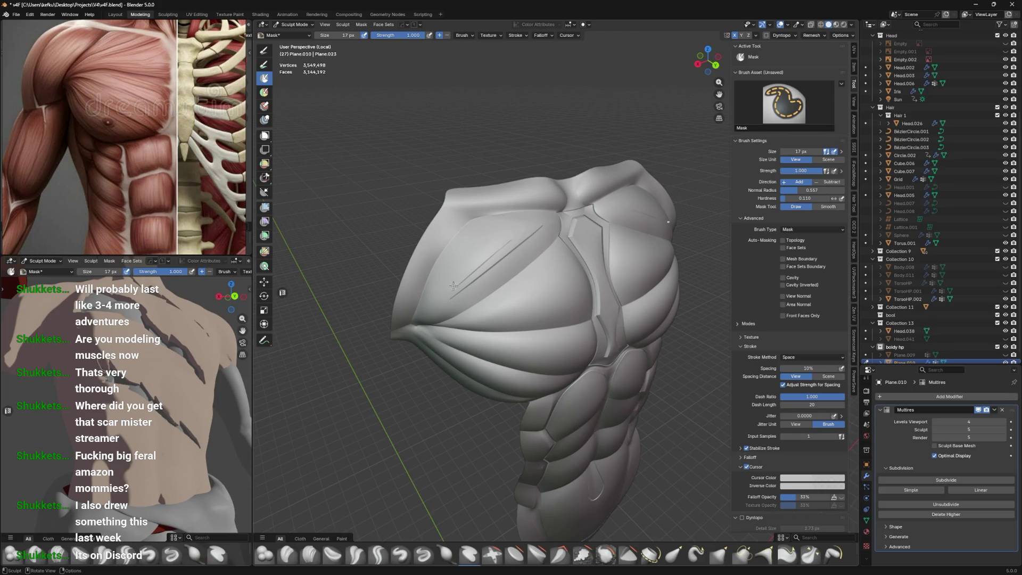
left_click_drag(451, 285, 509, 231)
left_click_drag(421, 310, 471, 239)
middle_click_drag(471, 239, 463, 241)
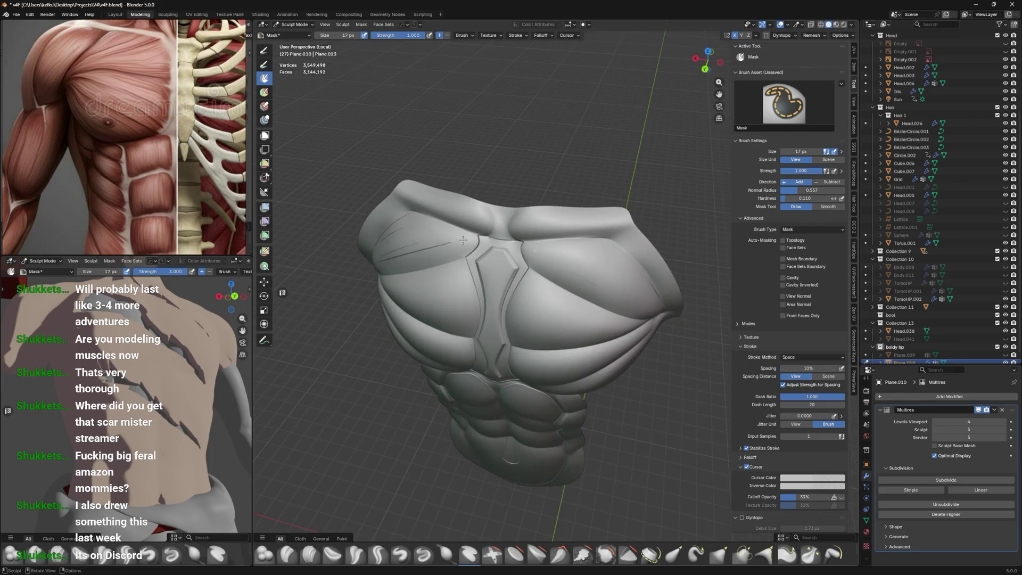
middle_click_drag(577, 226, 463, 256)
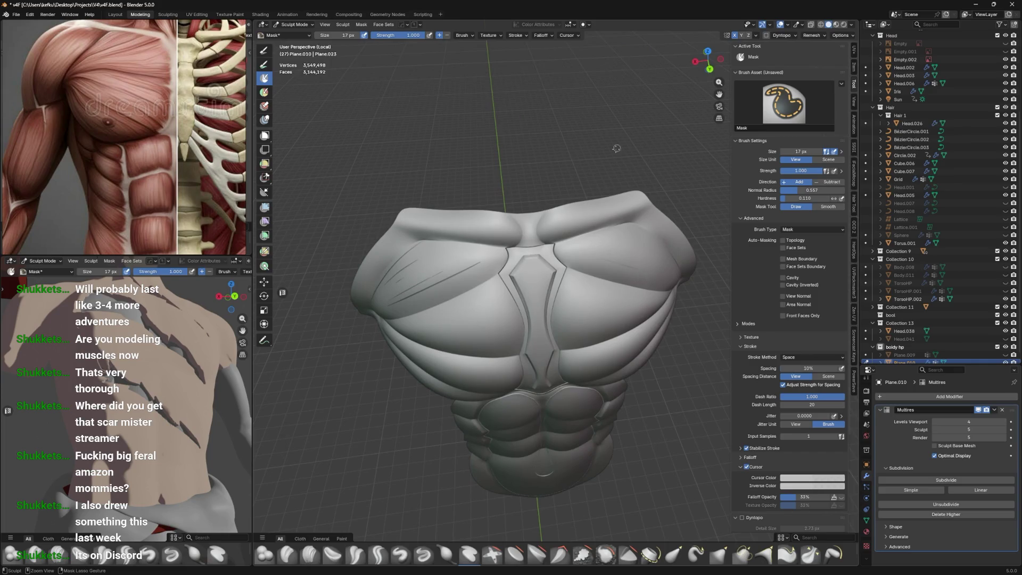
left_click_drag(472, 252, 376, 303)
Undo the stray symmetric mask strokes drawn across both pecs
key("ctrl+z")
key("ctrl+shift+z")
key("ctrl+z")
middle_click_drag(554, 250, 583, 242)
left_click_drag(583, 242, 637, 267)
key("ctrl+z")
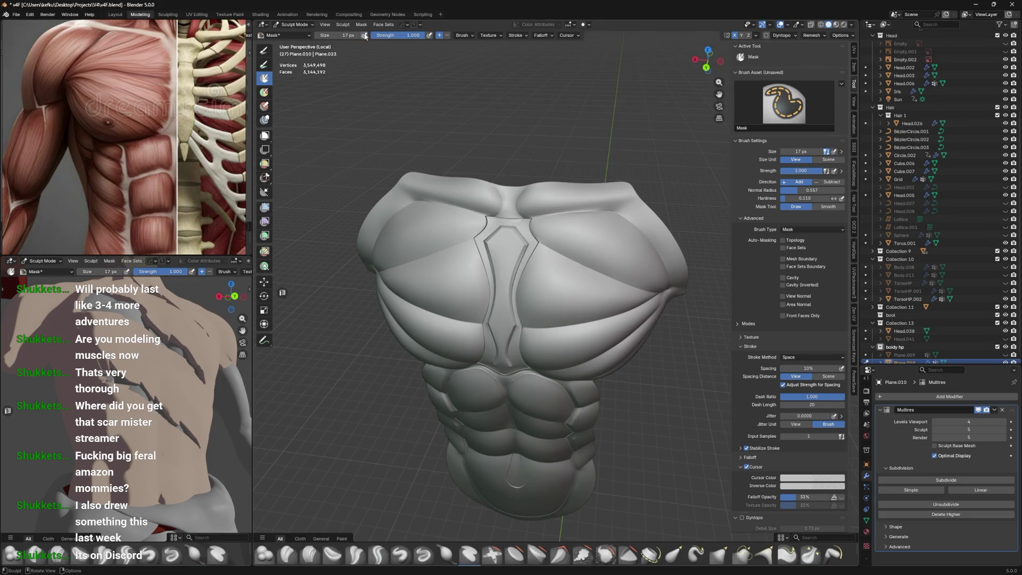
left_click_drag(394, 246, 440, 228)
middle_click_drag(440, 228, 487, 240)
key("ctrl+z")
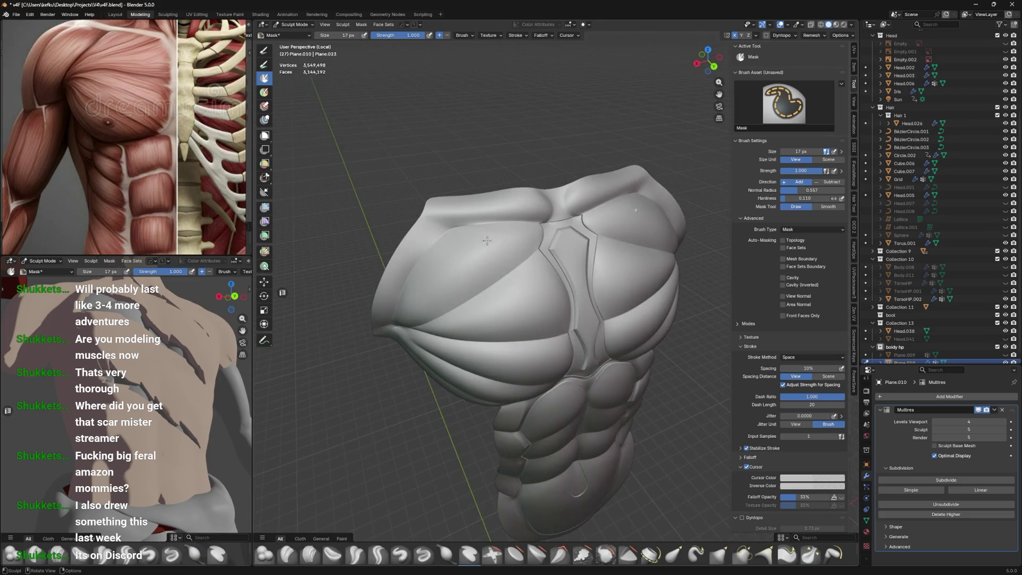
left_click_drag(426, 312, 503, 250)
key("ctrl+z")
mouse_move(423, 306)
left_mouse_down()
mouse_move(468, 266)
mouse_move(466, 249)
mouse_move(431, 269)
mouse_move(421, 251)
mouse_move(463, 230)
left_mouse_up()
key("ctrl+z")
Set the Mask brush to 4 px and mask two thin lines on the left pec
key("f")
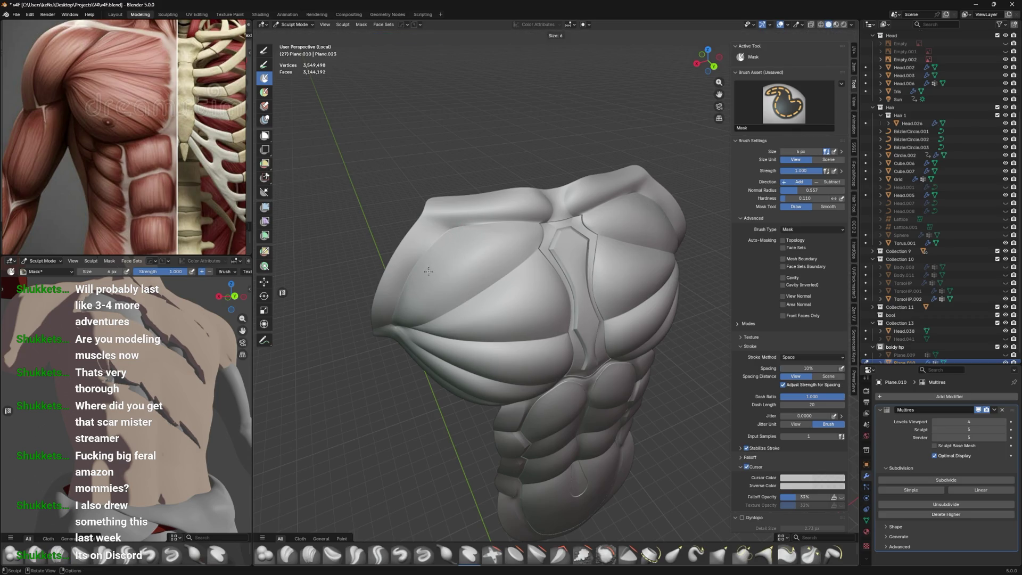
left_click(410, 287)
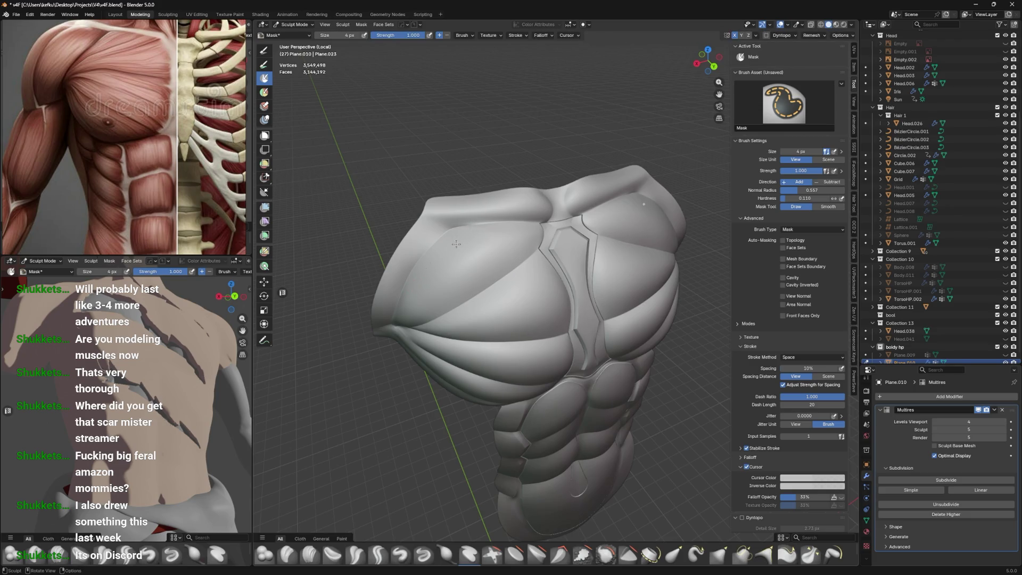
left_click_drag(458, 239, 401, 313)
middle_click_drag(401, 313, 415, 306)
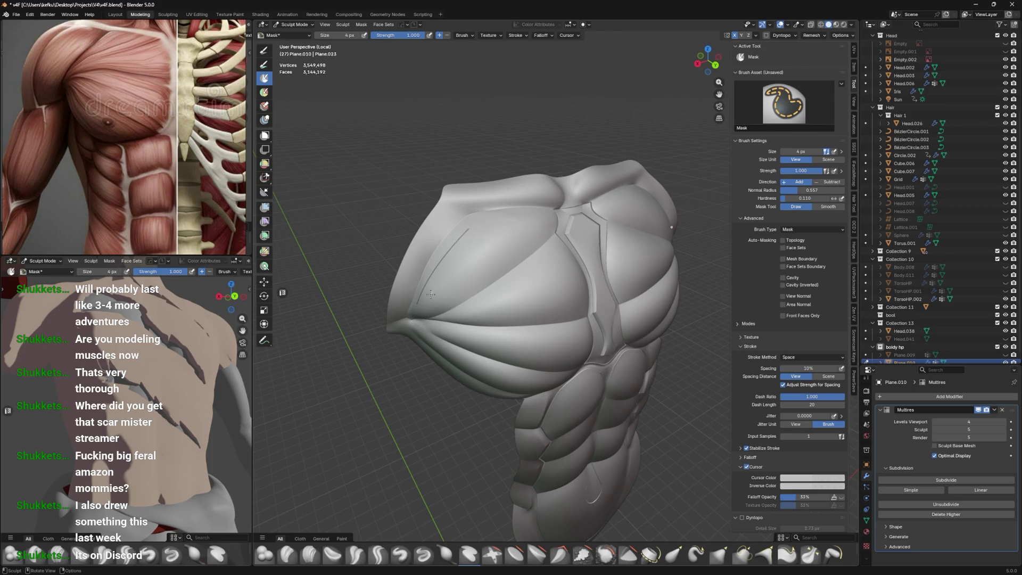
mouse_move(431, 294)
left_mouse_down()
mouse_move(506, 224)
mouse_move(438, 311)
left_mouse_up()
mouse_move(482, 266)
middle_mouse_down()
mouse_move(463, 273)
mouse_move(470, 258)
mouse_move(446, 270)
middle_mouse_up()
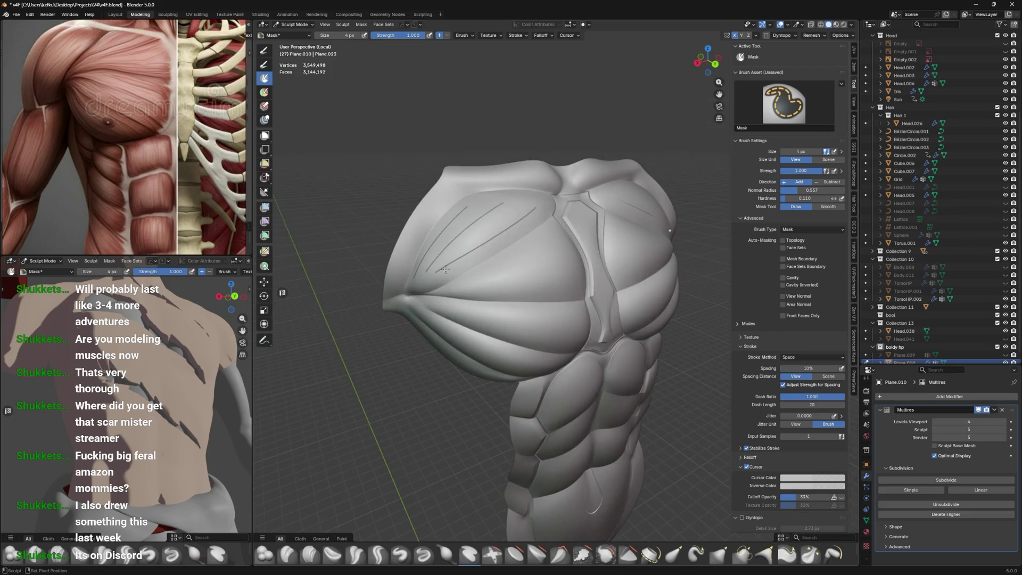
Mask several more thin lines across the left pec
left_click_drag(483, 230, 440, 261)
middle_click_drag(450, 234, 497, 213)
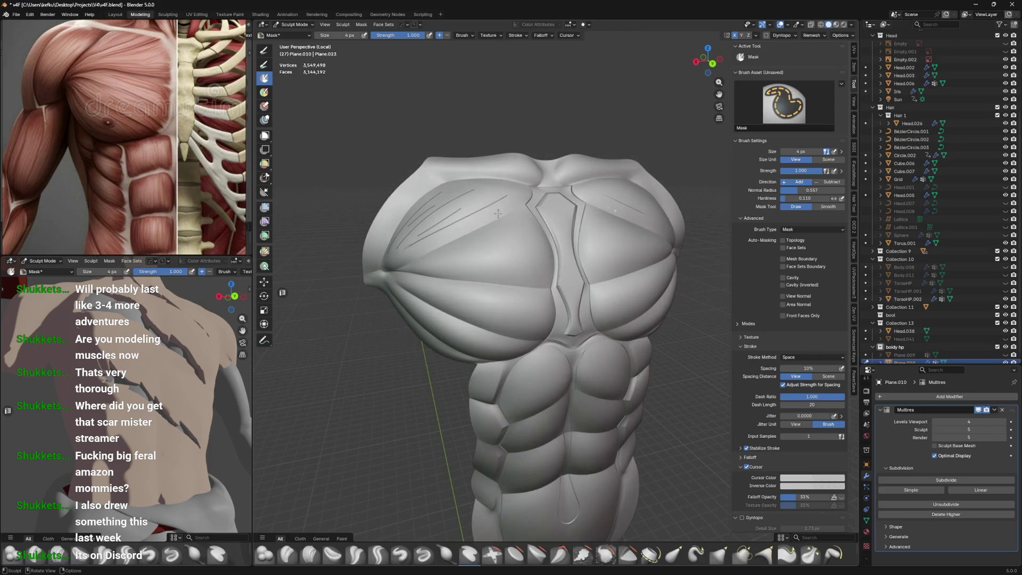
left_click_drag(452, 238, 418, 255)
middle_click_drag(474, 233, 458, 274)
mouse_move(431, 283)
left_mouse_down()
mouse_move(557, 230)
mouse_move(458, 273)
left_mouse_up()
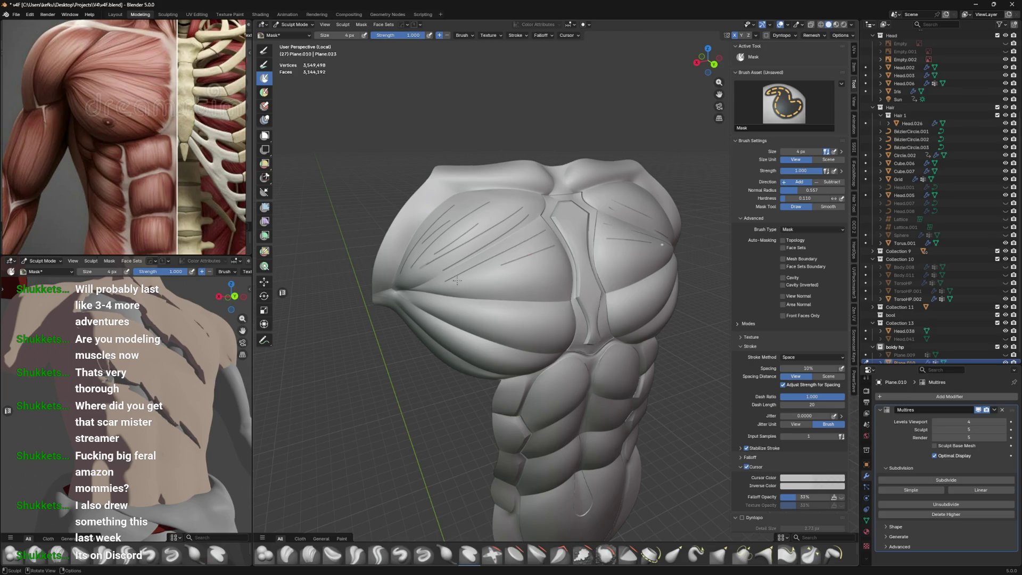
left_click_drag(555, 268, 434, 288)
Mask a thin line along the lower pec from a frontal view
middle_click_drag(546, 277, 583, 269)
left_click_drag(583, 269, 633, 266)
mouse_move(634, 265)
middle_mouse_down()
mouse_move(420, 319)
mouse_move(469, 267)
middle_mouse_up()
left_click_drag(479, 270, 480, 269)
mouse_move(481, 269)
middle_mouse_down()
mouse_move(536, 264)
mouse_move(465, 241)
middle_mouse_up()
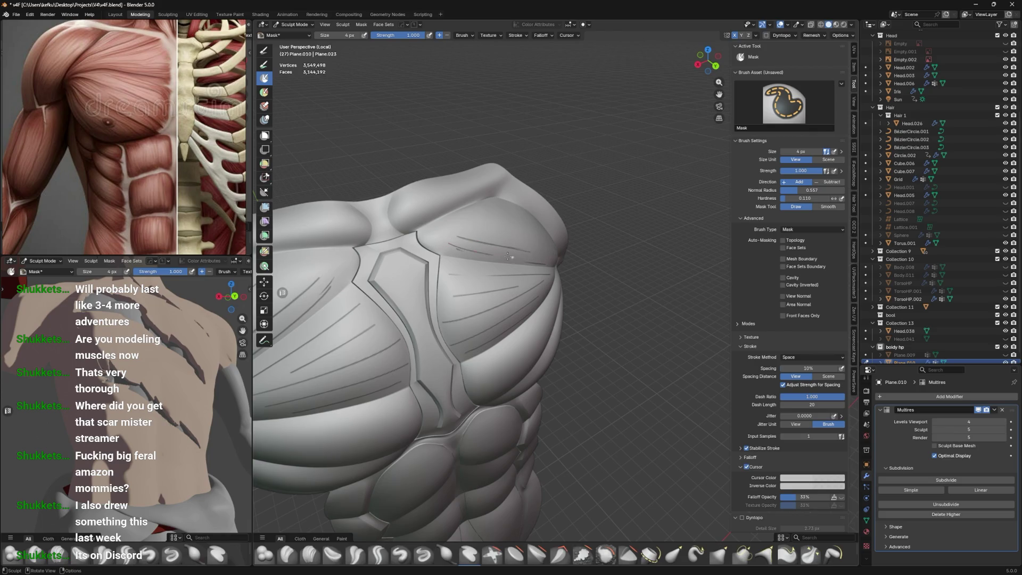
middle_click_drag(549, 263, 442, 264)
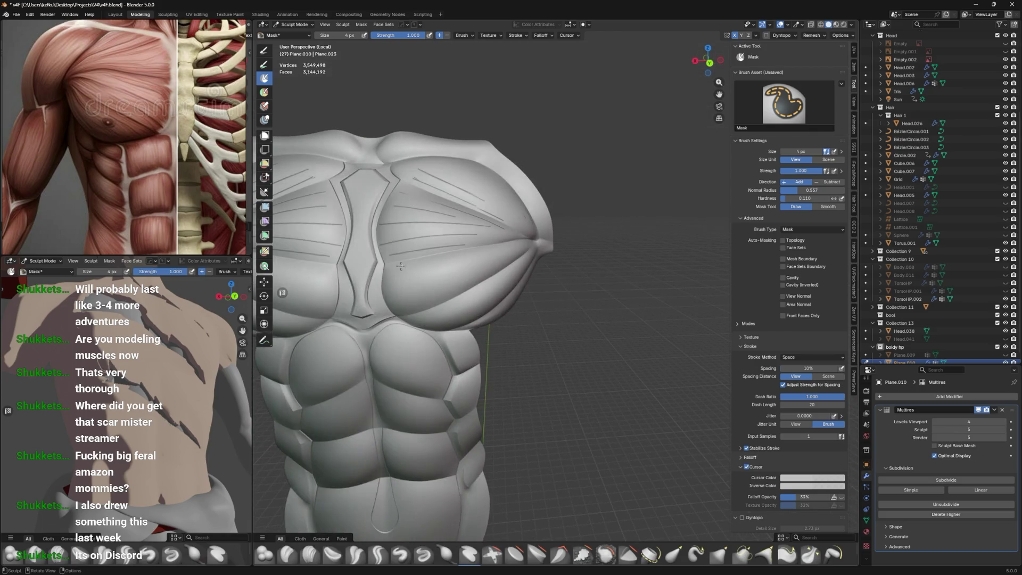
left_click_drag(400, 275, 506, 246)
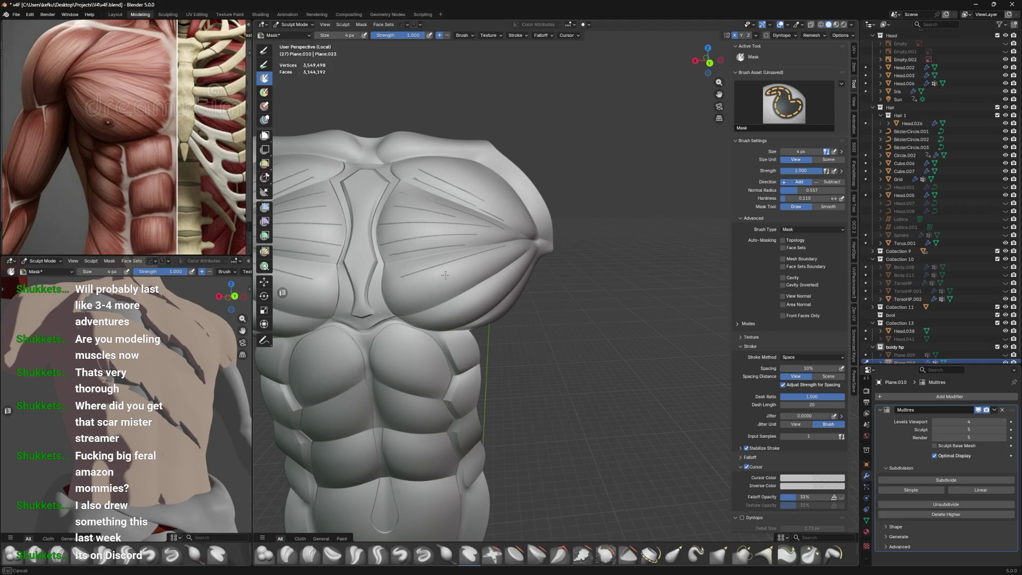
middle_click_drag(432, 296, 394, 287)
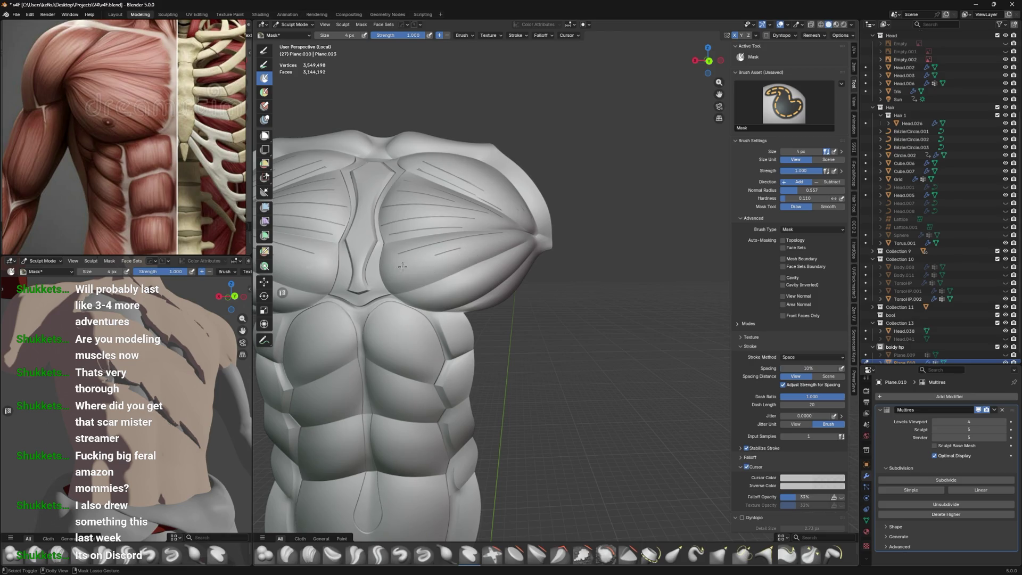
mouse_move(402, 266)
middle_mouse_down()
mouse_move(442, 280)
mouse_move(495, 256)
middle_mouse_up()
Enlarge the brush to 108 px, extend the chest mask, and invert it
key("f")
left_click(508, 248)
left_click_drag(508, 248, 523, 230, "ctrl+shift")
left_click_drag(453, 237, 352, 224, "ctrl+shift")
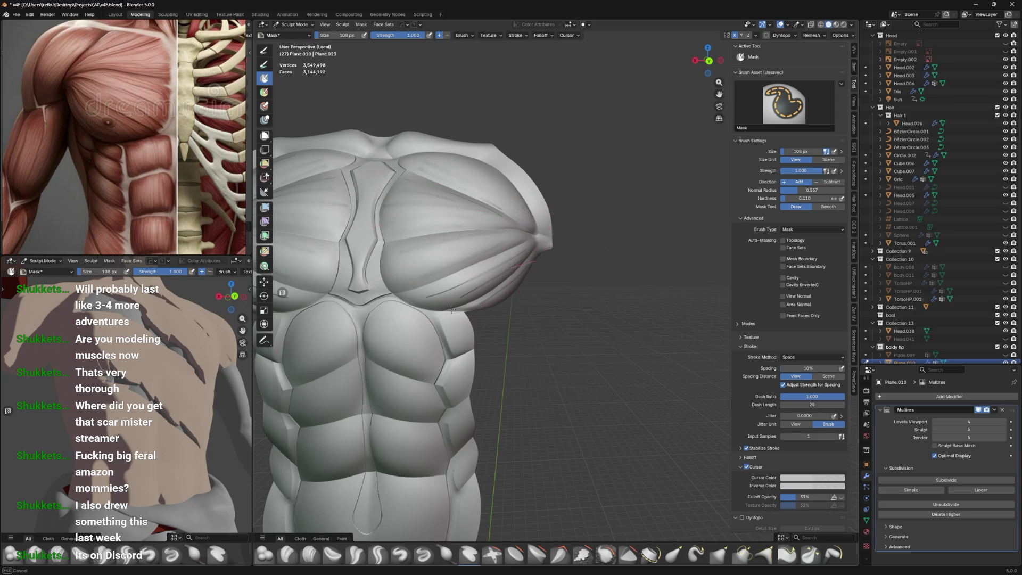
mouse_move(451, 330)
middle_mouse_down()
mouse_move(495, 287)
mouse_move(581, 304)
middle_mouse_up()
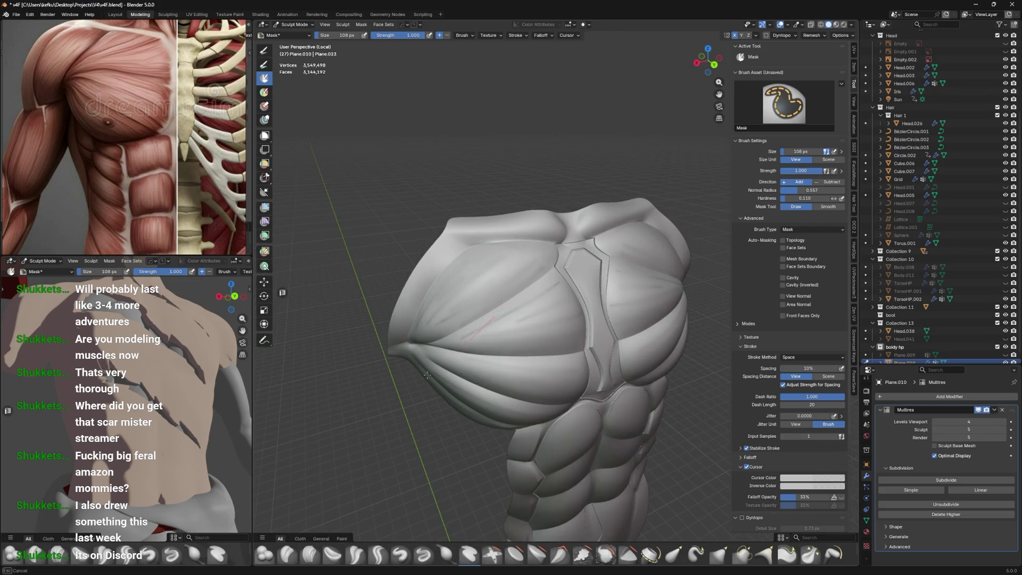
mouse_move(511, 256)
middle_mouse_down()
mouse_move(539, 307)
mouse_move(539, 333)
middle_mouse_up()
key("a")
left_click(507, 257)
left_click_drag(540, 333, 452, 304)
left_click_drag(498, 331, 497, 331)
Raise the unmasked pec striations and shoulder with the Layer brush
key("l")
mouse_move(569, 241)
left_mouse_down()
mouse_move(533, 205)
mouse_move(607, 217)
left_mouse_up()
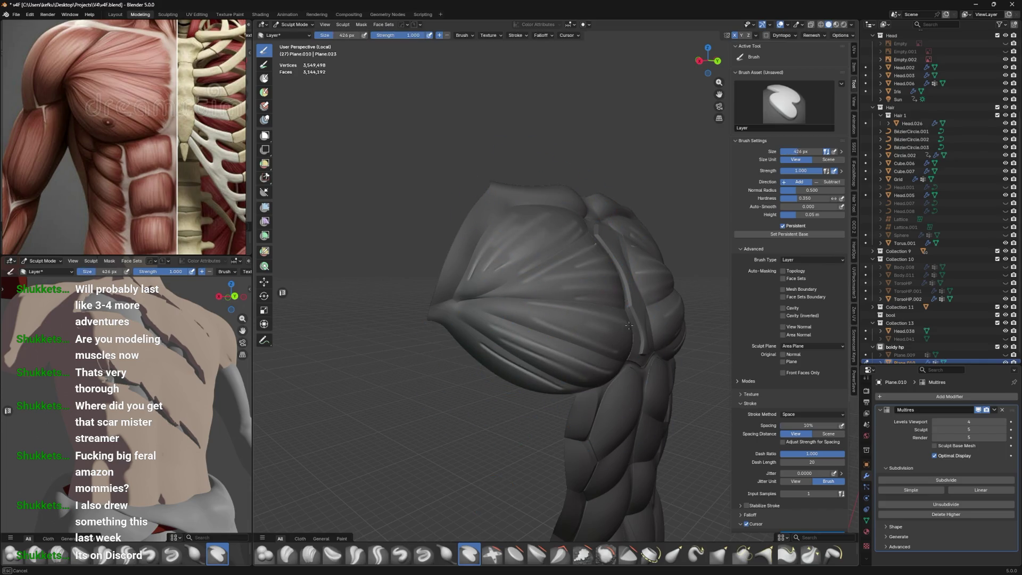
left_click_drag(629, 326, 631, 330)
middle_click_drag(631, 330, 639, 362)
left_click_drag(639, 362, 605, 370)
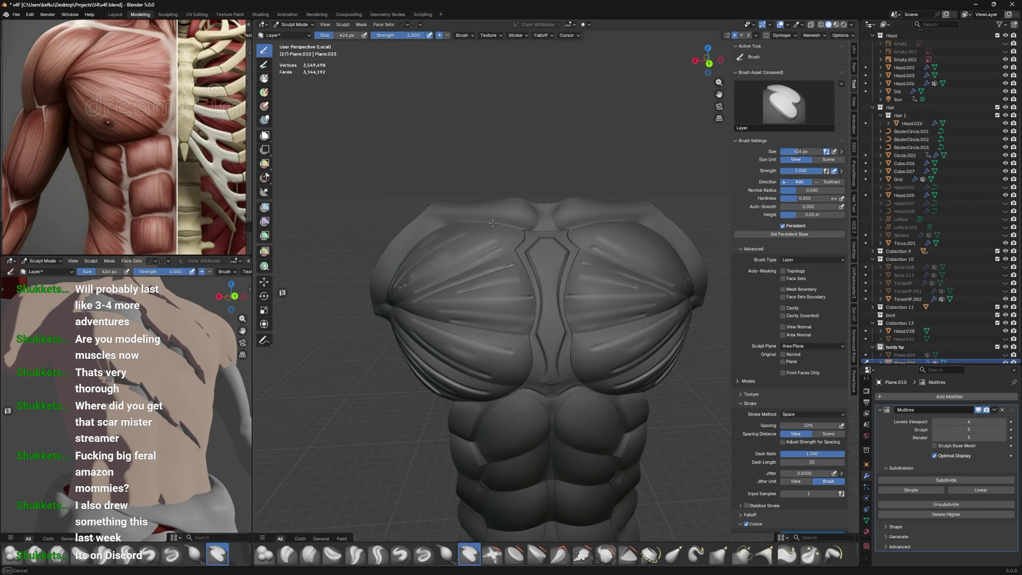
left_click_drag(443, 258, 443, 258)
Return to Object Mode and view the torso in Rendered shading
key("ctrl+Tab")
left_click(490, 247)
key("z")
left_click(513, 269)
mouse_move(529, 178)
middle_mouse_down()
mouse_move(515, 206)
mouse_move(515, 286)
mouse_move(544, 264)
middle_mouse_up()
key("z")
left_click(550, 182)
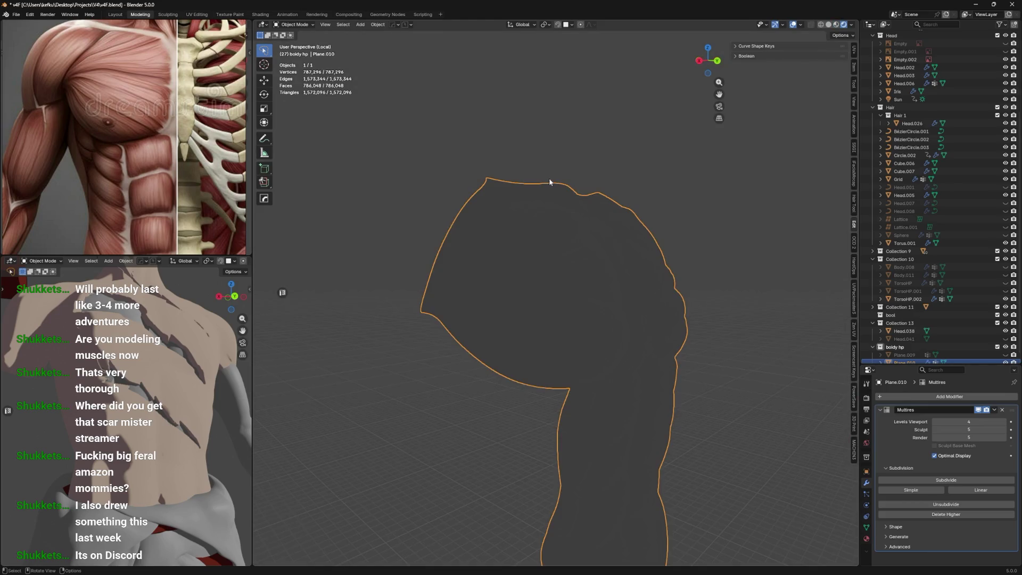
Exit local view, unhide Plane.009, re-isolate the torso meshes, then hide Plane.009
scroll(764, 353, "down", 3)
key("KP_Divide")
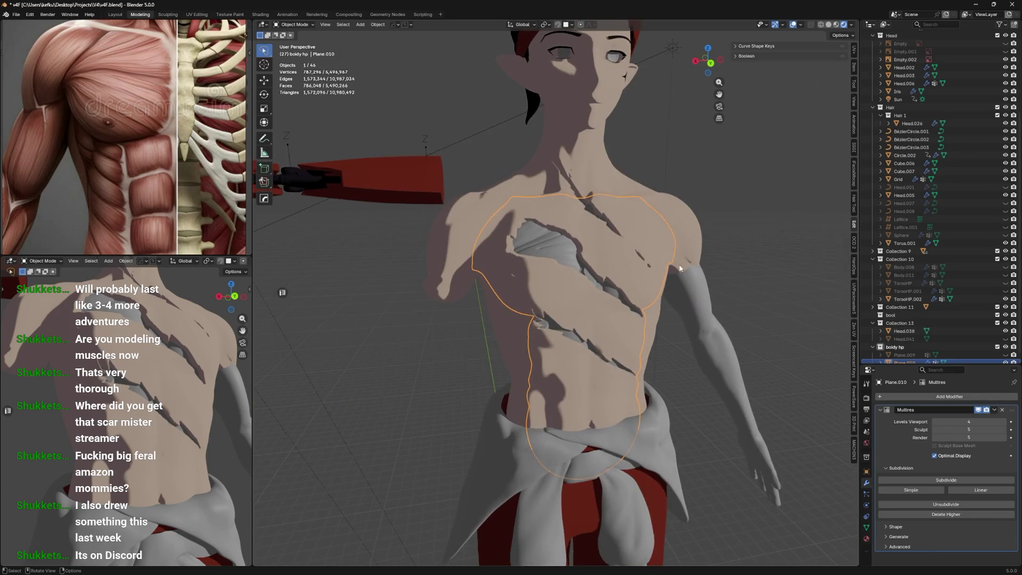
left_click(670, 50, "shift")
scroll(964, 352, "down", 1)
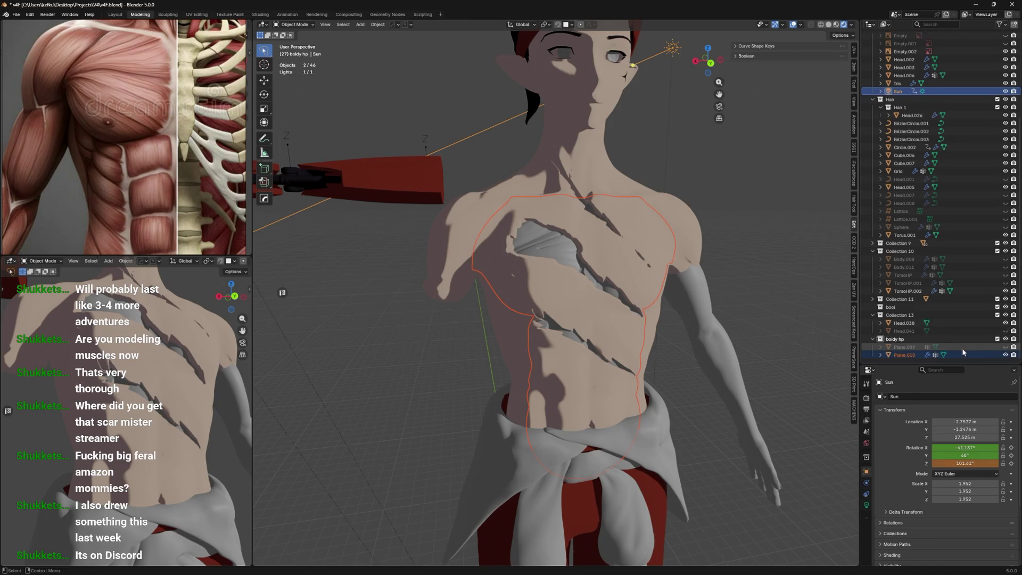
left_click(1006, 348)
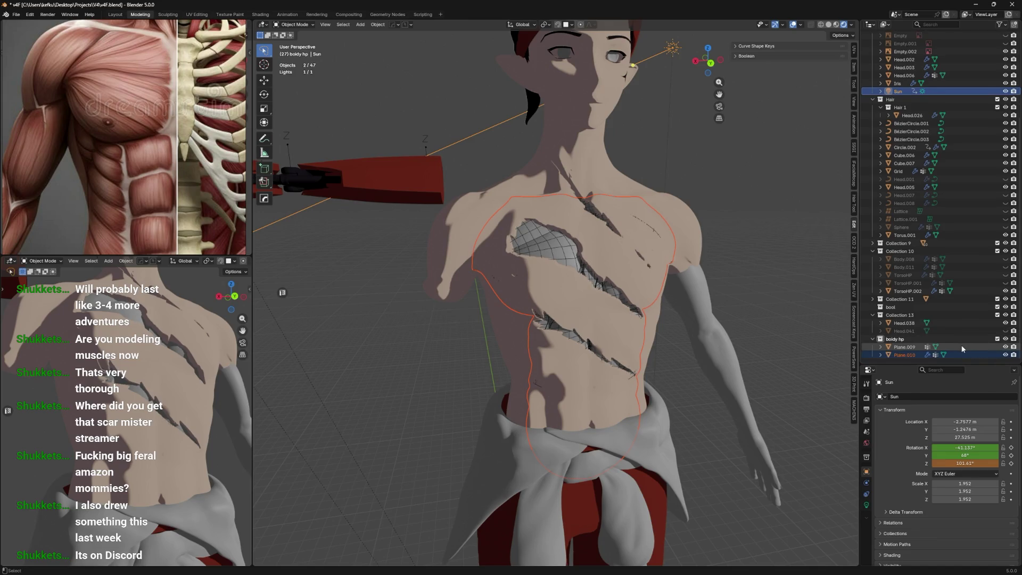
left_click(911, 349, "ctrl")
key("KP_Divide")
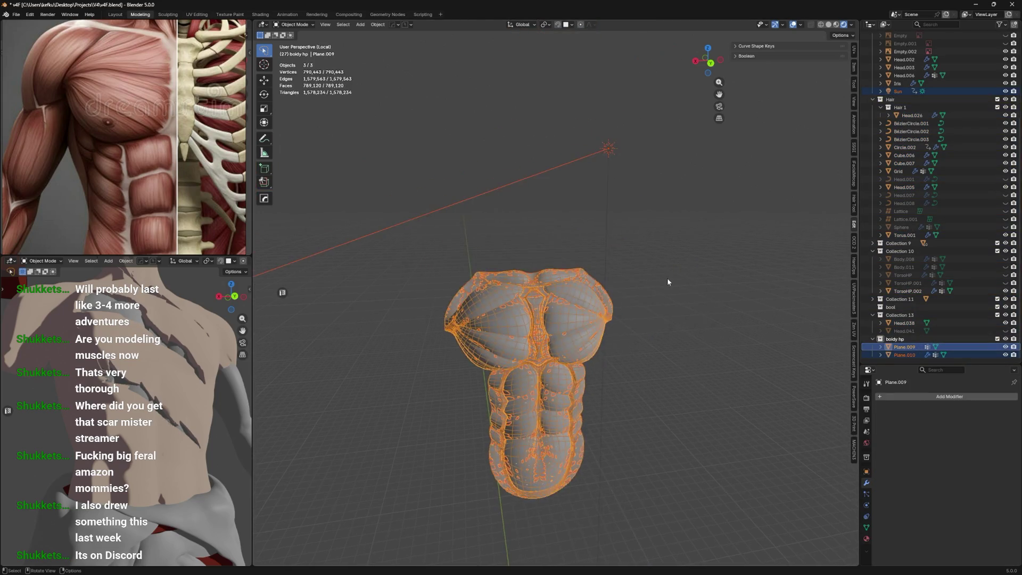
left_click(1006, 347)
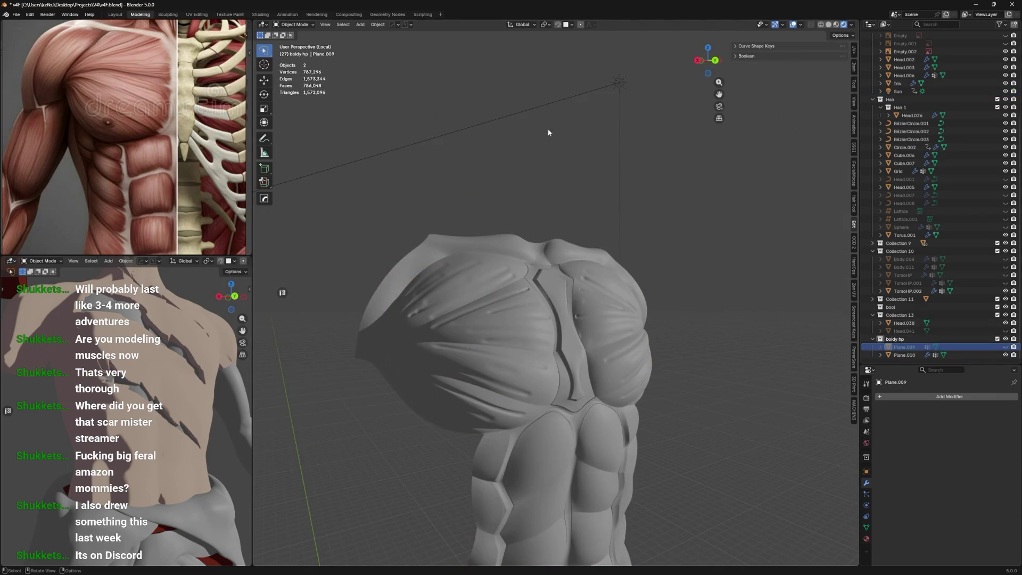
Select the torso mesh Plane.010 and delete it
left_click(542, 105)
mouse_move(591, 160)
middle_mouse_down()
mouse_move(543, 160)
mouse_move(570, 162)
middle_mouse_up()
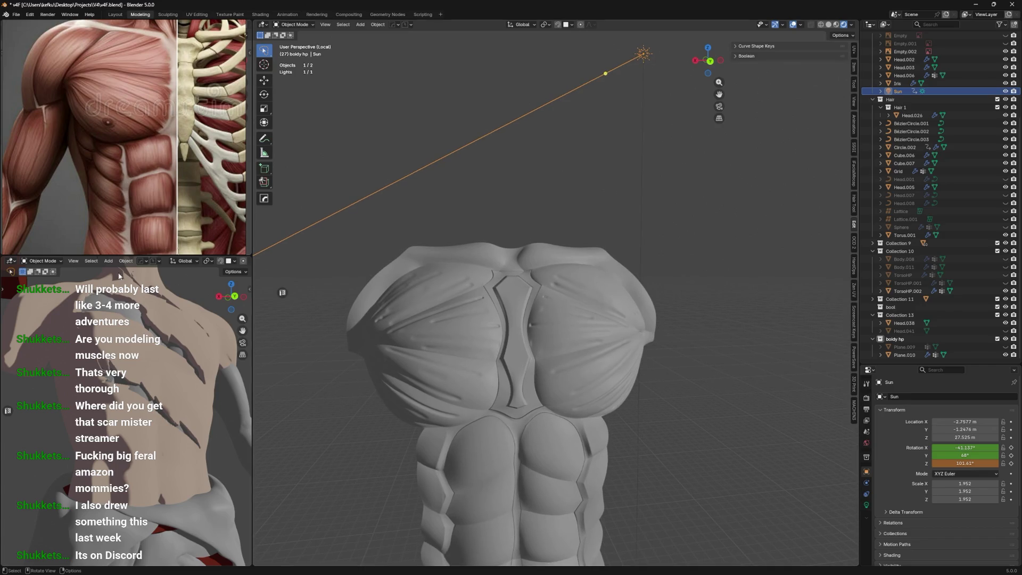
mouse_move(527, 319)
middle_mouse_down()
mouse_move(584, 312)
mouse_move(542, 323)
mouse_move(557, 324)
mouse_move(537, 290)
mouse_move(550, 316)
mouse_move(512, 322)
middle_mouse_up()
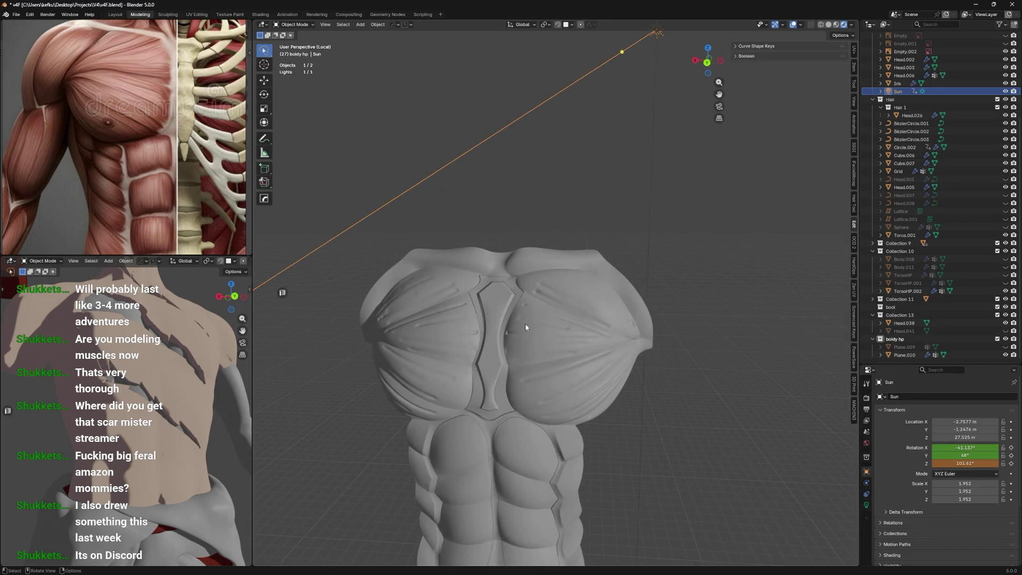
left_click(539, 323)
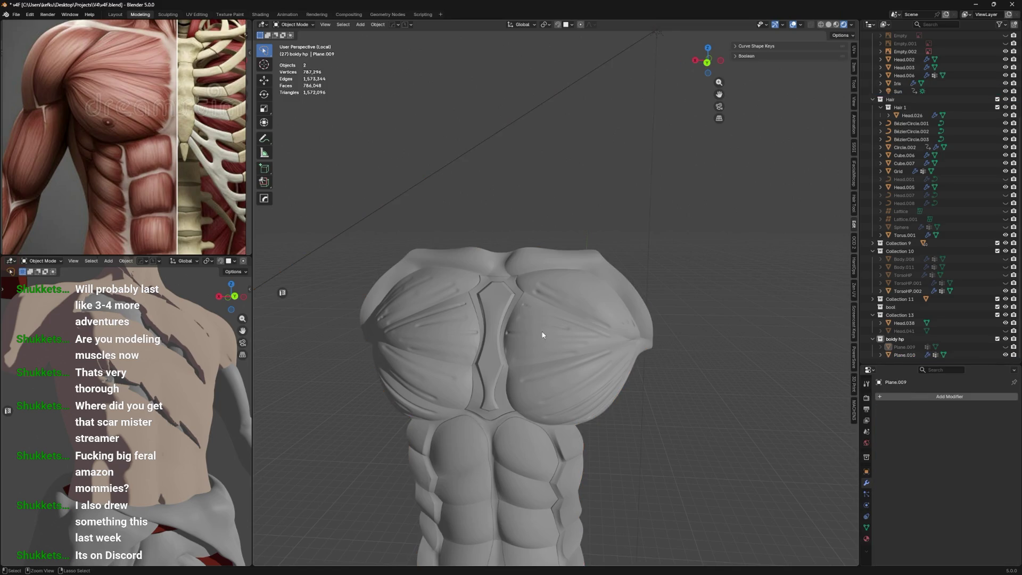
key("x")
left_click(542, 331)
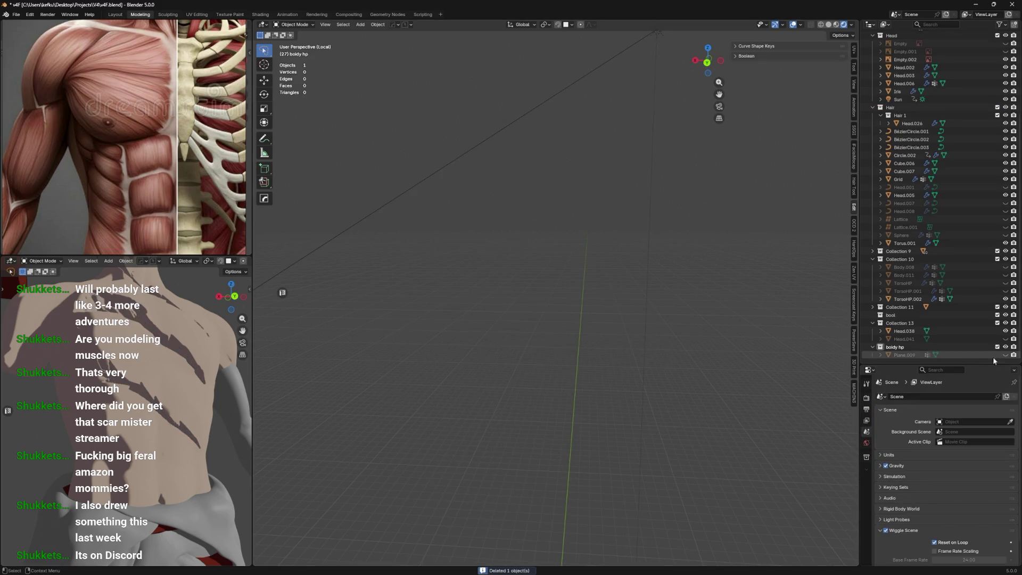
Undo to restore the Plane.010 torso mesh and enter Sculpt Mode
key("ctrl+z")
key("ctrl+z")
key("ctrl+z")
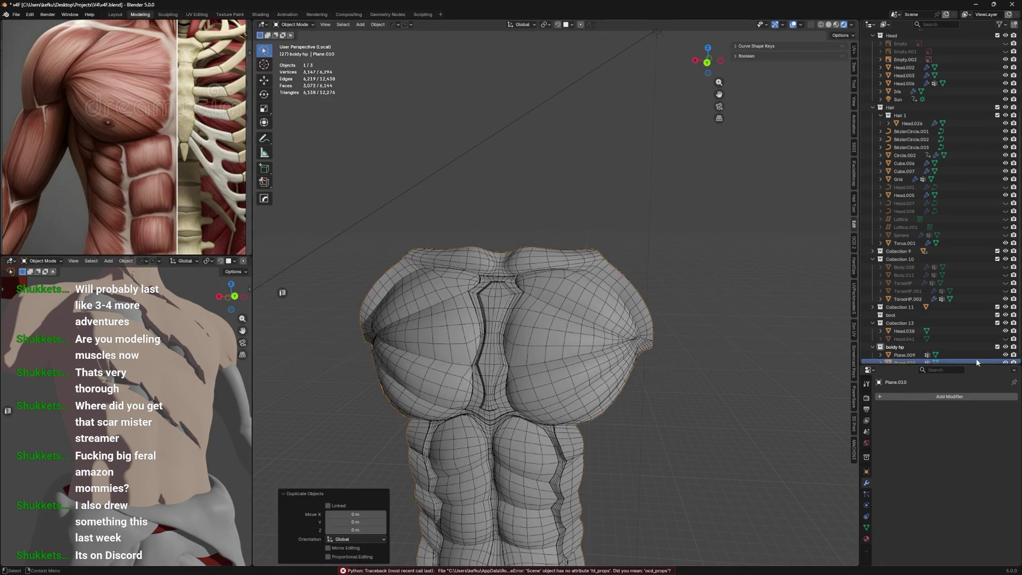
key("ctrl+z")
key("ctrl+Tab")
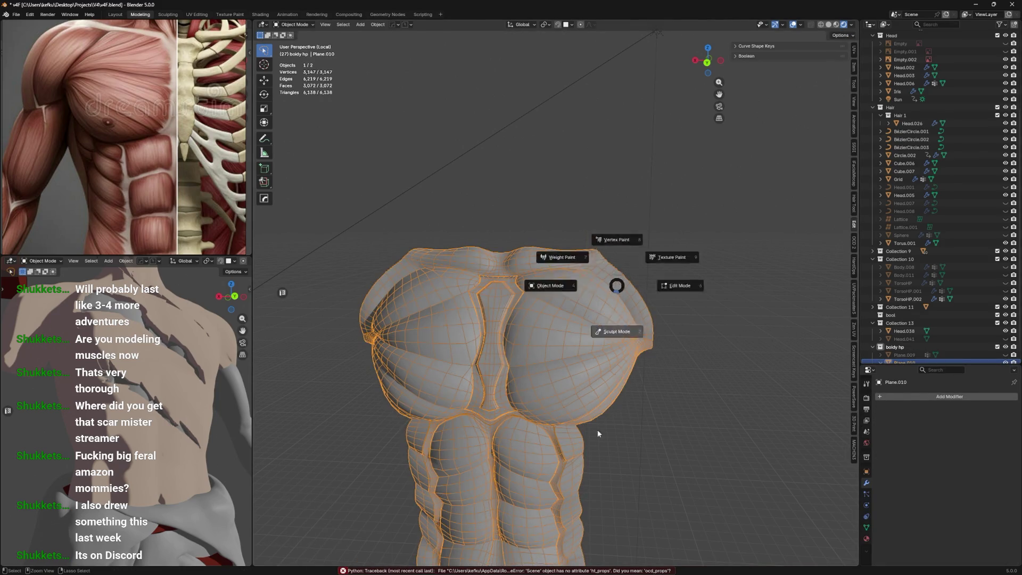
left_click(609, 330)
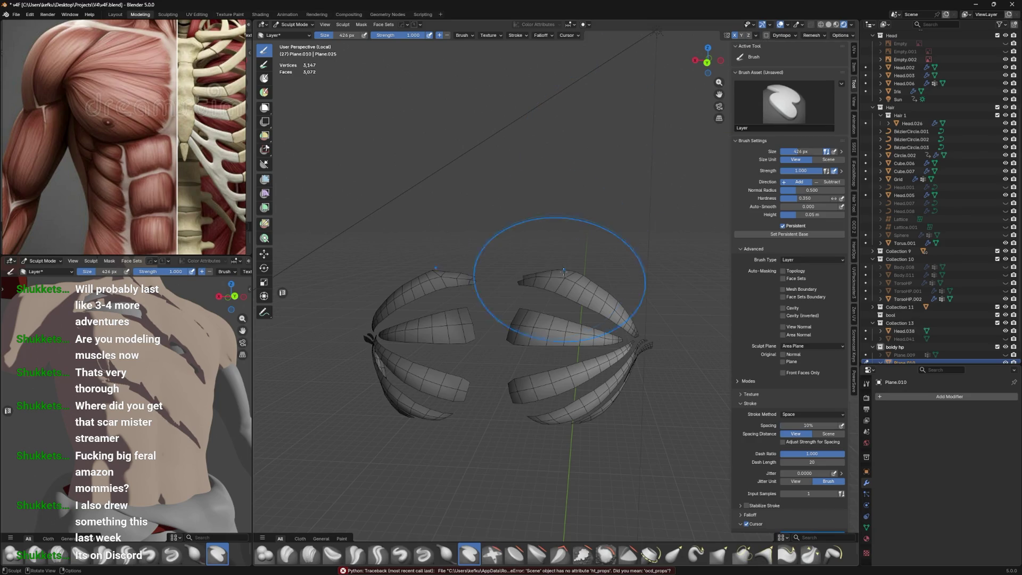
Toggle the torso to wireframe shading and back to solid
key("z")
left_click(496, 280)
key("z")
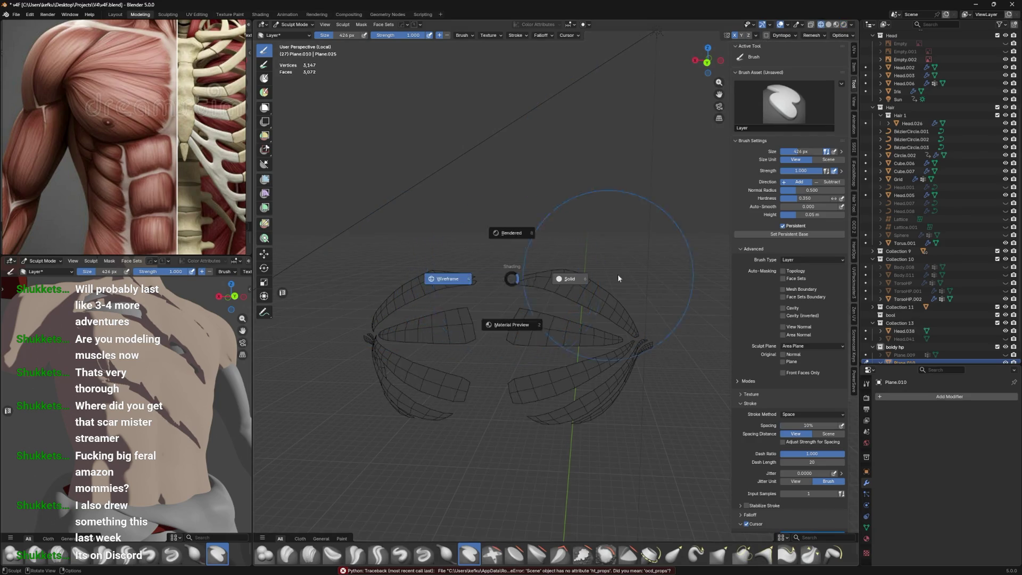
left_click(618, 274)
Invert the current mask and reveal all hidden torso faces with Alt+H
key("a")
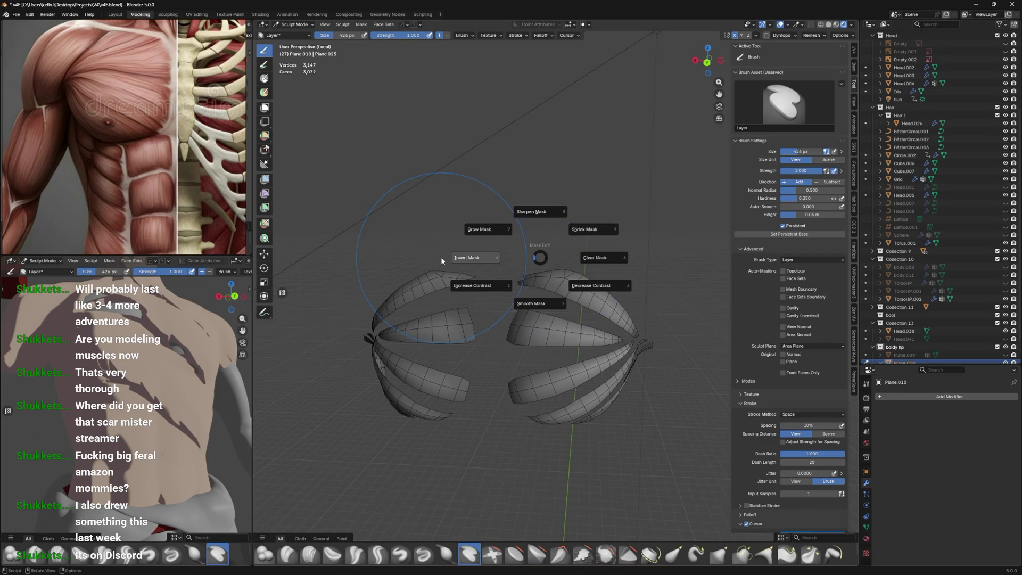
left_click(456, 256)
key("alt+h")
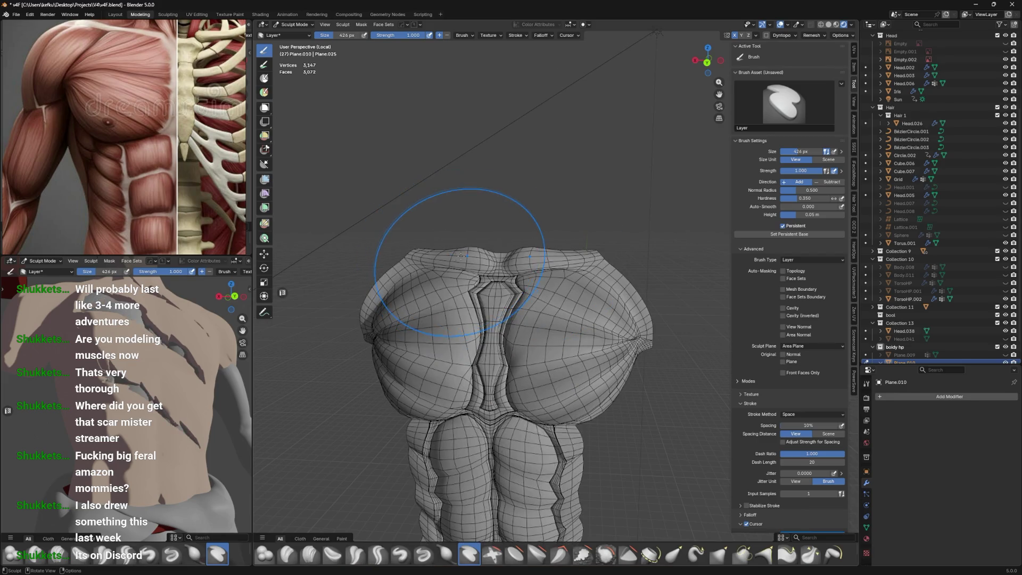
key("a")
left_click(532, 251)
middle_click_drag(544, 266, 522, 266)
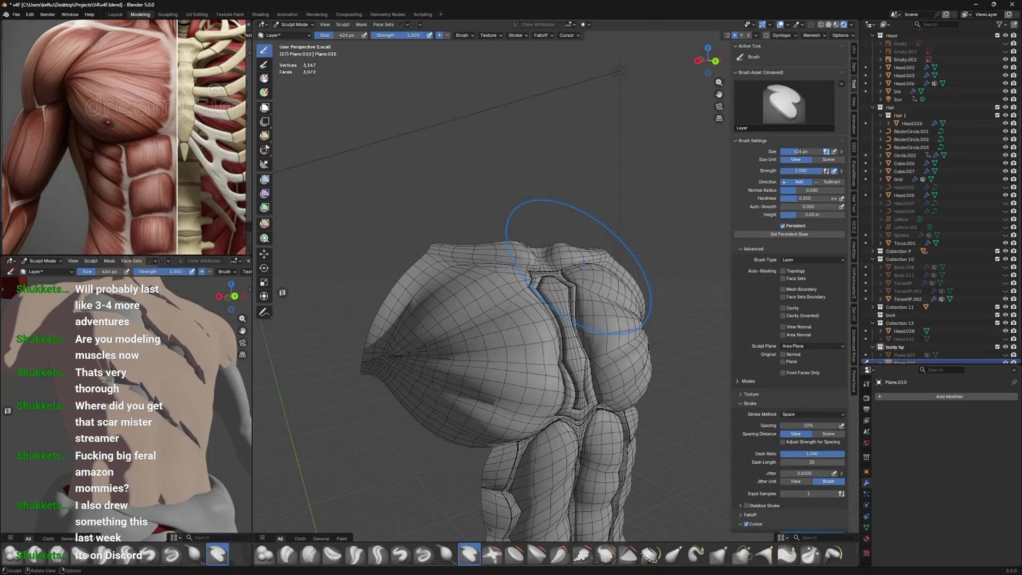
Mask slash strokes across the chest and a mirrored slash over both pecs with the Mask brush
key("q")
mouse_move(538, 307)
left_click_drag(387, 339, 464, 295)
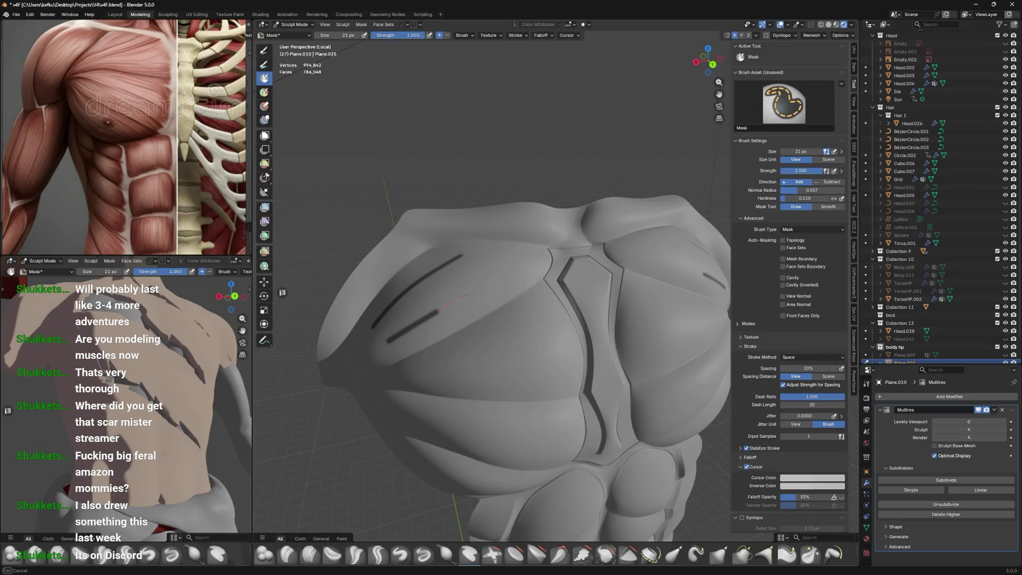
middle_click_drag(494, 280, 416, 318)
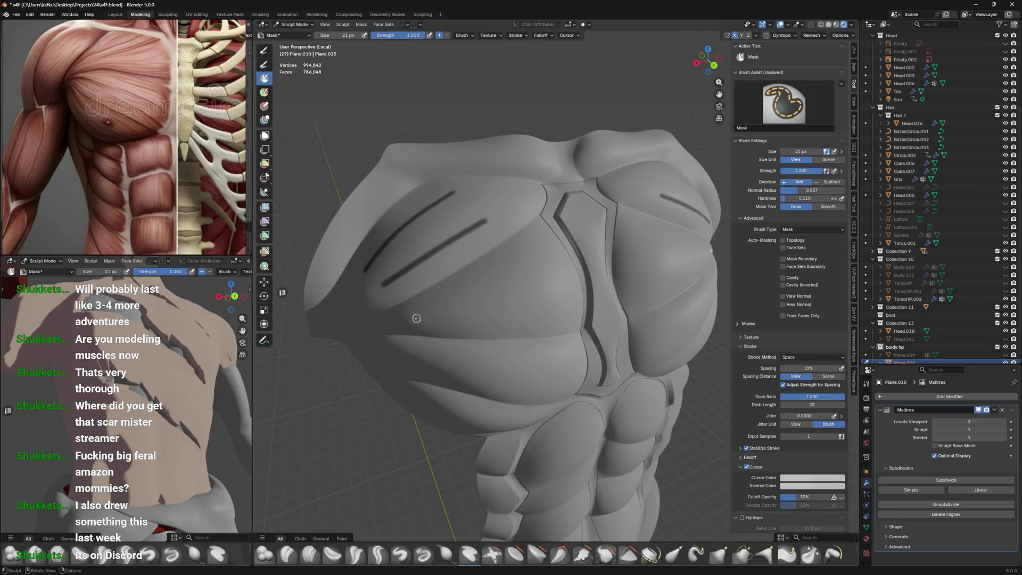
key("Escape")
left_click_drag(408, 314, 498, 261)
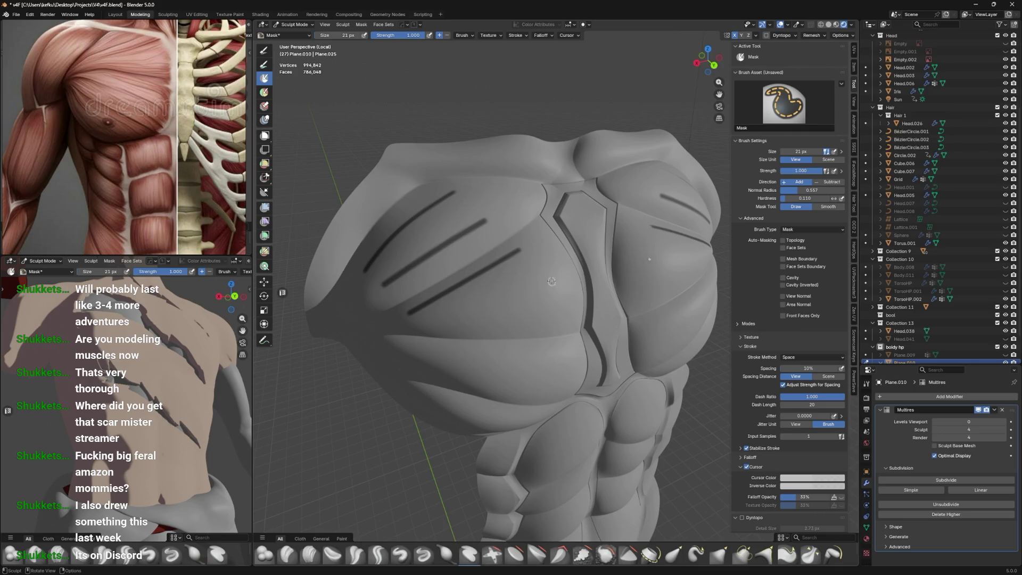
middle_click_drag(552, 281, 449, 268)
middle_click_drag(515, 228, 531, 258)
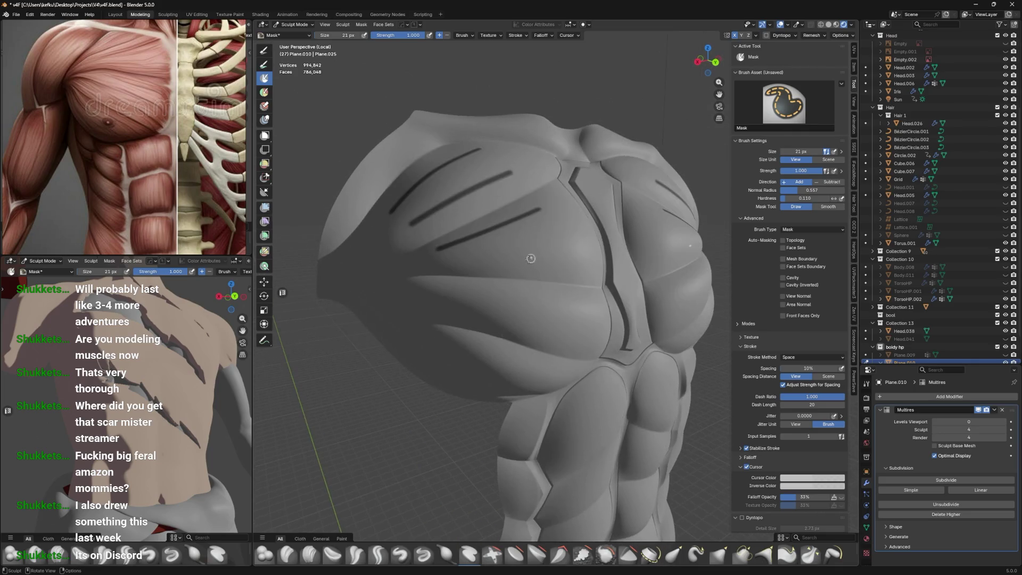
middle_click_drag(612, 270, 544, 265)
left_click_drag(478, 269, 577, 261)
Undo and redraw the right-pec slash, then undo the mask strokes on both pecs
key("ctrl+z")
key("ctrl+z")
key("ctrl+z")
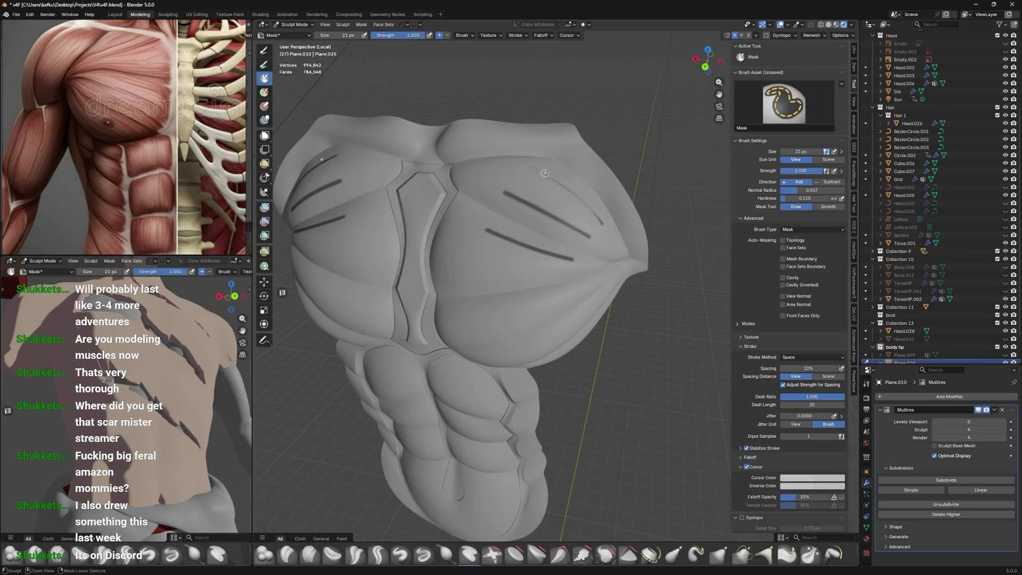
middle_click_drag(550, 175, 579, 234)
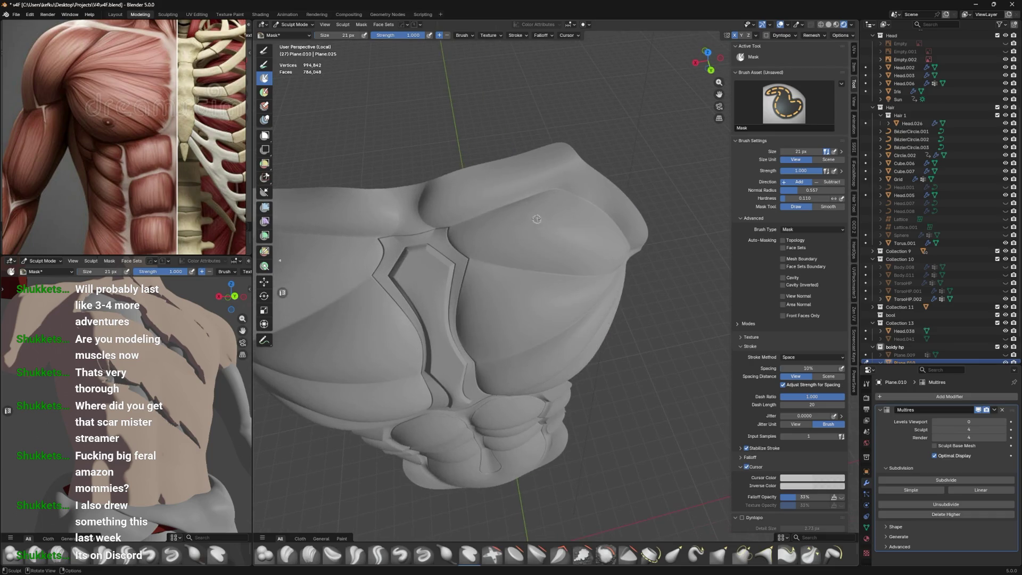
key("ctrl+z")
left_click_drag(516, 203, 605, 259)
middle_click_drag(600, 254, 554, 235)
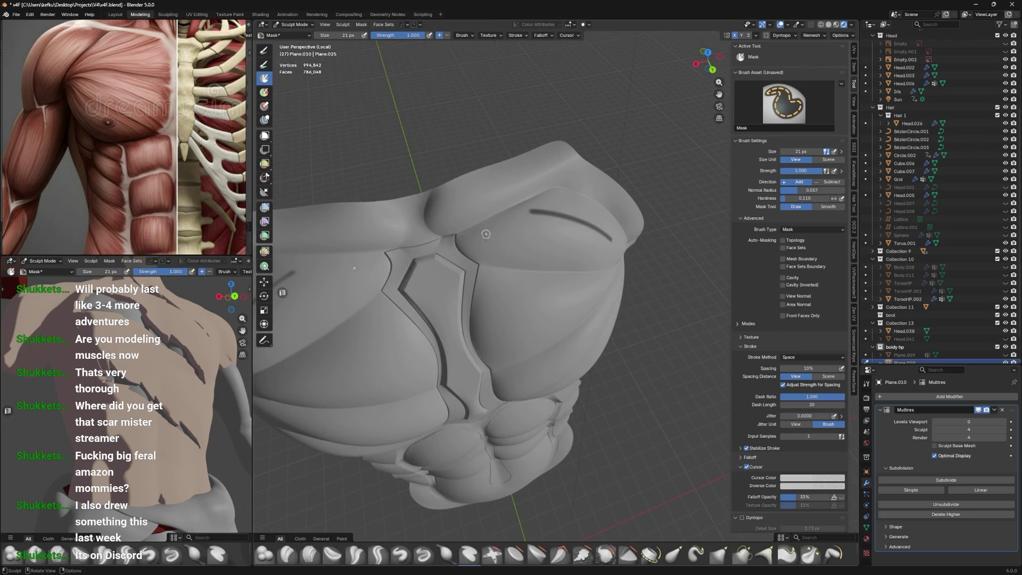
left_click_drag(494, 256, 600, 261)
mouse_move(601, 260)
middle_mouse_down()
mouse_move(580, 228)
mouse_move(587, 233)
mouse_move(390, 261)
middle_mouse_up()
key("ctrl+z")
key("ctrl+z")
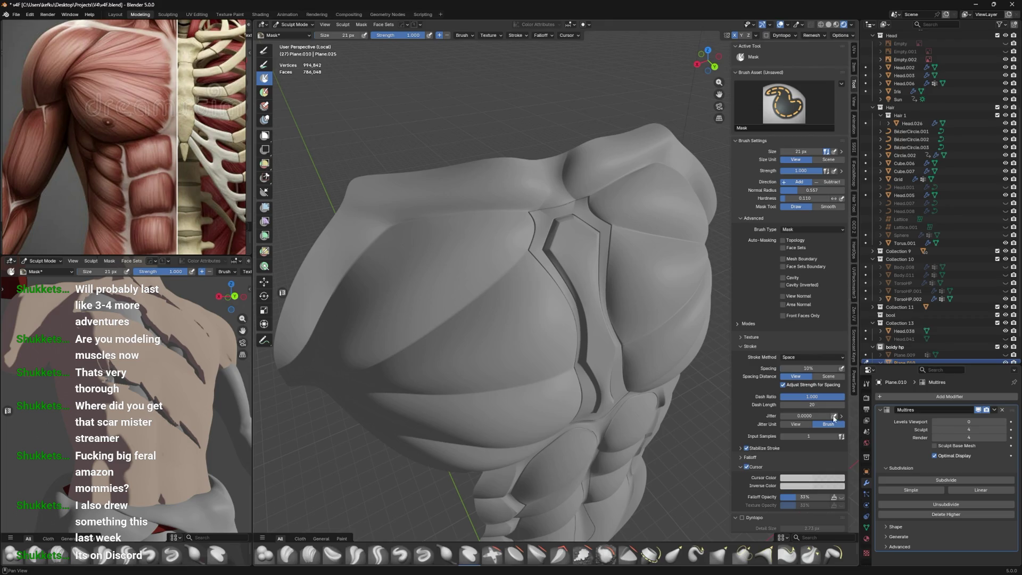
Switch the torso to Object Mode, enter Edit Mode and select the centre edge loop
middle_click_drag(678, 400, 658, 397)
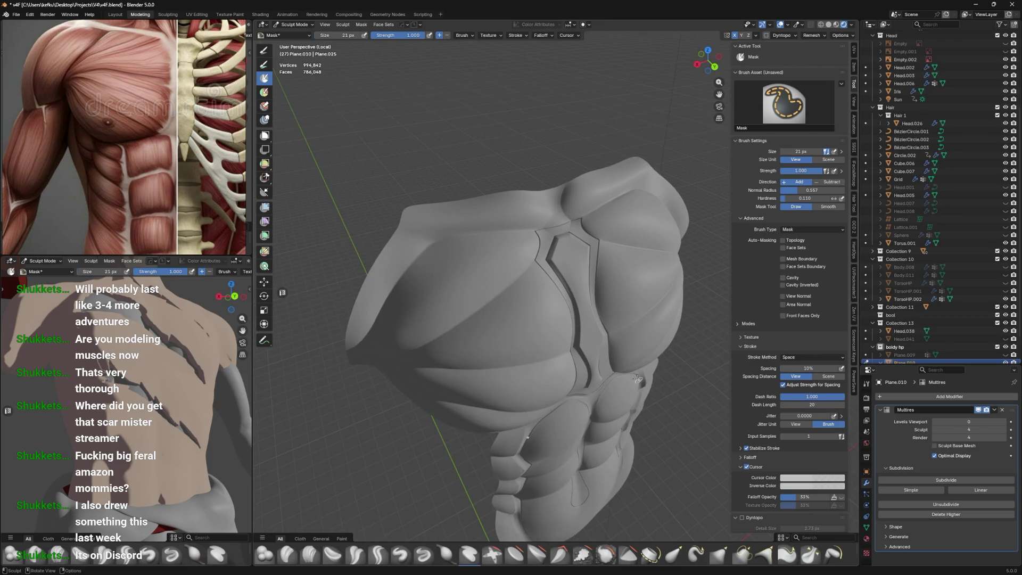
key("ctrl+Tab")
left_click(554, 358)
key("Tab")
left_click(568, 259, "alt")
mouse_move(568, 259)
middle_mouse_down()
mouse_move(557, 503)
mouse_move(586, 458)
middle_mouse_up()
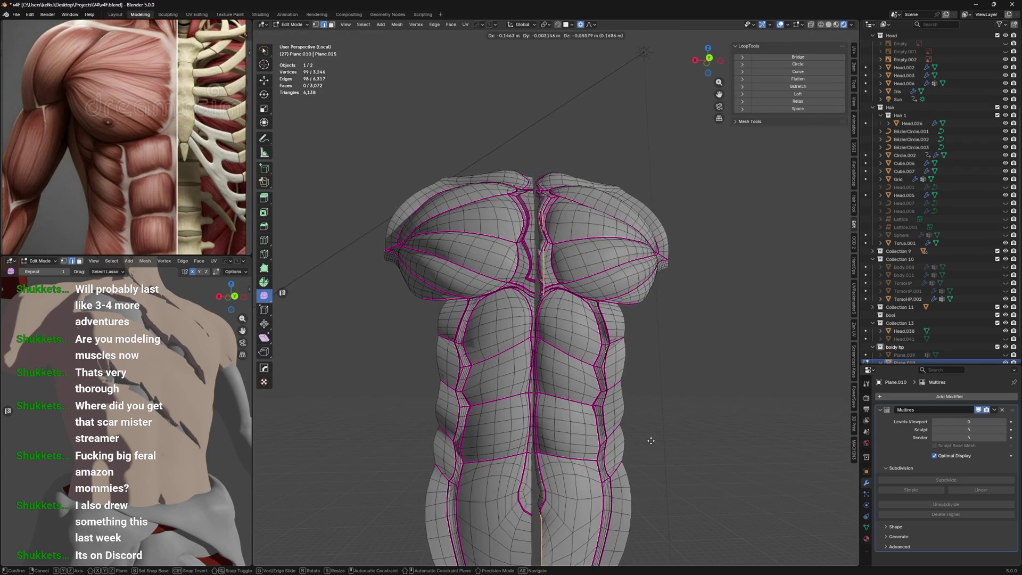
Switch to edge selection and select the torso's vertical centre edge loop
key("ctrl+l")
key("ctrl+z")
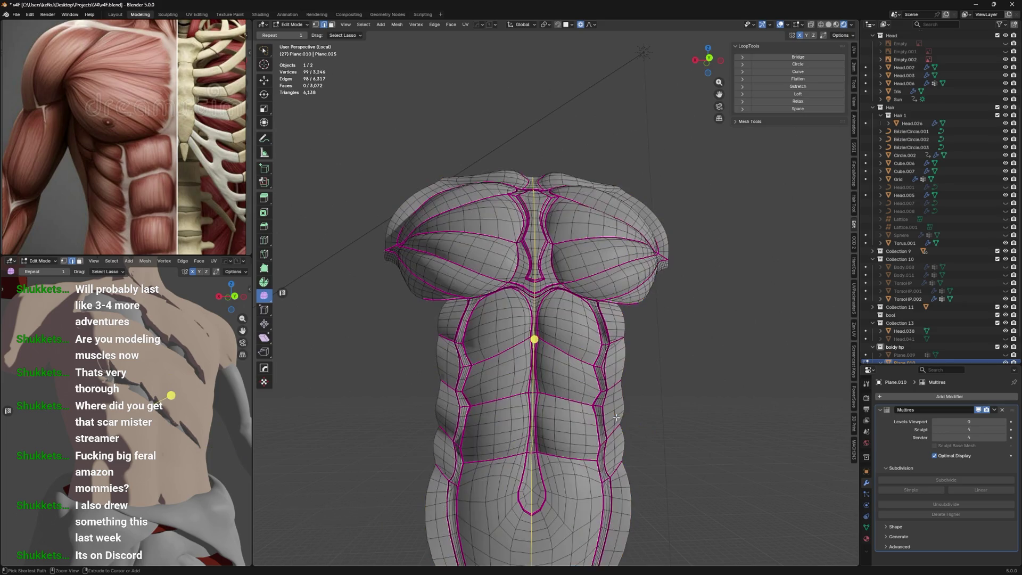
mouse_move(629, 387)
middle_mouse_down()
mouse_move(792, 392)
mouse_move(665, 397)
mouse_move(632, 418)
middle_mouse_up()
key("v")
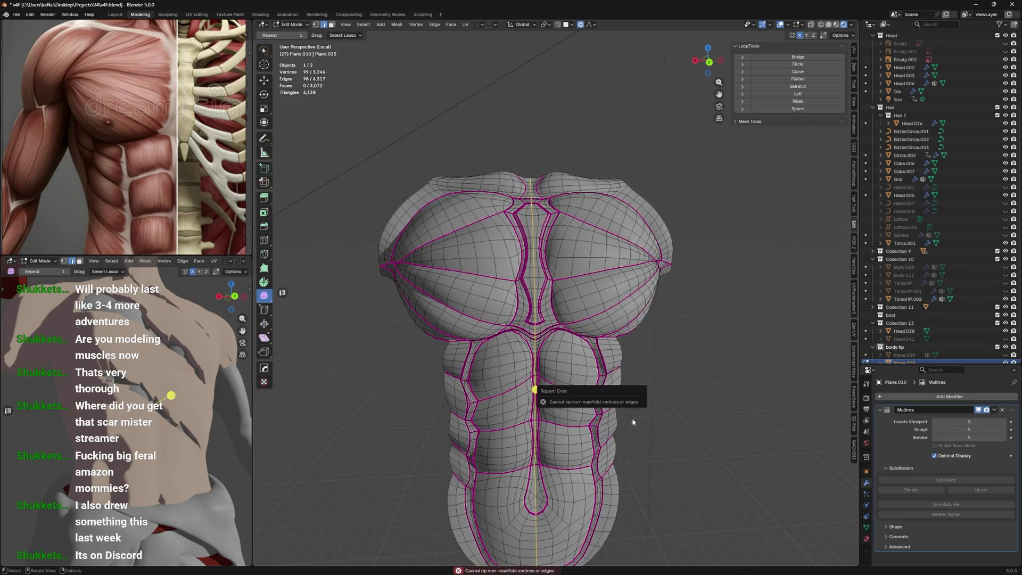
key("ctrl+l")
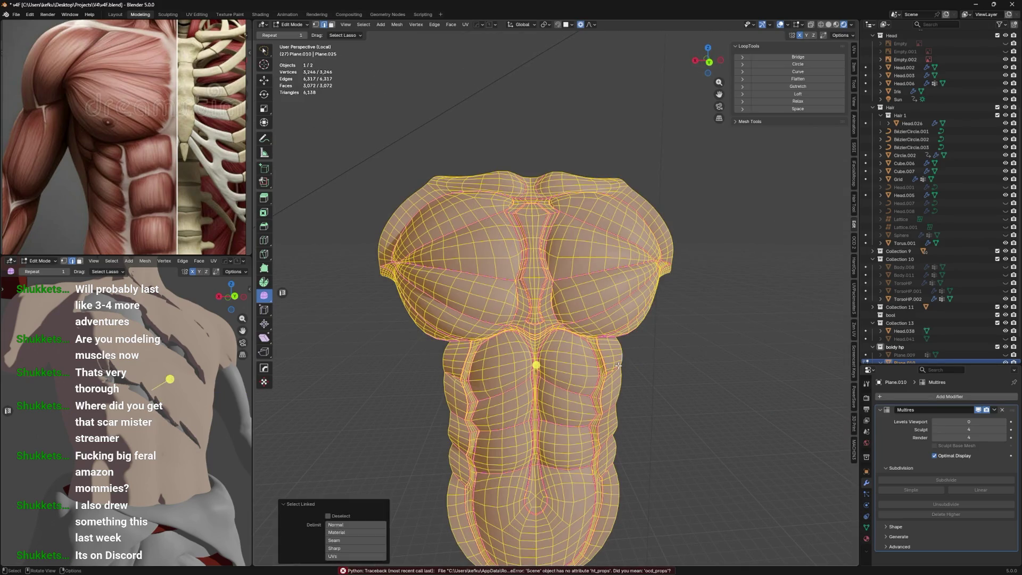
key("1")
key("2")
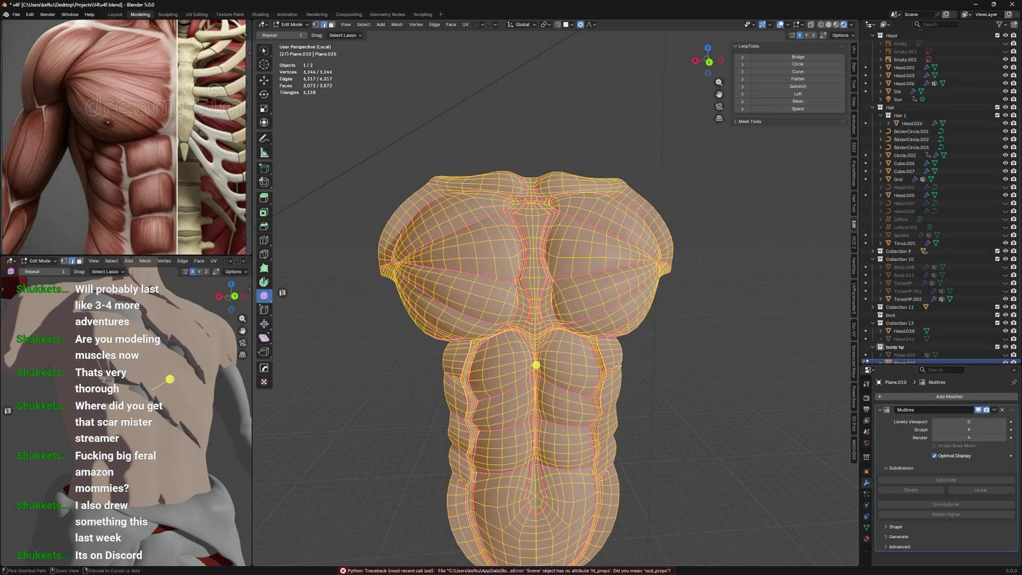
left_click(650, 371)
left_click(536, 389, "alt")
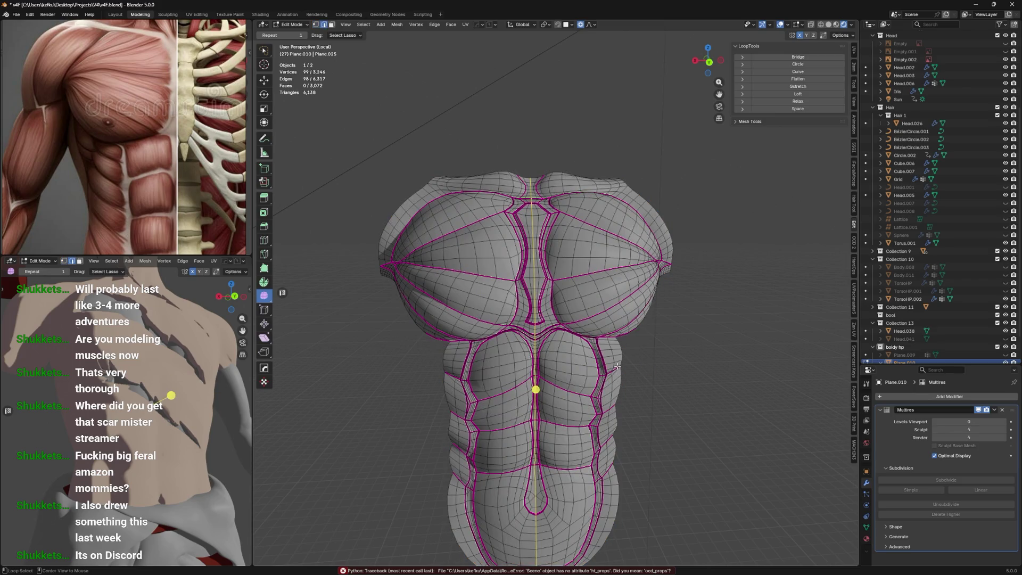
left_click(682, 387)
left_click(535, 505, "alt")
From the back view, reselect the centre loop without the navel vertices and attempt a V rip
key("v")
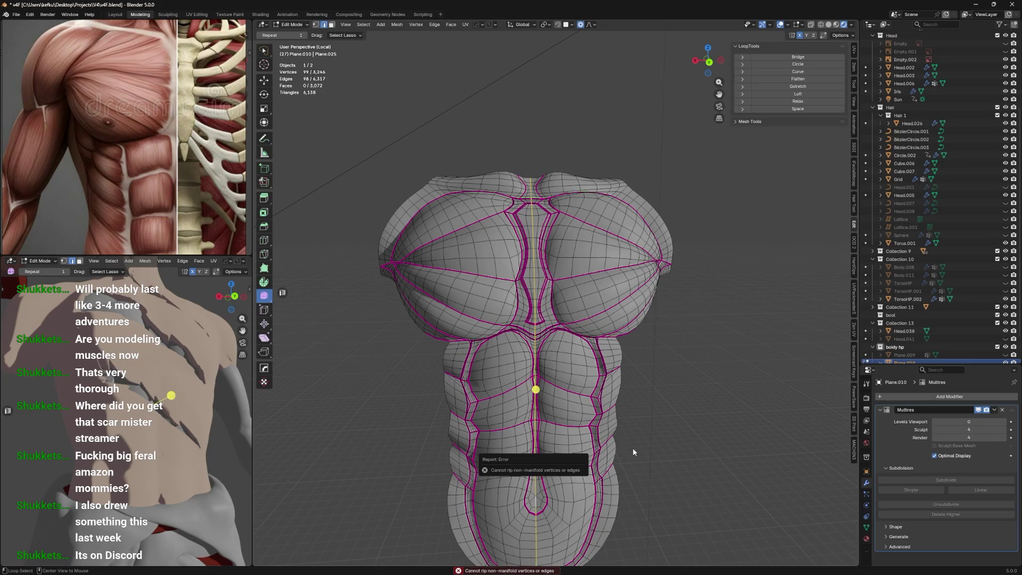
mouse_move(633, 452)
middle_mouse_down()
mouse_move(768, 360)
mouse_move(645, 328)
mouse_move(568, 389)
middle_mouse_up()
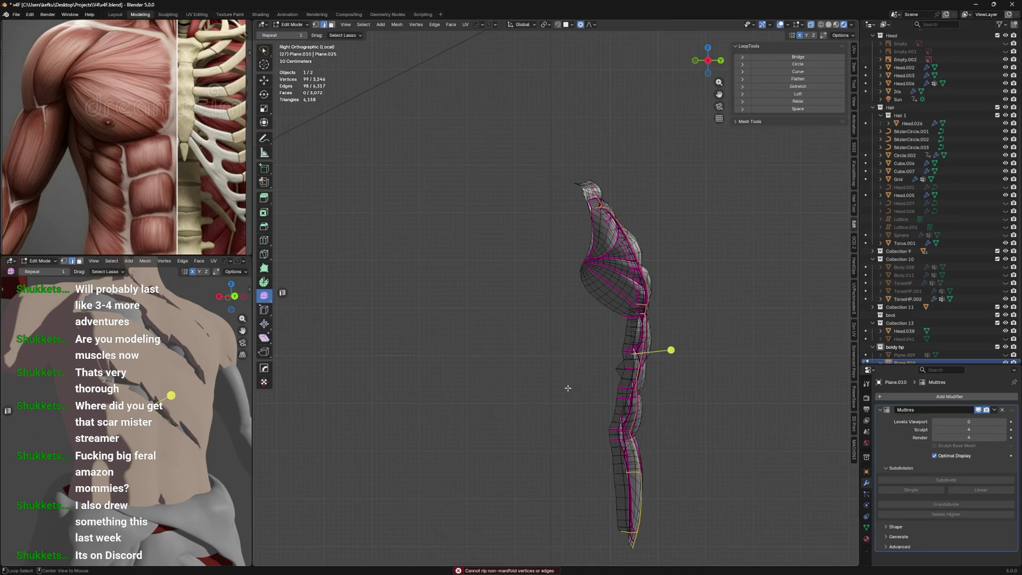
key("ctrl+KP_1")
key("ctrl+l")
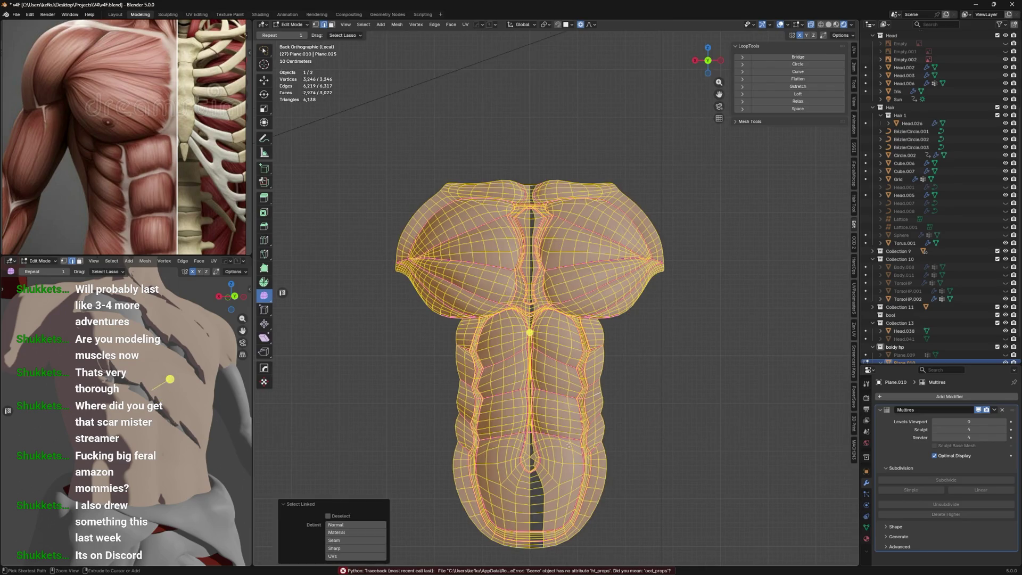
key("alt+a")
left_click(531, 453, "alt")
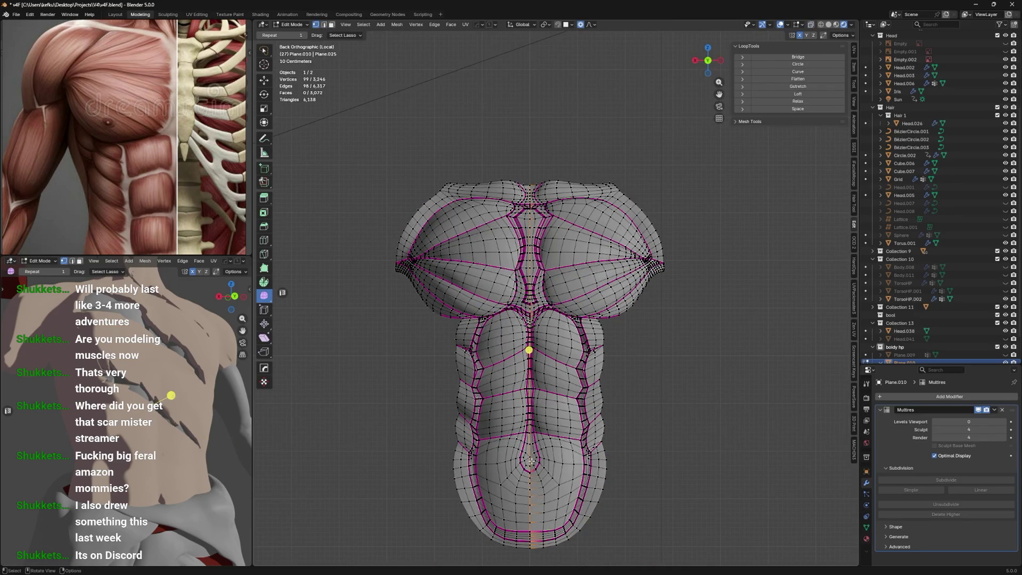
left_click(531, 454, "shift")
key("v")
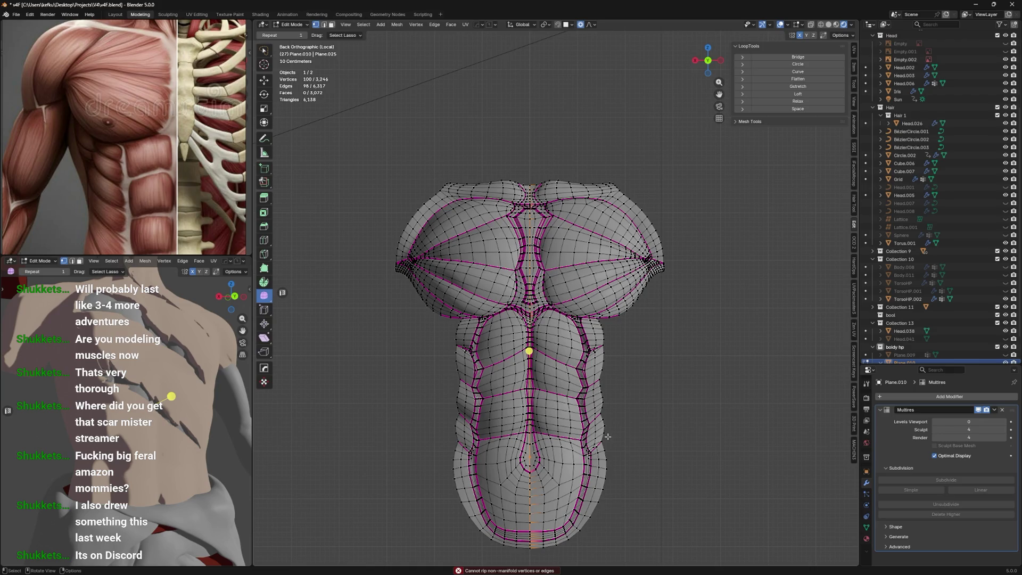
Split the torso along the centre seam with Alt+M, undo the split, and return to Object Mode
key("alt+m")
key("ctrl+l")
left_click(600, 430)
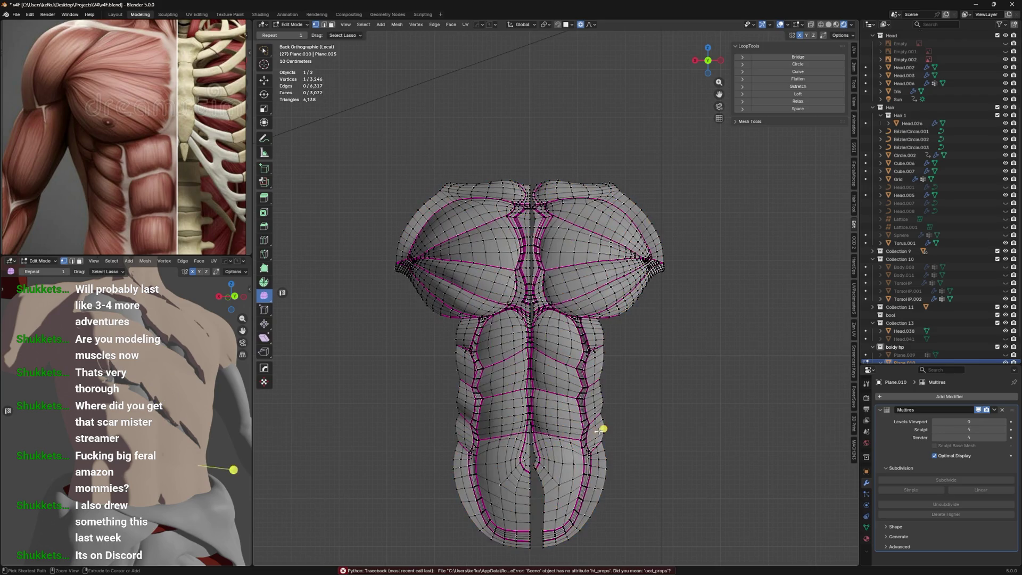
key("ctrl+z")
key("Tab")
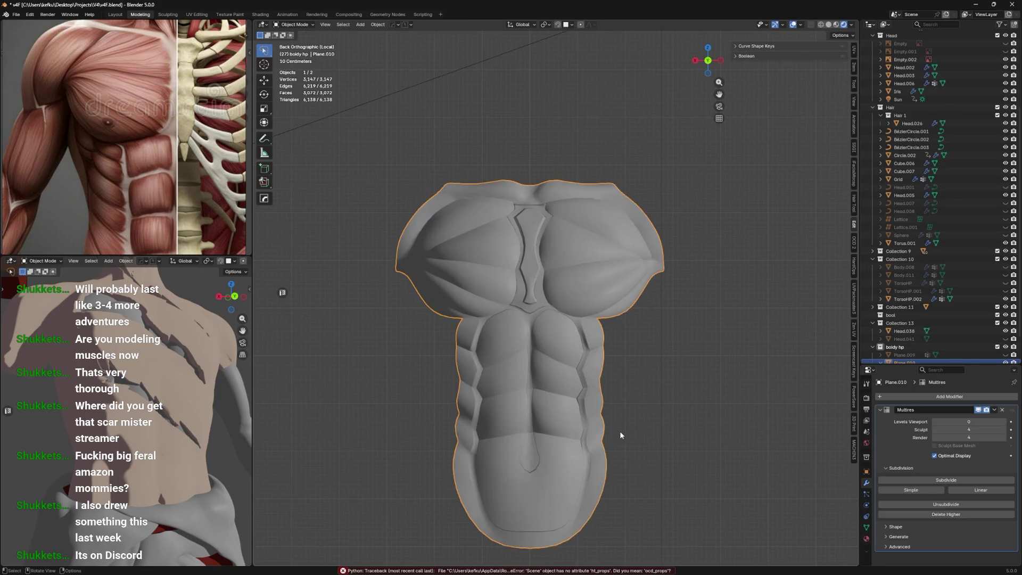
Delete Plane.010's Multires modifier in the Modifier properties and go back into Edit Mode
middle_click_drag(620, 430, 625, 411)
scroll(625, 411, "up", 2)
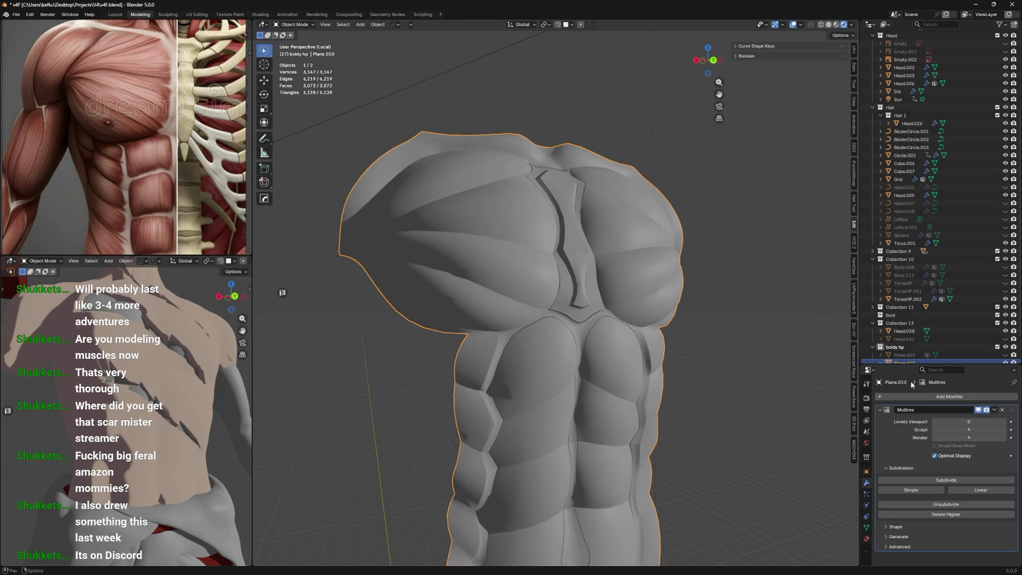
left_click(1005, 414)
left_click(1004, 411)
mouse_move(698, 384)
middle_mouse_down()
mouse_move(697, 368)
mouse_move(708, 369)
mouse_move(565, 498)
mouse_move(560, 488)
middle_mouse_up()
key("Tab")
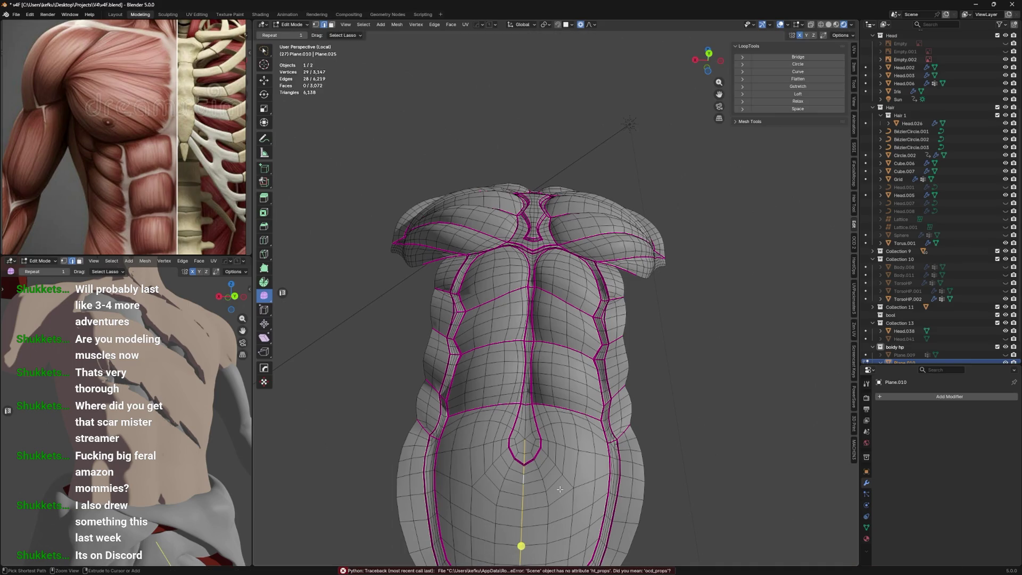
Select the centre edge path through the navel and rip the torso apart along it
middle_click_drag(576, 83, 556, 273)
scroll(556, 274, "up", 4)
scroll(555, 273, "up", 2)
left_click(477, 233)
middle_click_drag(501, 230, 502, 257)
scroll(596, 383, "down", 4)
left_click(570, 341, "alt")
scroll(586, 348, "down", 1)
left_click(571, 347, "alt+shift")
mouse_move(577, 96)
middle_mouse_down()
mouse_move(560, 103)
mouse_move(552, 290)
mouse_move(575, 271)
middle_mouse_up()
key("v")
left_click(585, 267)
scroll(558, 255, "down", 2)
Select the ripped-off duplicate half with L and delete it via X > Edges
key("ctrl+l")
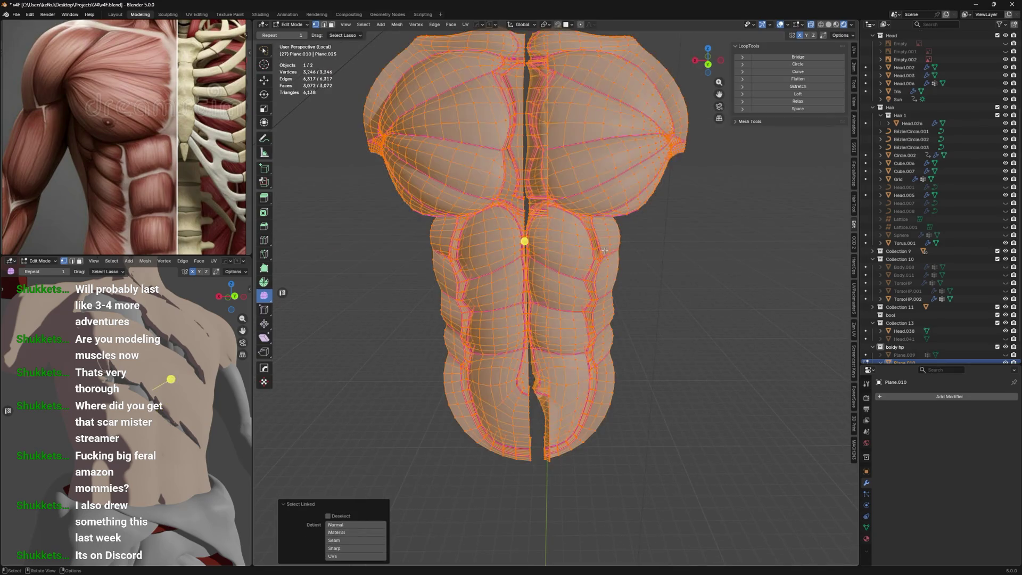
left_click(611, 248)
scroll(585, 256, "up", 8)
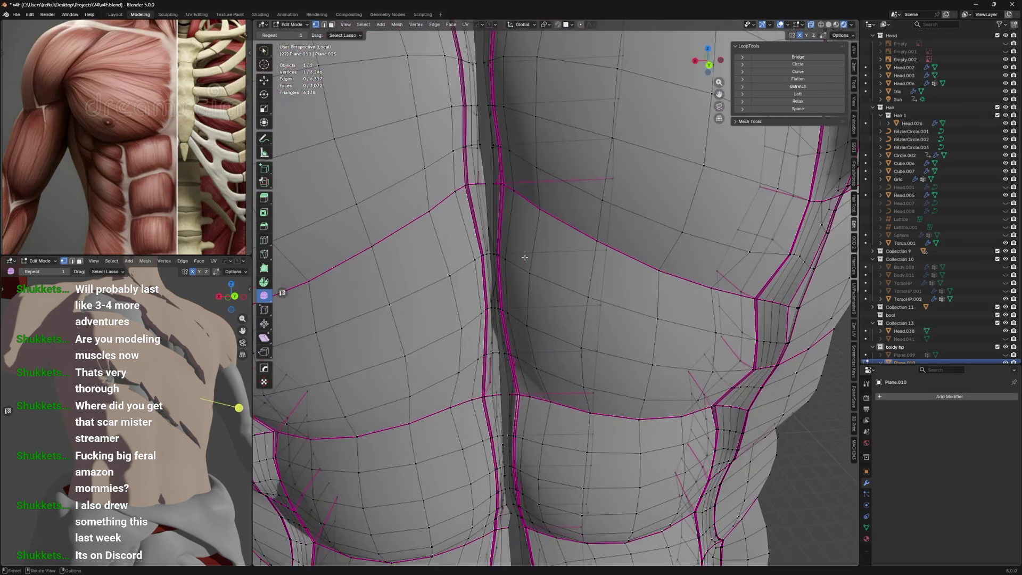
scroll(525, 257, "up", 4)
mouse_move(525, 258)
middle_mouse_down()
mouse_move(534, 250)
mouse_move(525, 255)
middle_mouse_up()
scroll(534, 250, "up", 2)
key("v")
right_click(545, 255)
key("g")
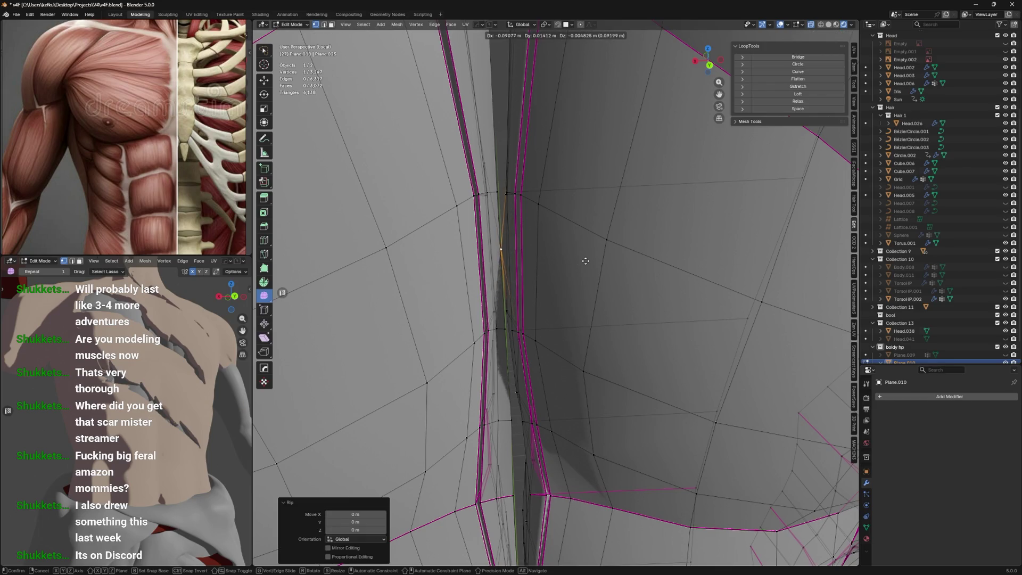
left_click(585, 261)
key("l")
key("x")
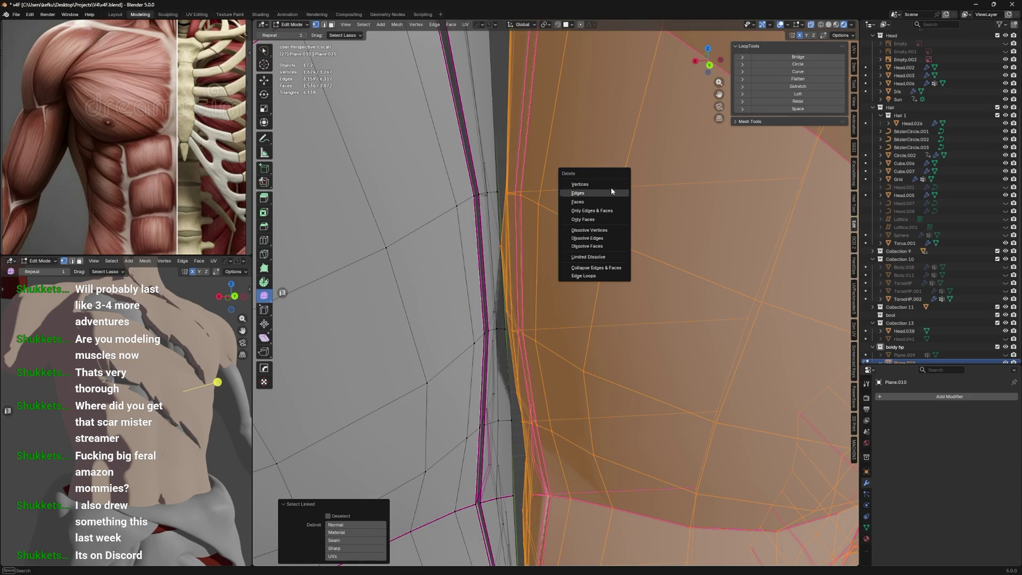
left_click(611, 190)
Align the edge vertex by moving it along the X axis with G X
key("g")
key("x")
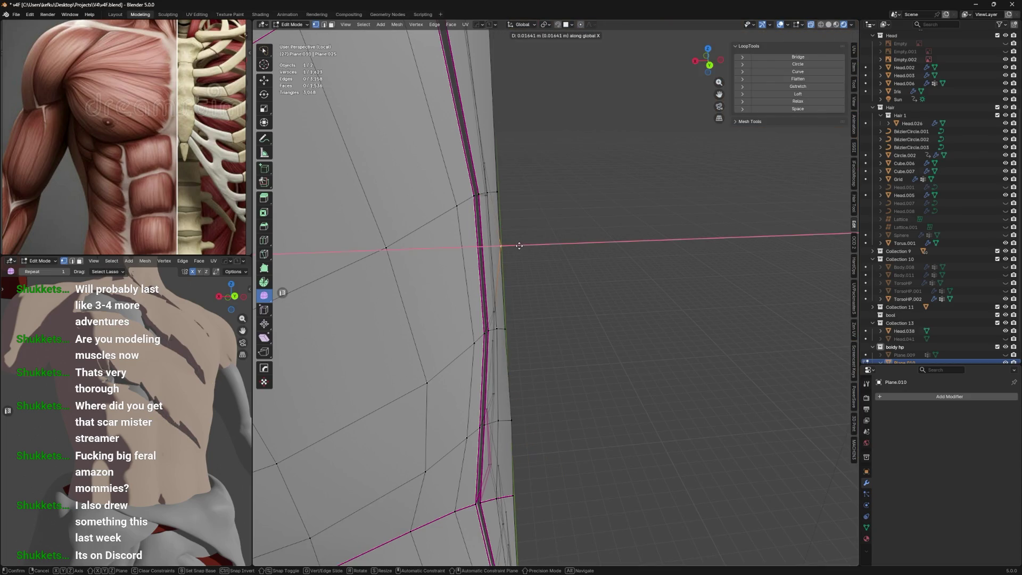
left_click(519, 246)
mouse_move(520, 244)
middle_mouse_down()
mouse_move(552, 251)
mouse_move(702, 130)
middle_mouse_up()
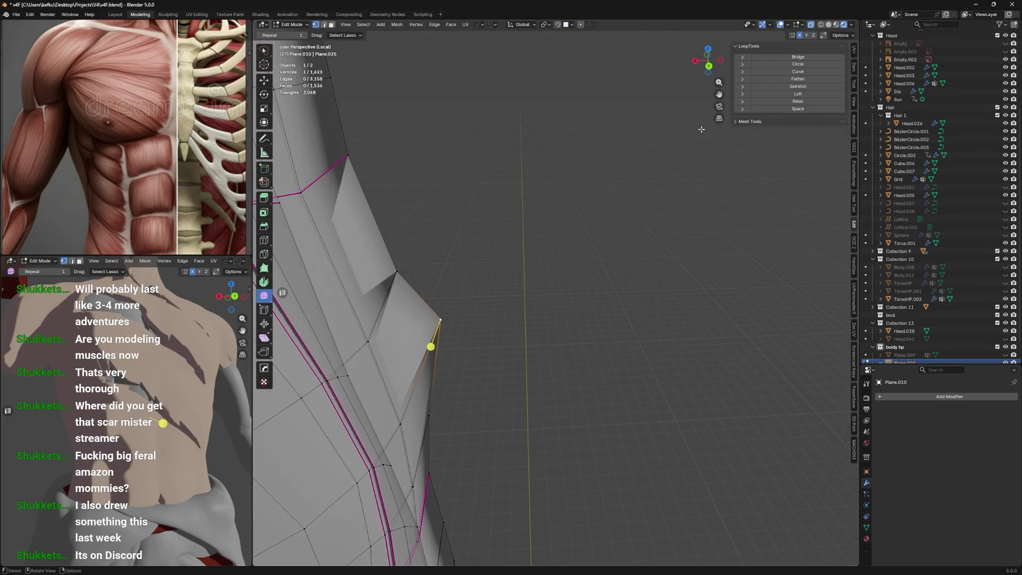
key("g")
key("x")
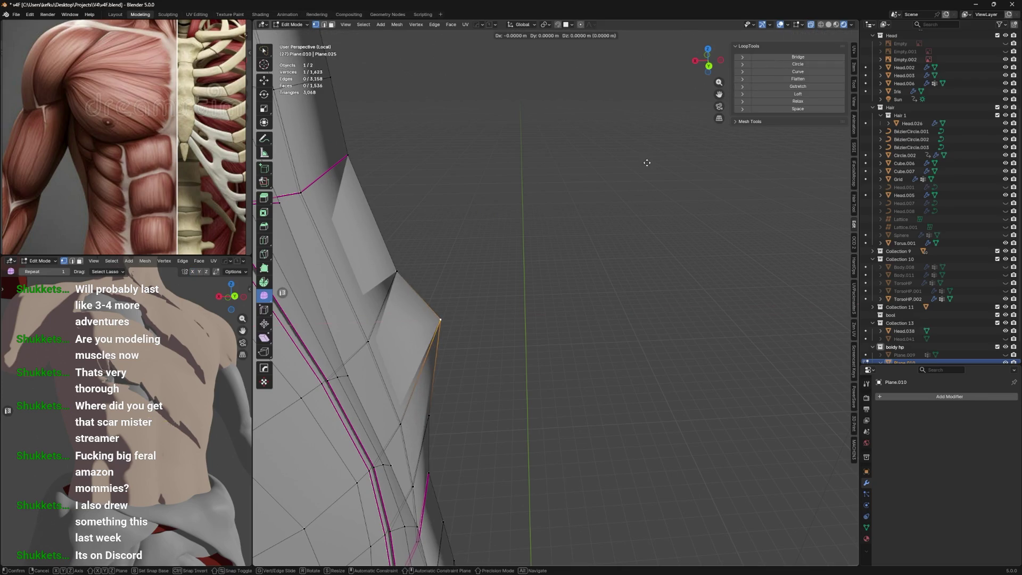
left_click(638, 162)
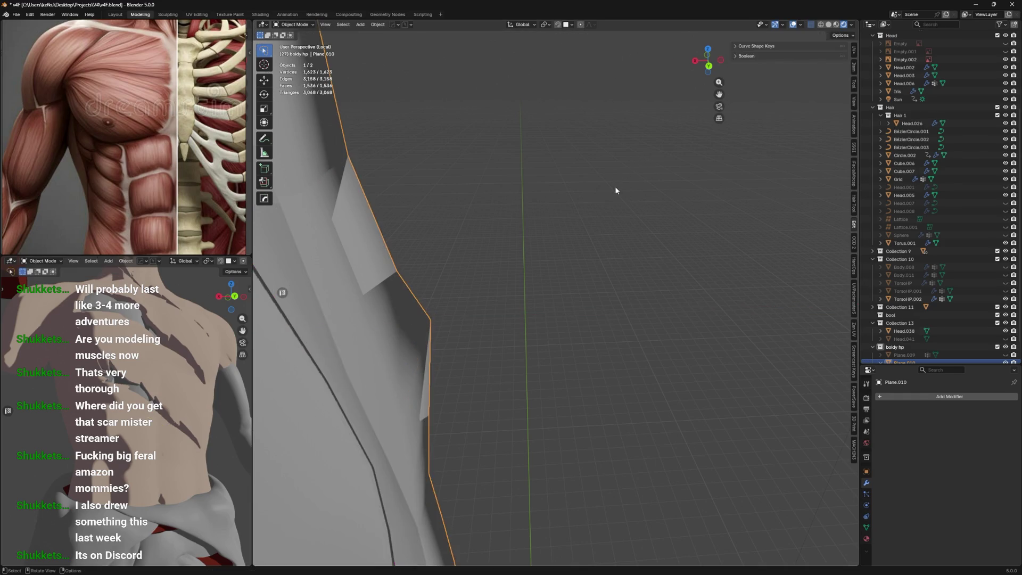
Frame the selected vertex and slide it twice along the torso edge with Shift+V
key("KP_Decimal")
mouse_move(532, 237)
middle_mouse_down()
mouse_move(630, 230)
mouse_move(605, 217)
mouse_move(644, 213)
mouse_move(612, 206)
mouse_move(670, 204)
mouse_move(498, 281)
mouse_move(500, 246)
mouse_move(626, 235)
mouse_move(602, 238)
middle_mouse_up()
key("shift+v")
left_click(617, 233)
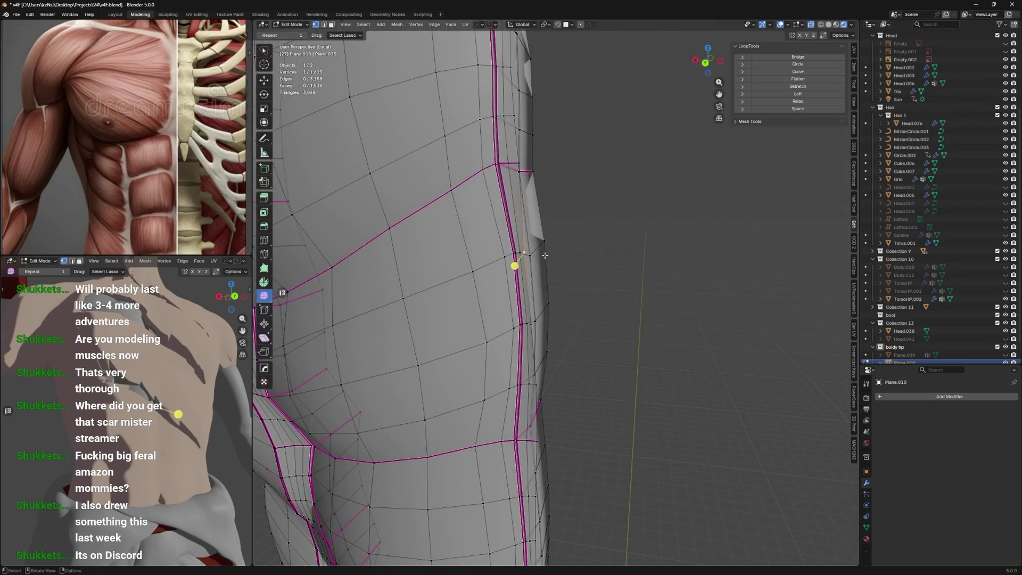
key("shift+v")
left_click(598, 254)
Select the side edge loop and reposition its vertices with several G moves
mouse_move(591, 253)
middle_mouse_down()
mouse_move(548, 254)
mouse_move(503, 271)
mouse_move(515, 265)
mouse_move(510, 285)
mouse_move(449, 235)
mouse_move(461, 196)
middle_mouse_up()
left_click(495, 272, "alt")
middle_click_drag(501, 302, 574, 244)
key("3")
key("2")
key("g")
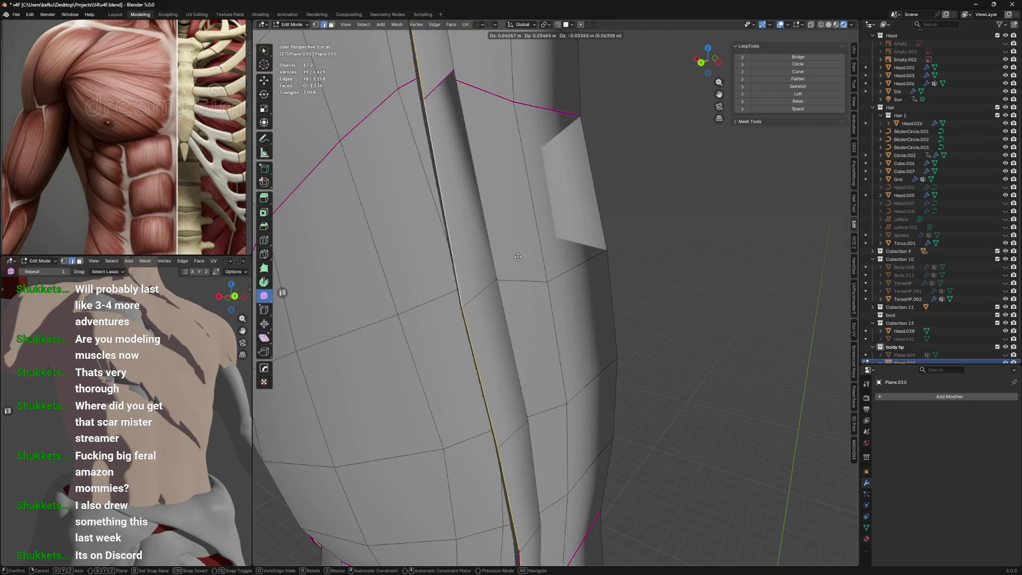
left_click(518, 257)
mouse_move(518, 257)
middle_mouse_down()
mouse_move(465, 280)
mouse_move(430, 264)
mouse_move(502, 289)
middle_mouse_up()
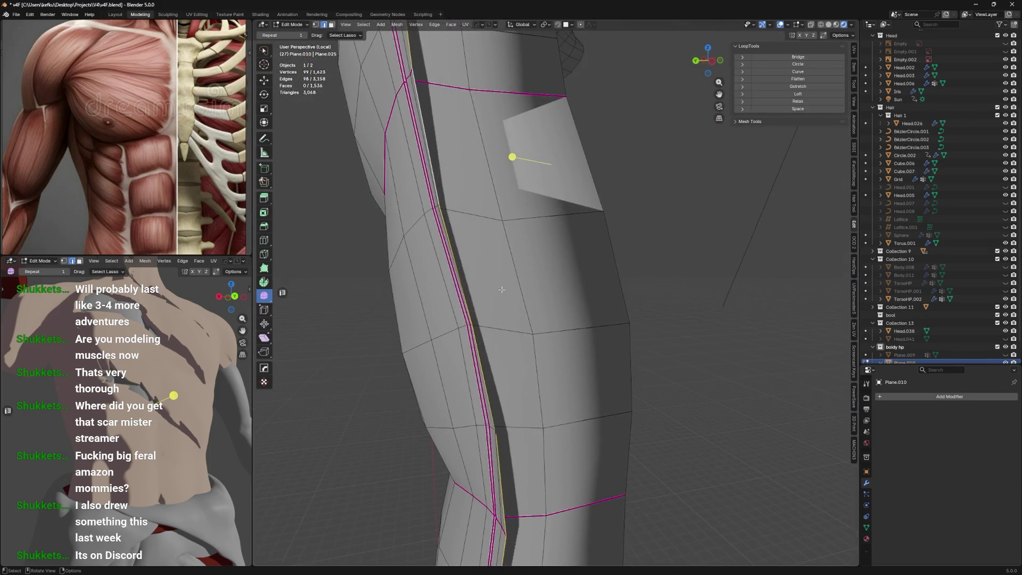
mouse_move(536, 267)
middle_mouse_down()
mouse_move(558, 221)
mouse_move(575, 258)
mouse_move(560, 257)
mouse_move(600, 212)
mouse_move(536, 282)
mouse_move(595, 276)
middle_mouse_up()
key("g")
left_click(556, 224)
key("g")
left_click(570, 245)
Return the torso to Object Mode and save the file with Ctrl+S
scroll(556, 257, "up", 4)
key("Tab")
key("ctrl+s")
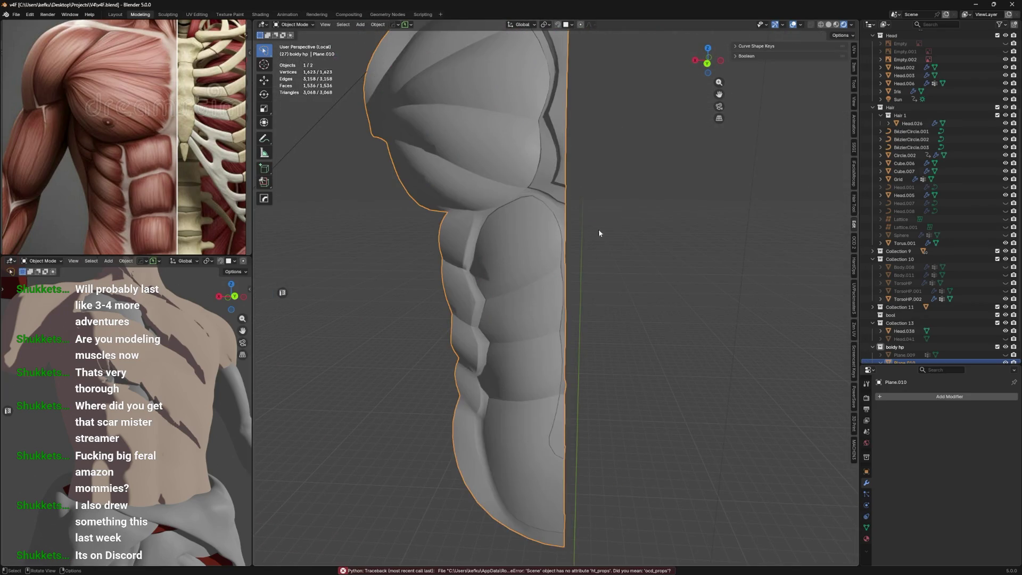
Add a Mirror modifier to the half torso from Add Modifier > Generate
left_click(894, 395)
mouse_move(898, 394)
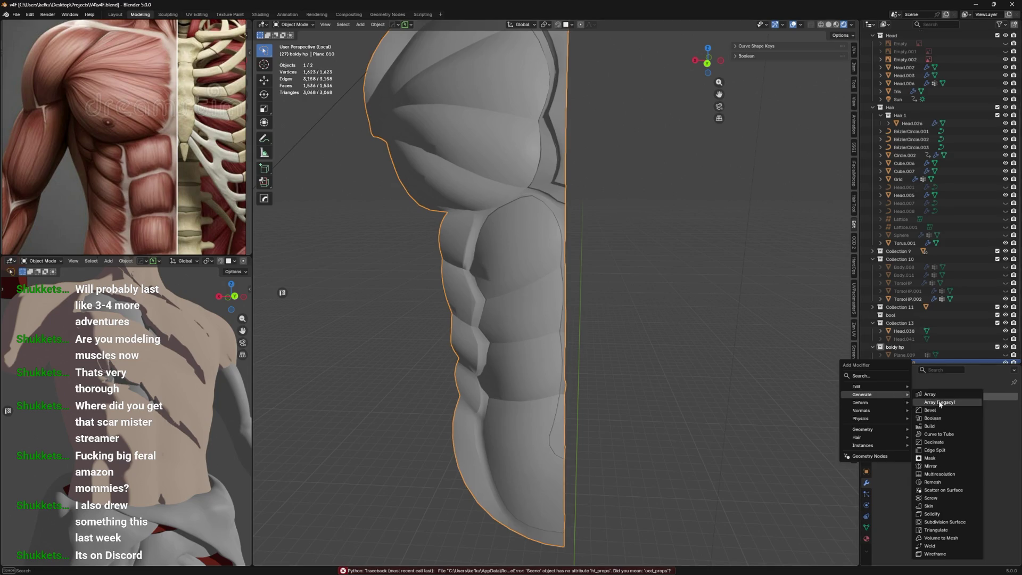
left_click(955, 466)
mouse_move(698, 329)
middle_mouse_down()
mouse_move(705, 318)
mouse_move(614, 244)
mouse_move(533, 232)
mouse_move(581, 224)
mouse_move(585, 213)
mouse_move(497, 357)
mouse_move(673, 337)
mouse_move(654, 364)
middle_mouse_up()
In Edit Mode, select the full midline vertex loop and switch to the orthographic back view
key("Tab")
scroll(614, 245, "up", 3)
key("1")
scroll(536, 232, "up", 3)
left_click(535, 231, "alt")
left_click(520, 235, "alt")
key("ctrl+z")
scroll(654, 364, "down", 4)
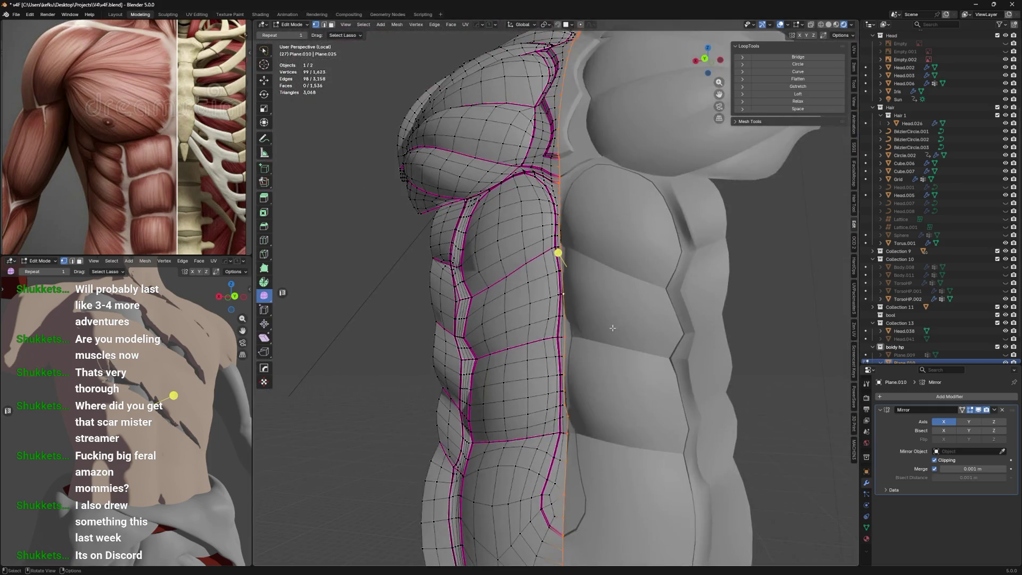
key("ctrl+KP_1")
middle_click_drag(644, 154, 624, 315, "shift")
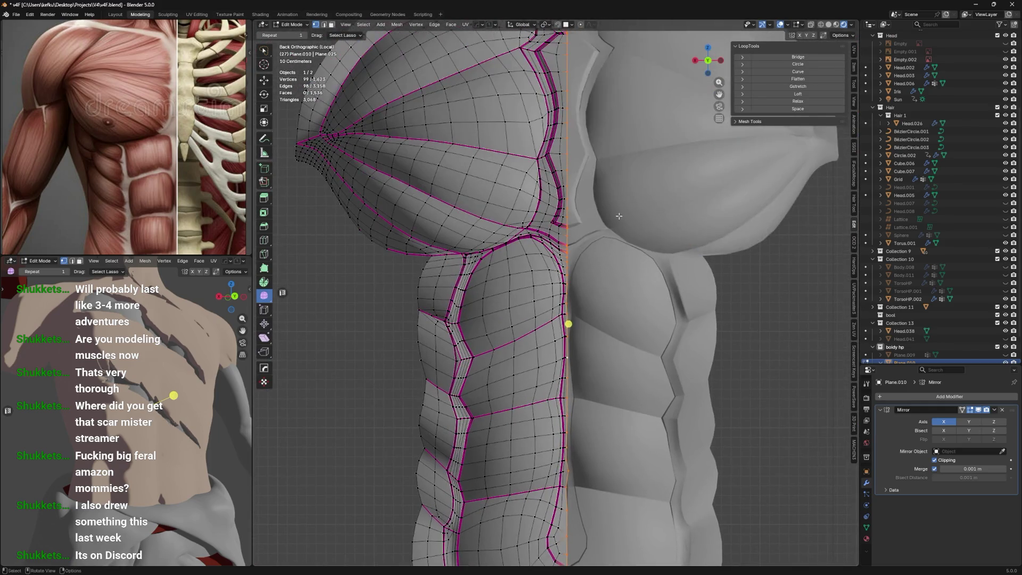
Move the midline loop along X onto the mirror seam, then return to Object Mode
key("g")
key("x")
left_click(639, 213)
key("g")
key("x")
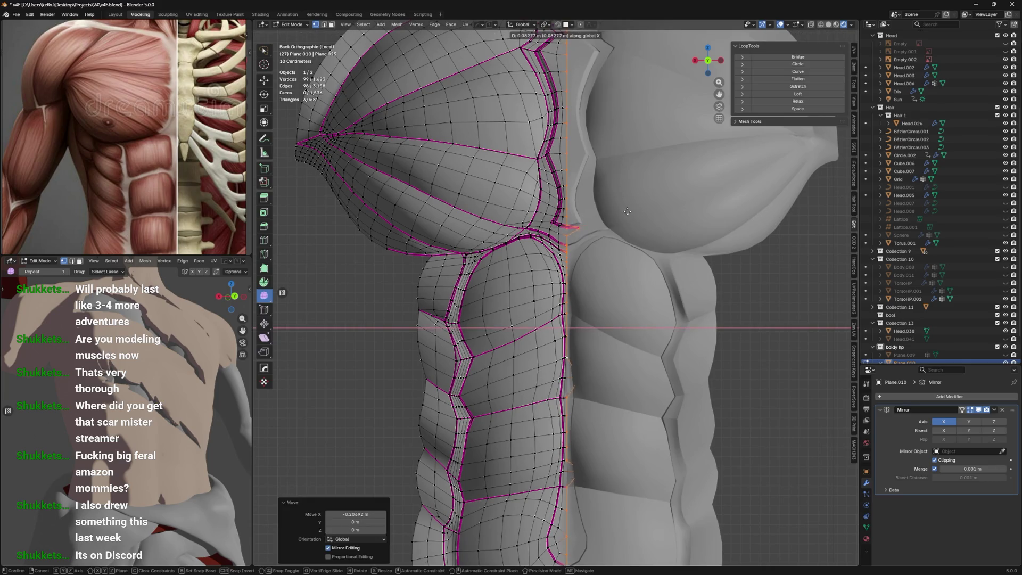
left_click(609, 207)
scroll(608, 285, "down", 4)
scroll(609, 284, "down", 3, "shift")
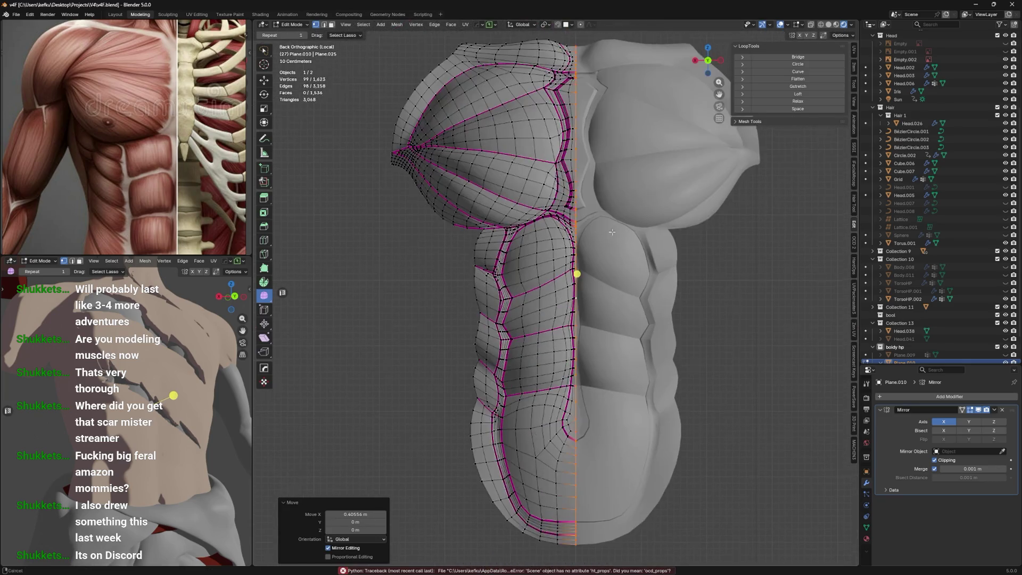
key("Tab")
scroll(606, 308, "up", 3)
scroll(637, 221, "down", 3)
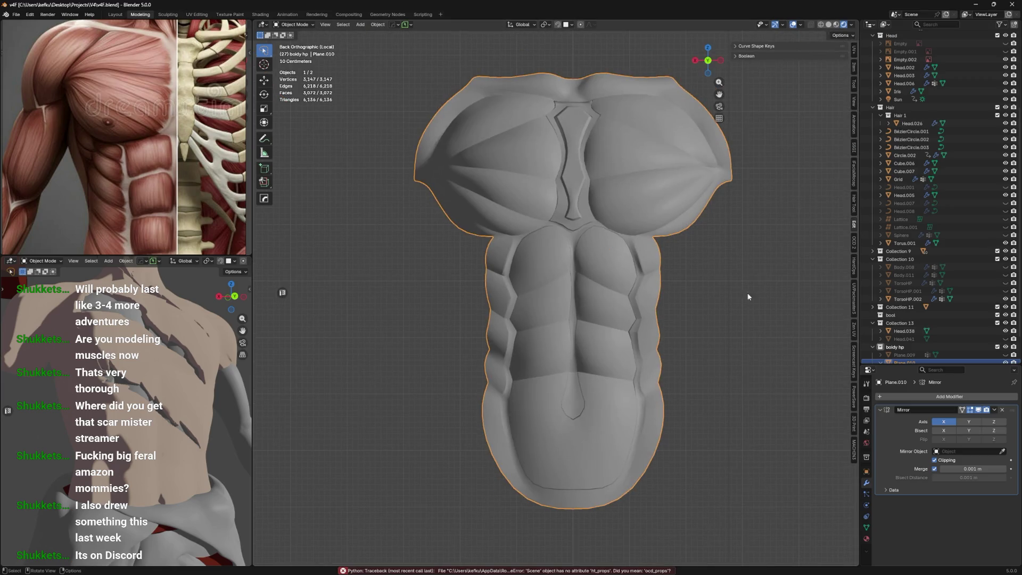
Add a Multiresolution modifier to the torso and subdivide it
left_click(898, 398)
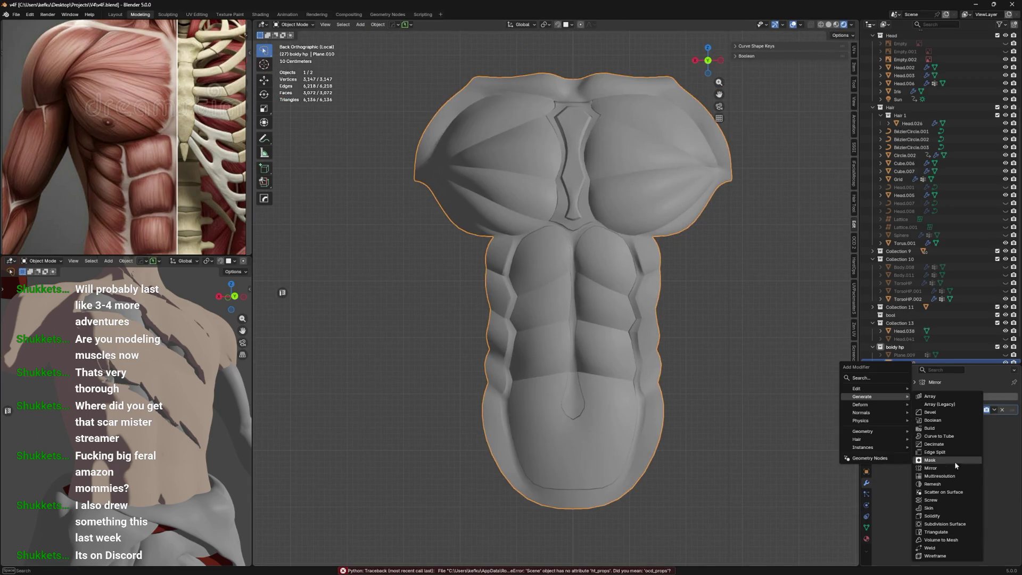
left_click(953, 476)
left_click(990, 481)
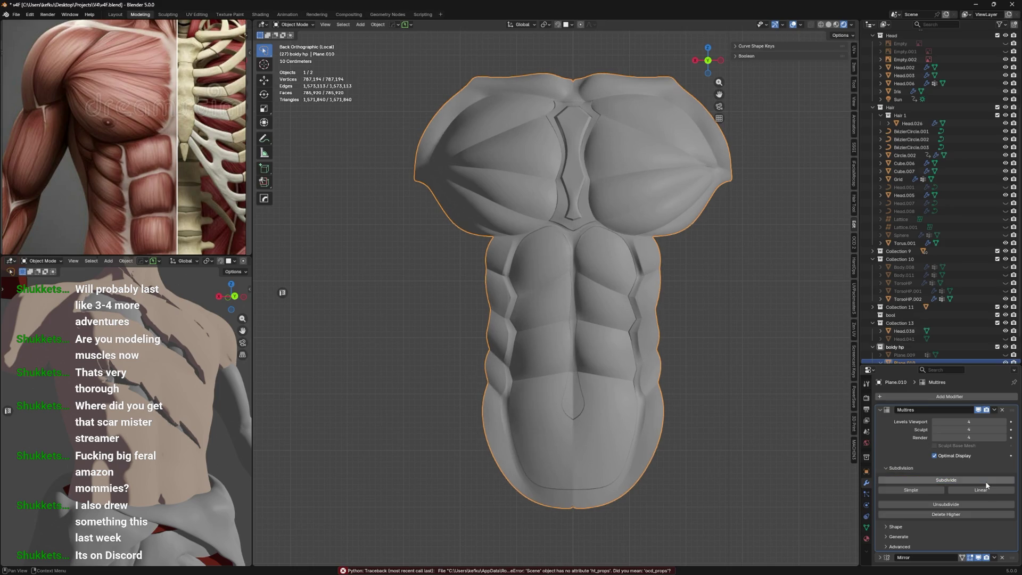
Enter Sculpt Mode with a 13 px Mask brush, testing and undoing a chest stroke
mouse_move(508, 213)
middle_mouse_down("shift")
mouse_move(519, 270)
mouse_move(554, 250)
mouse_move(595, 299)
mouse_move(547, 227)
mouse_move(532, 237)
middle_mouse_up("shift")
key("ctrl+Tab")
scroll(522, 189, "up", 3)
key("f")
left_click_drag(534, 237, 562, 222)
mouse_move(493, 282)
left_mouse_down()
mouse_move(466, 299)
mouse_move(534, 242)
left_mouse_up()
middle_click_drag(556, 220, 537, 213)
key("ctrl+z")
left_click(464, 35)
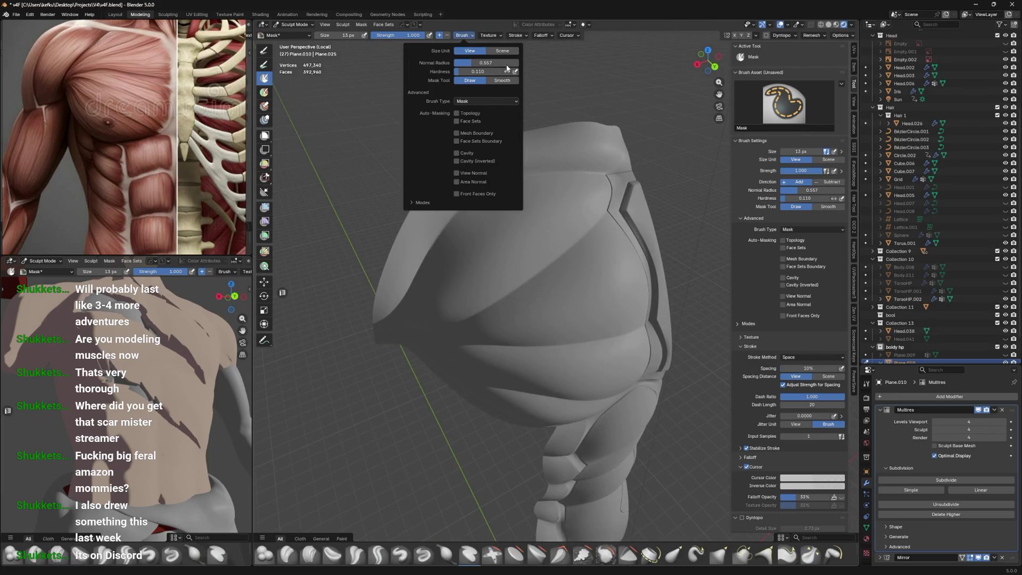
Set the stroke stabilizer radius to 24 px and mask the first diagonal claw slash
left_click(516, 36)
left_click_drag(518, 157, 519, 161)
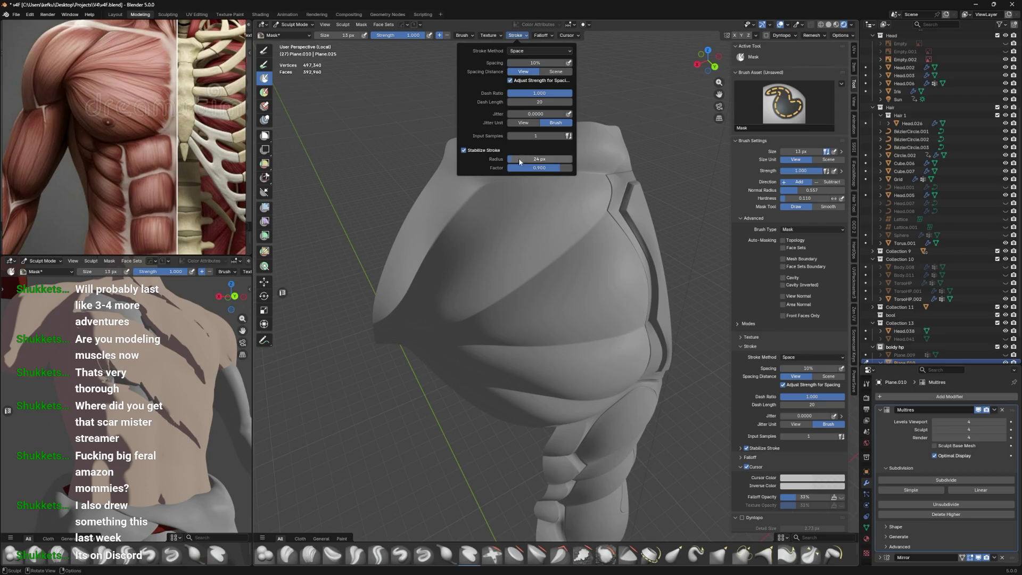
middle_click_drag(445, 240, 467, 236)
left_click_drag(585, 182, 497, 284)
key("ctrl+z")
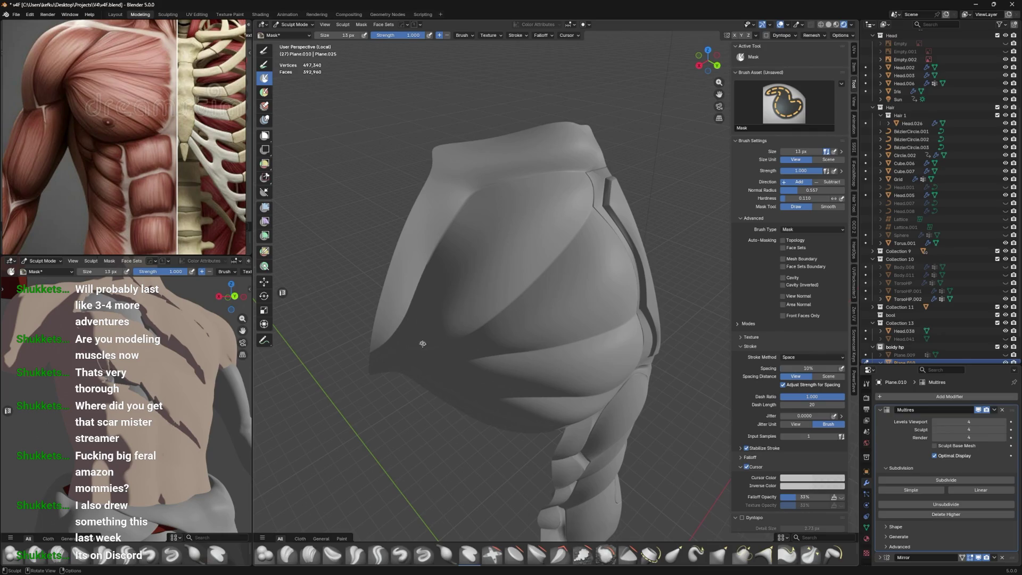
left_click_drag(586, 181, 450, 324)
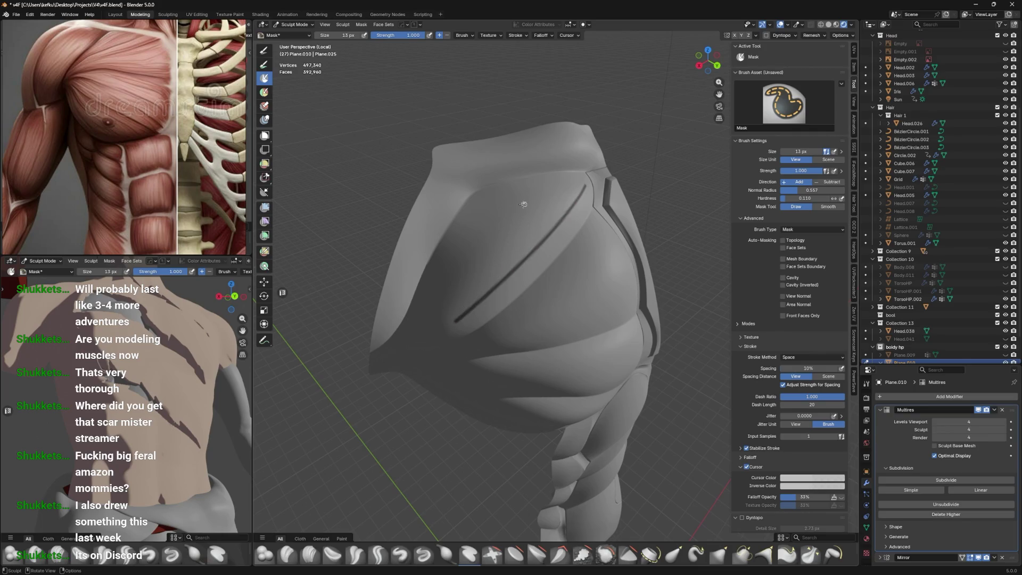
middle_click_drag(514, 206, 548, 230)
Mask the second diagonal claw slash running up to the right
left_click_drag(459, 324, 525, 214)
key("Escape")
left_click_drag(459, 323, 528, 207)
key("Escape")
left_click_drag(453, 335, 527, 212)
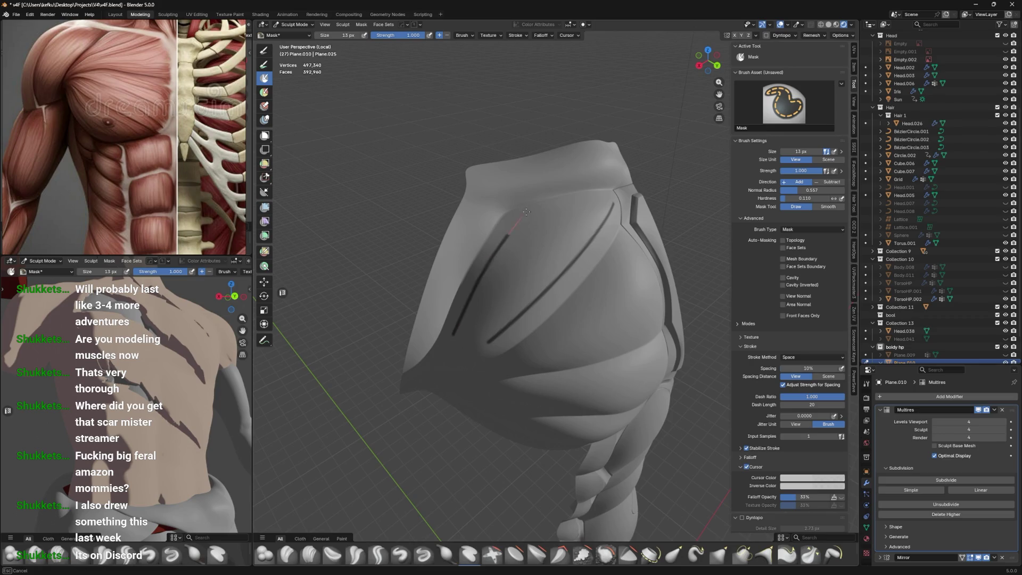
mouse_move(544, 203)
middle_mouse_down()
mouse_move(602, 200)
mouse_move(576, 212)
mouse_move(519, 196)
middle_mouse_up()
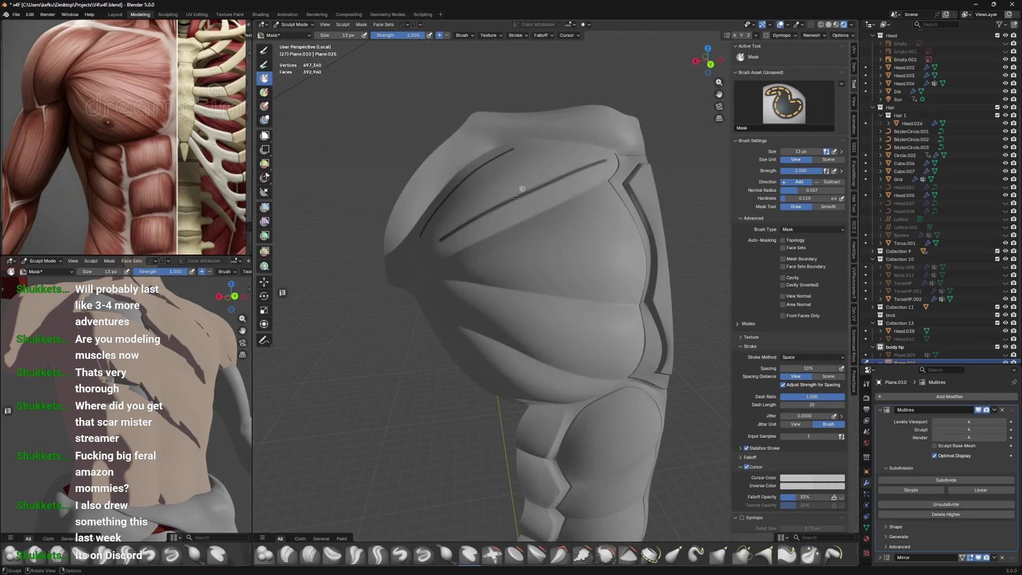
Mask a shorter third claw slash after undoing an overlong one
left_click_drag(458, 258, 529, 235)
key("ctrl+z")
left_click_drag(597, 206, 597, 206)
middle_click_drag(597, 207, 496, 277)
Paint a horizontal mask line across the lower chest, redrawing it longer several times
left_click_drag(457, 268, 519, 268)
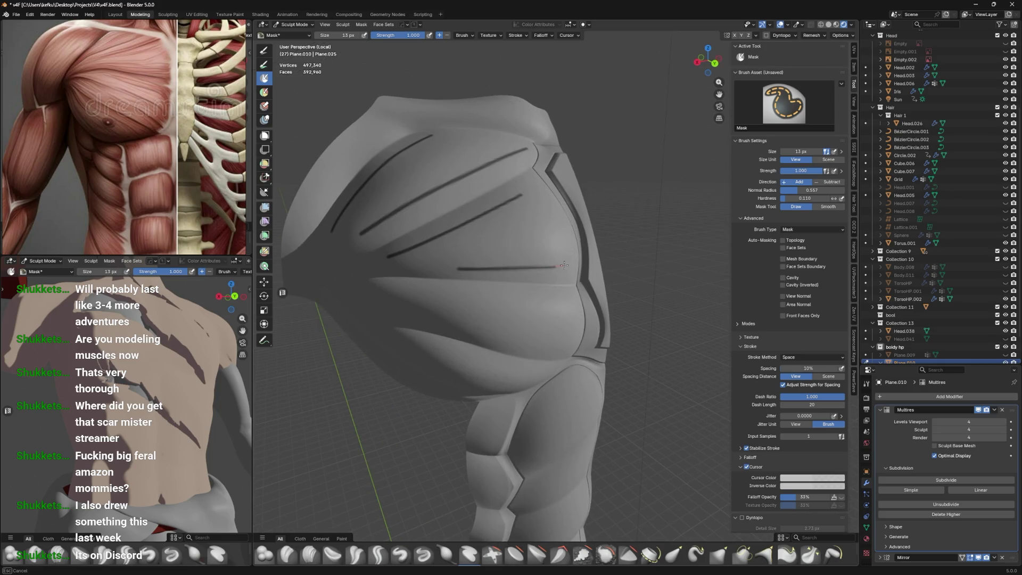
mouse_move(614, 249)
middle_mouse_down()
mouse_move(553, 274)
mouse_move(547, 264)
mouse_move(572, 264)
middle_mouse_up()
key("ctrl+z")
key("ctrl+z")
left_click_drag(459, 256, 581, 267)
key("ctrl+z")
left_click_drag(459, 257, 573, 268)
middle_click_drag(573, 266, 452, 246)
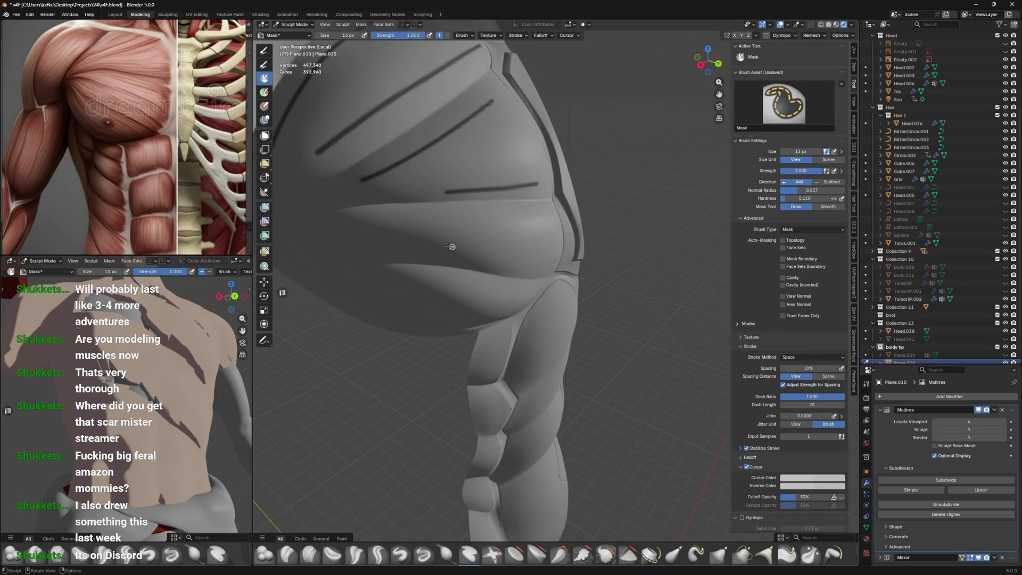
left_click_drag(404, 215, 533, 211)
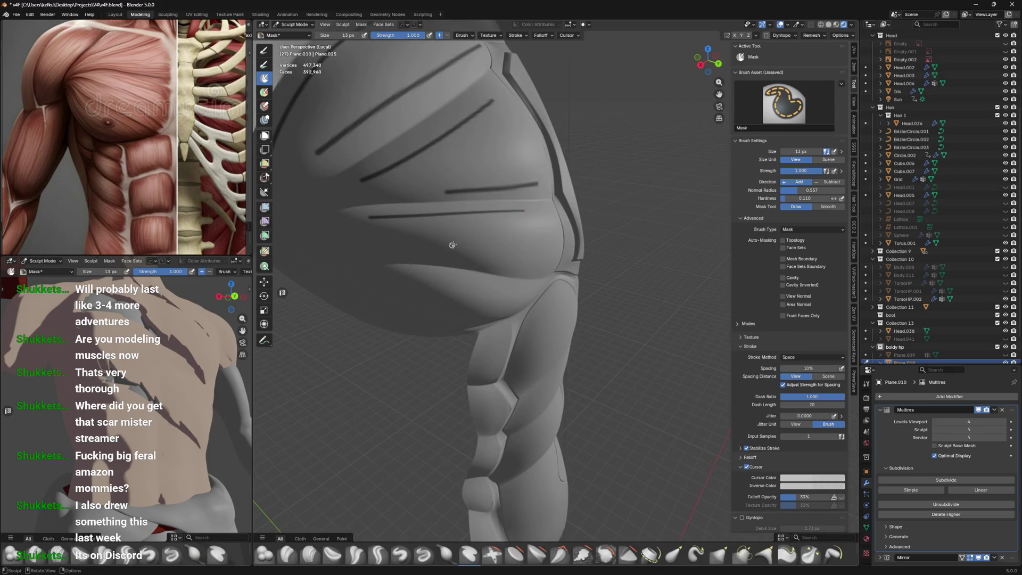
middle_click_drag(452, 245, 485, 205)
middle_click_drag(575, 220, 405, 217)
key("ctrl+z")
left_click_drag(458, 208, 571, 211)
key("ctrl+z")
left_click_drag(393, 201, 557, 214)
Refine the lower-chest mask line from new angles, discarding failed attempts
middle_click_drag(577, 200, 427, 208)
left_click_drag(428, 204, 562, 214)
key("ctrl+z")
left_click_drag(404, 191, 547, 213)
middle_click_drag(506, 231, 431, 223)
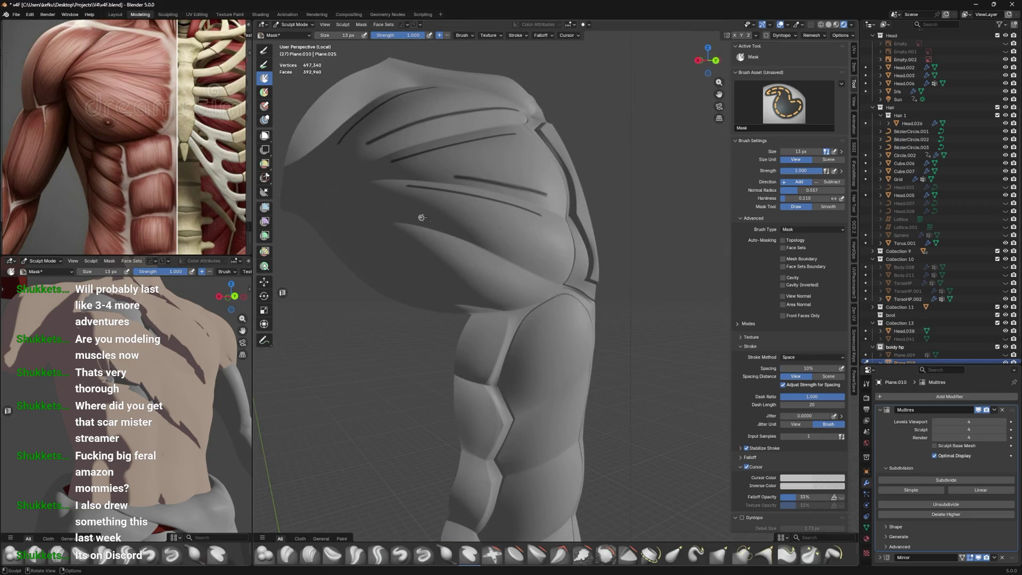
key("ctrl+z")
left_click_drag(433, 220, 478, 240)
middle_click_drag(536, 258, 459, 237)
key("ctrl+z")
key("ctrl+z")
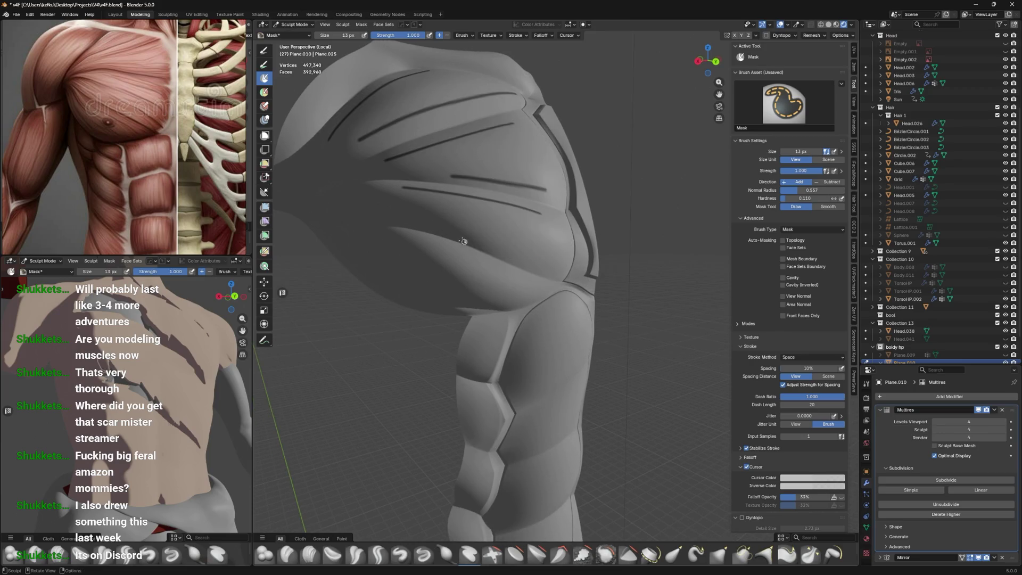
key("Escape")
left_click_drag(441, 232, 550, 260)
key("Escape")
middle_click_drag(550, 261, 448, 241)
key("Escape")
left_click_drag(448, 241, 532, 265)
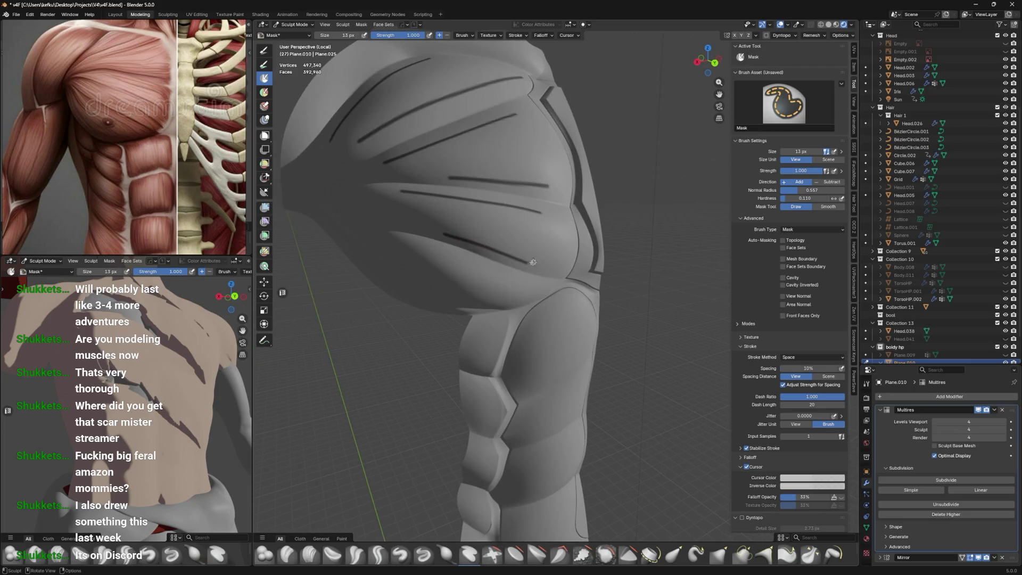
mouse_move(453, 279)
middle_mouse_down()
mouse_move(526, 293)
mouse_move(532, 271)
mouse_move(485, 266)
middle_mouse_up()
Toggle the wireframe overlay on and then off through Quick Favorites
key("q")
mouse_move(501, 274)
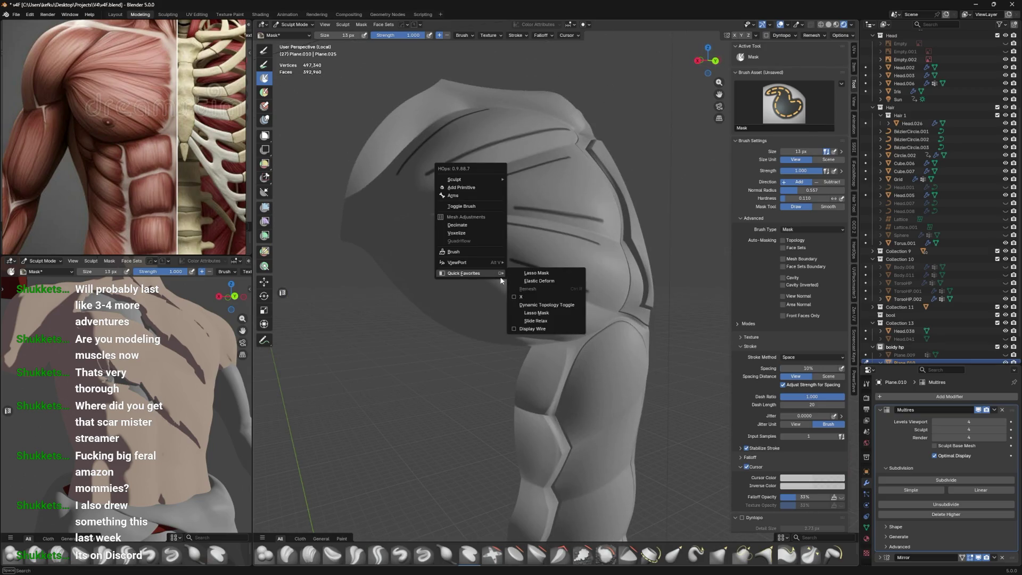
left_click(533, 329)
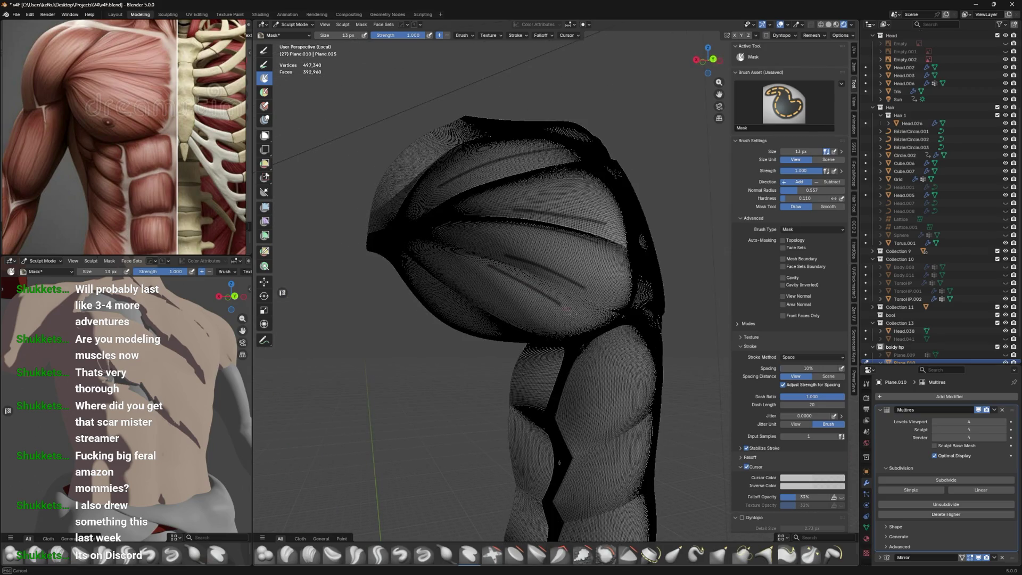
middle_click_drag(519, 171, 506, 269)
key("q")
mouse_move(549, 258)
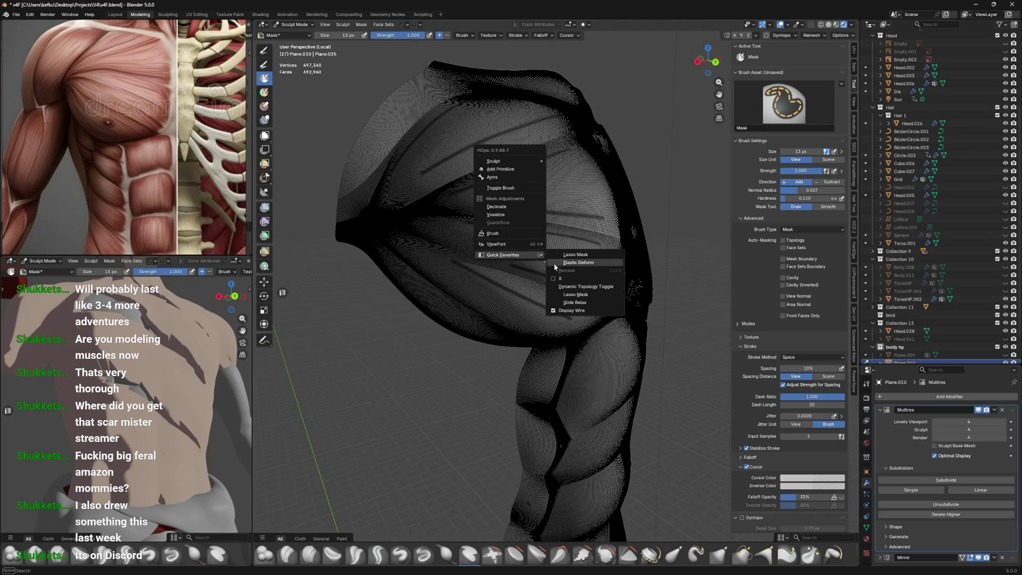
left_click(575, 307)
Clear the mask with Alt+M and orbit to a frontal chest view
scroll(585, 287, "up", 2)
middle_click_drag(585, 286, 504, 301)
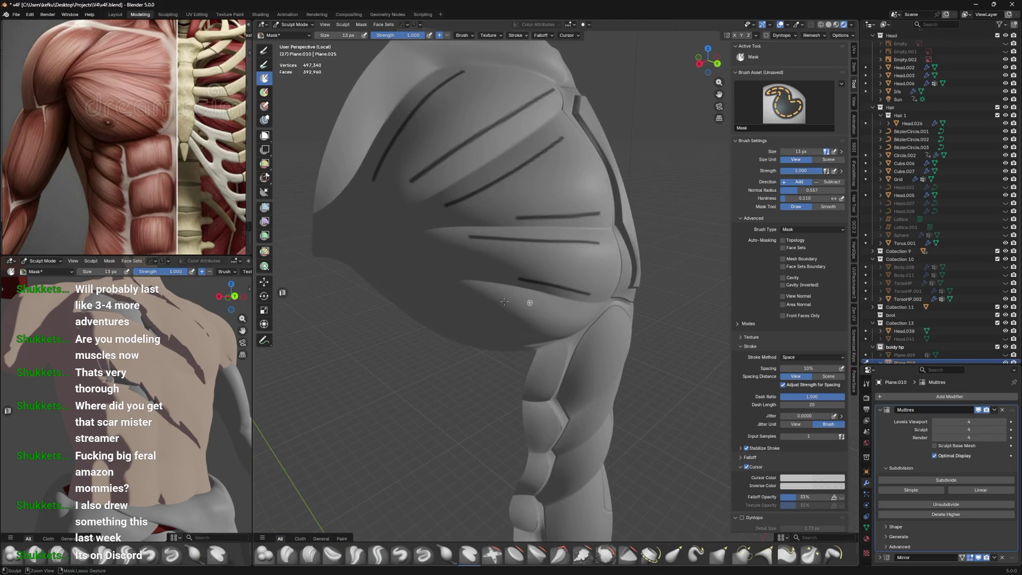
left_click_drag(473, 287, 588, 313)
middle_click_drag(588, 313, 511, 279)
key("alt+m")
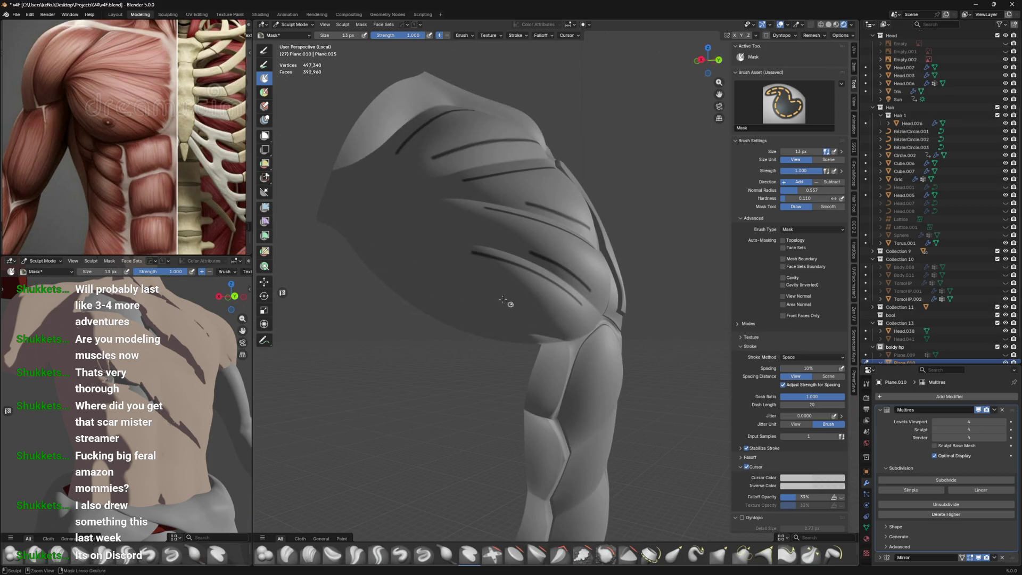
middle_click_drag(559, 329, 642, 313)
mouse_move(497, 291)
middle_mouse_down()
mouse_move(482, 281)
mouse_move(498, 290)
mouse_move(473, 293)
middle_mouse_up()
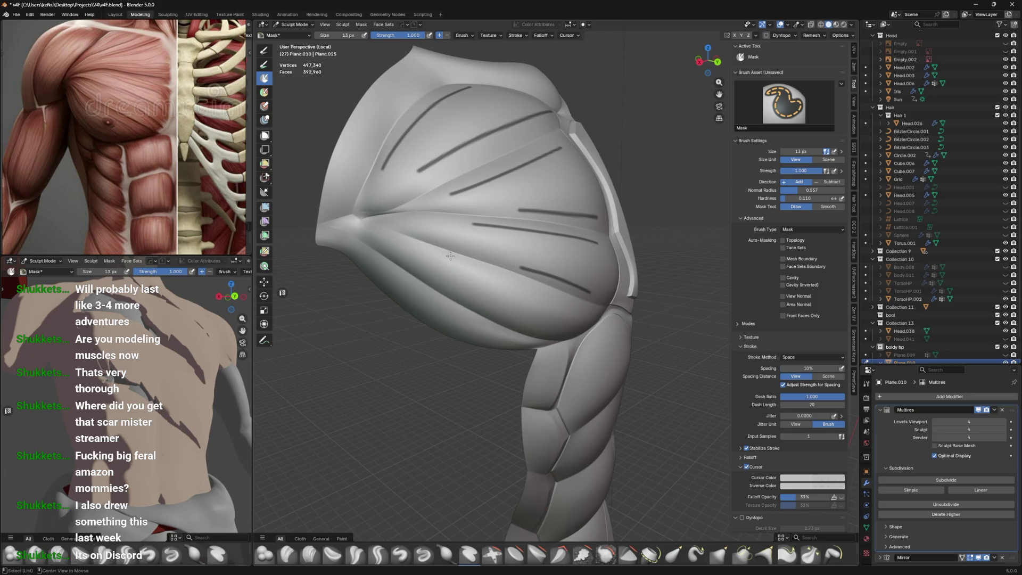
key("Escape")
middle_click_drag(610, 328, 487, 239)
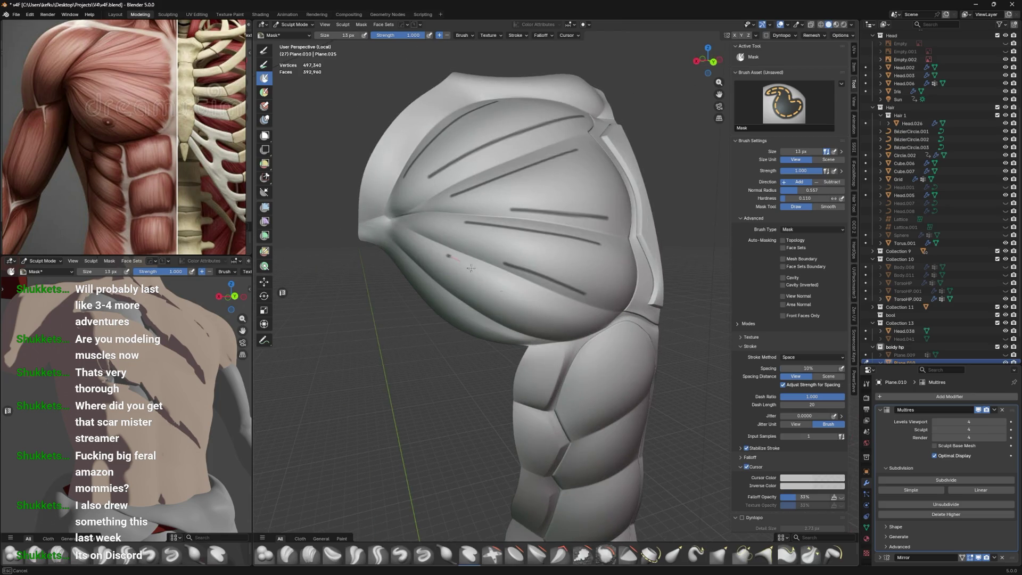
Mask striation lines across the lower chest, redrawing one shorter
left_click_drag(449, 256, 600, 320)
middle_click_drag(581, 294, 573, 300)
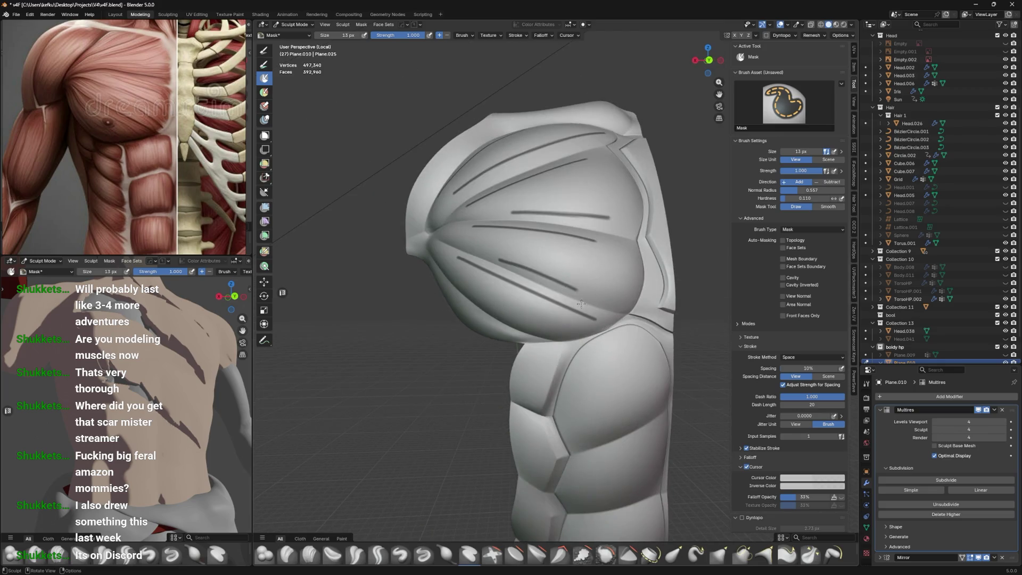
left_click_drag(487, 269, 576, 309)
middle_click_drag(577, 309, 535, 316)
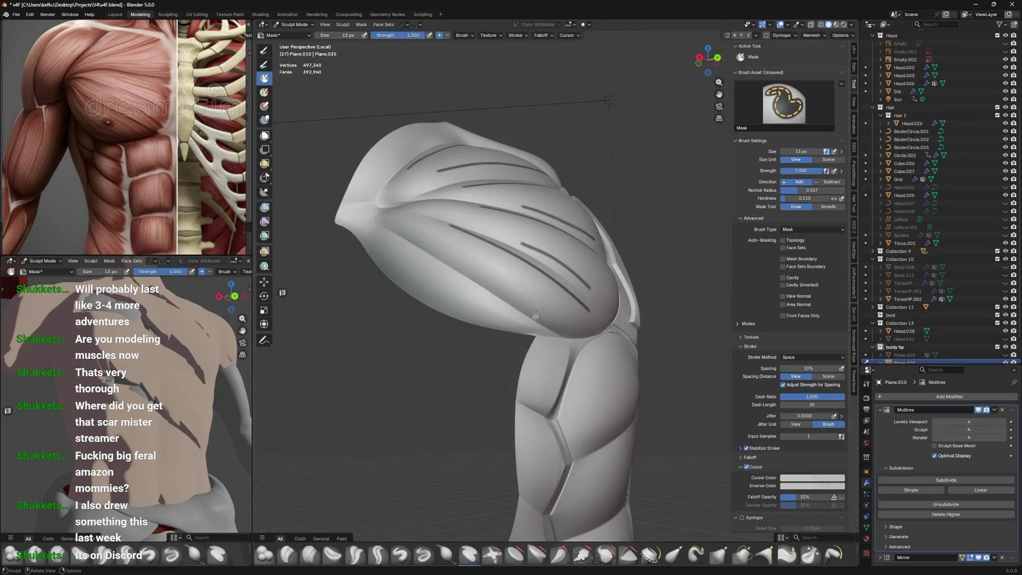
middle_click_drag(420, 263, 471, 259)
key("Escape")
middle_click_drag(528, 303, 574, 327)
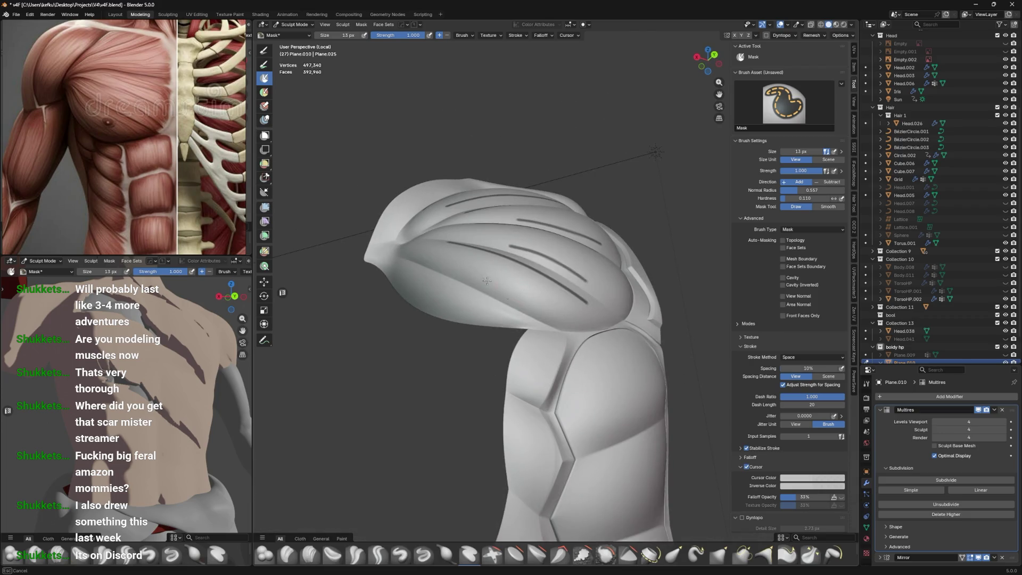
key("ctrl+z")
left_click_drag(482, 281, 543, 319)
key("ctrl+z")
left_click_drag(491, 282, 555, 318)
Add another lower-chest striation, ending with a short line after repeated redraws
middle_click_drag(585, 277, 622, 305)
middle_click_drag(640, 257, 466, 220)
left_click_drag(434, 257, 533, 290)
key("ctrl+z")
key("ctrl+z")
left_click_drag(421, 244, 503, 283)
key("ctrl+z")
mouse_move(418, 240)
left_mouse_down()
mouse_move(516, 282)
mouse_move(435, 251)
mouse_move(500, 282)
left_mouse_up()
key("ctrl+z")
mouse_move(466, 266)
middle_mouse_down()
mouse_move(499, 279)
mouse_move(538, 324)
mouse_move(446, 274)
middle_mouse_up()
key("ctrl+z")
key("ctrl+z")
left_click_drag(418, 274, 475, 308)
left_click_drag(439, 246, 564, 340)
key("ctrl+z")
key("ctrl+z")
left_click_drag(417, 271, 455, 302)
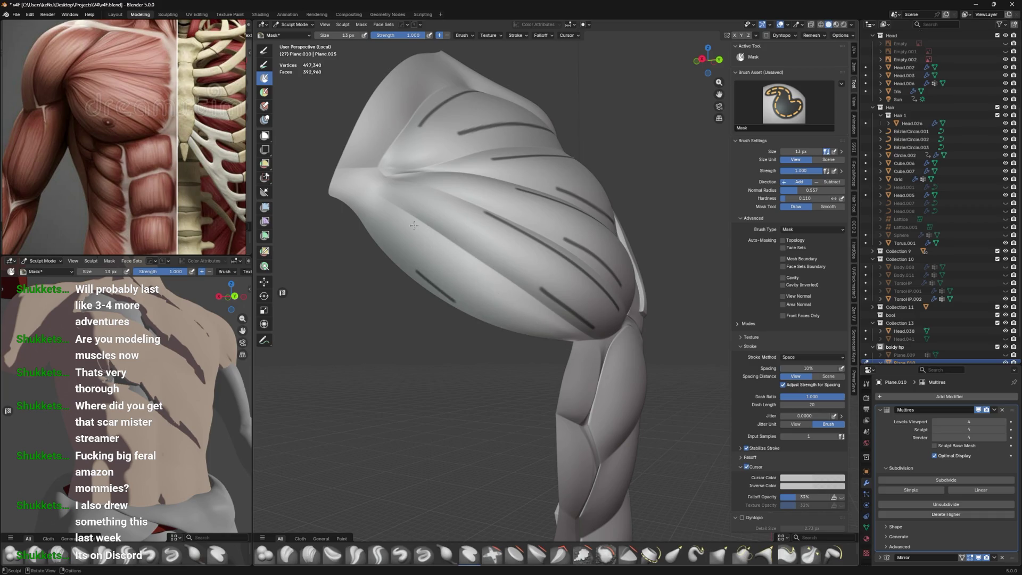
mouse_move(522, 301)
middle_mouse_down()
mouse_move(530, 277)
mouse_move(521, 309)
mouse_move(590, 305)
mouse_move(583, 294)
middle_mouse_up()
Invert the mask, raise its contrast and sharpen it twice around the striation lines
key("a")
left_click(556, 306)
key("a")
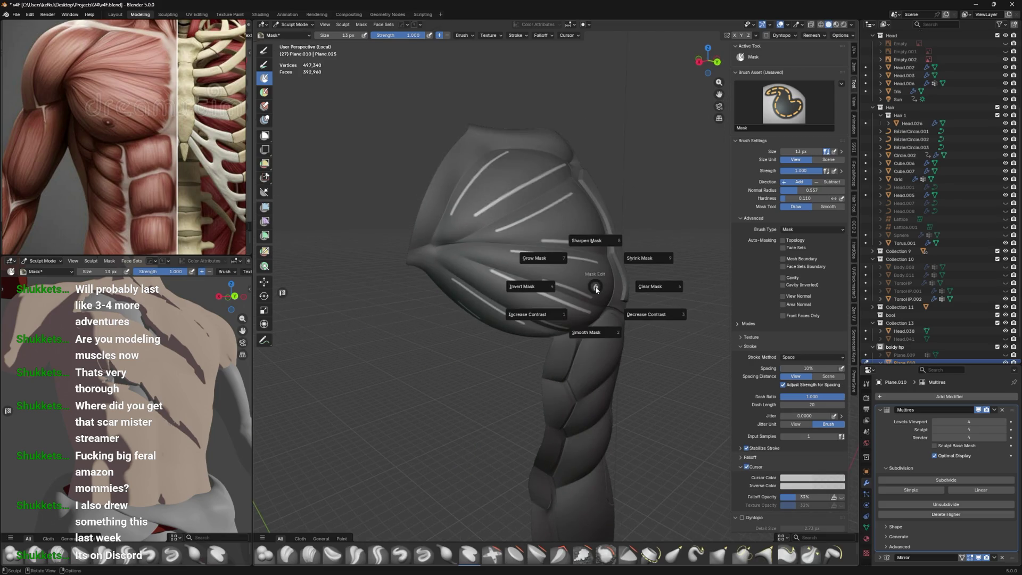
left_click(536, 320)
key("a")
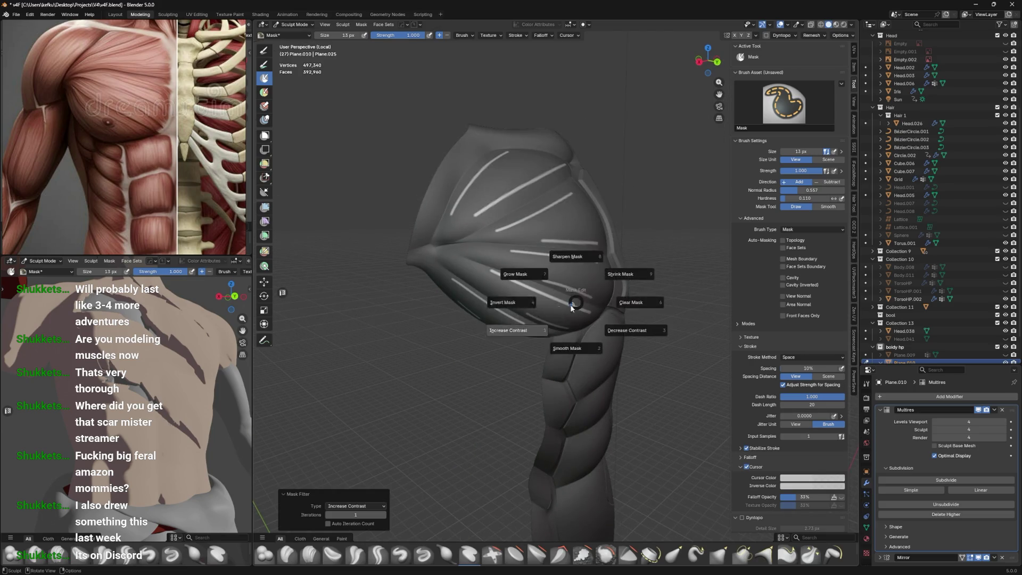
left_click(500, 320)
key("a")
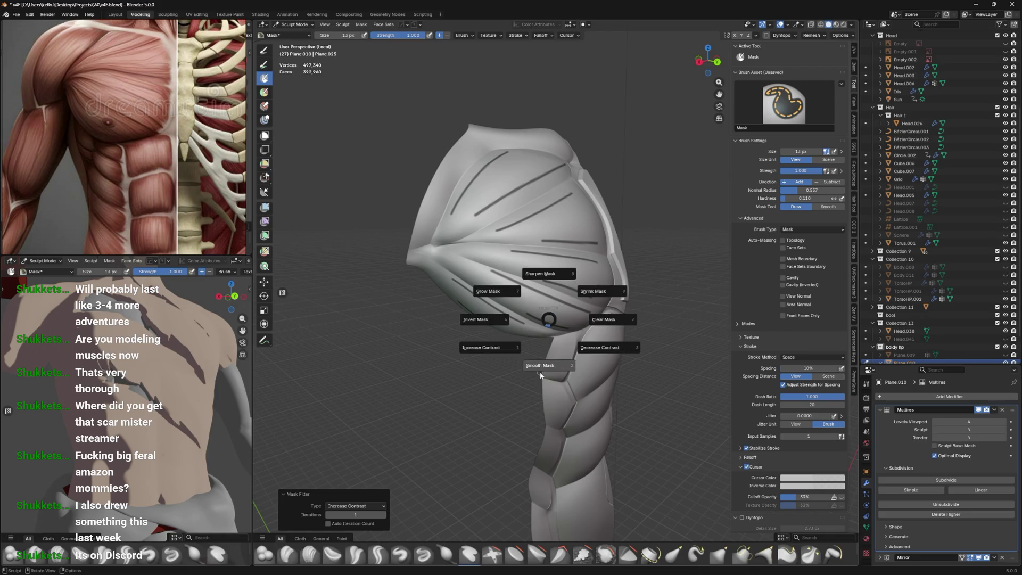
left_click(480, 349)
key("a")
left_click(496, 349)
key("a")
left_click(574, 275)
key("a")
left_click(586, 254)
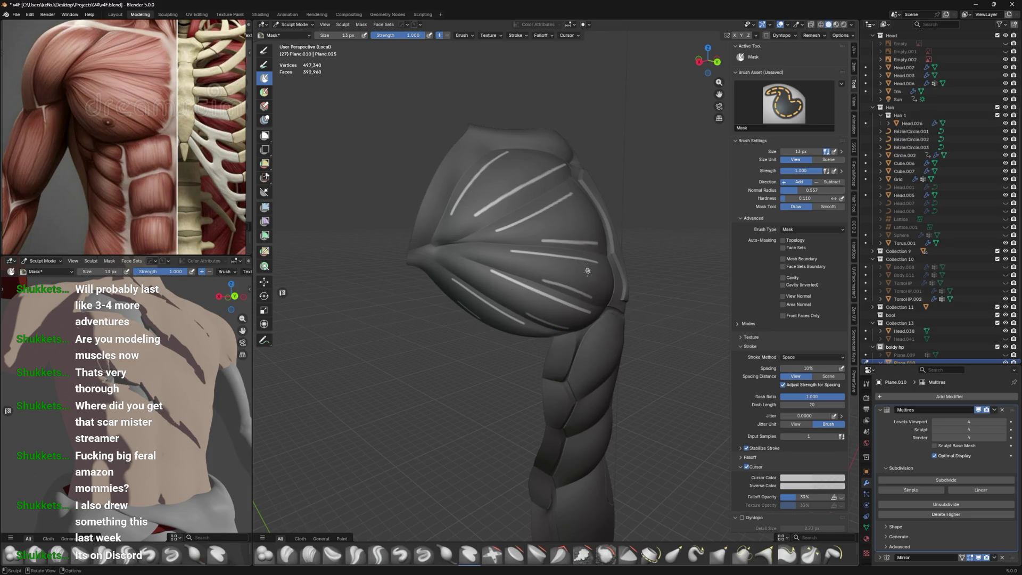
Switch to the Layer brush and set its size to 378 px
middle_click_drag(587, 270, 557, 312)
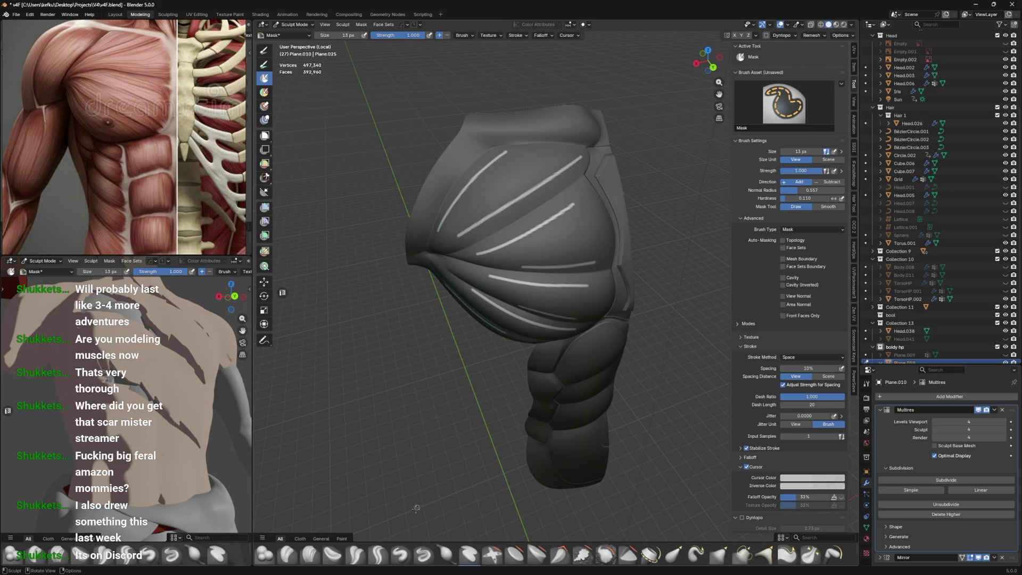
left_click(469, 557)
key("f")
left_click(597, 404)
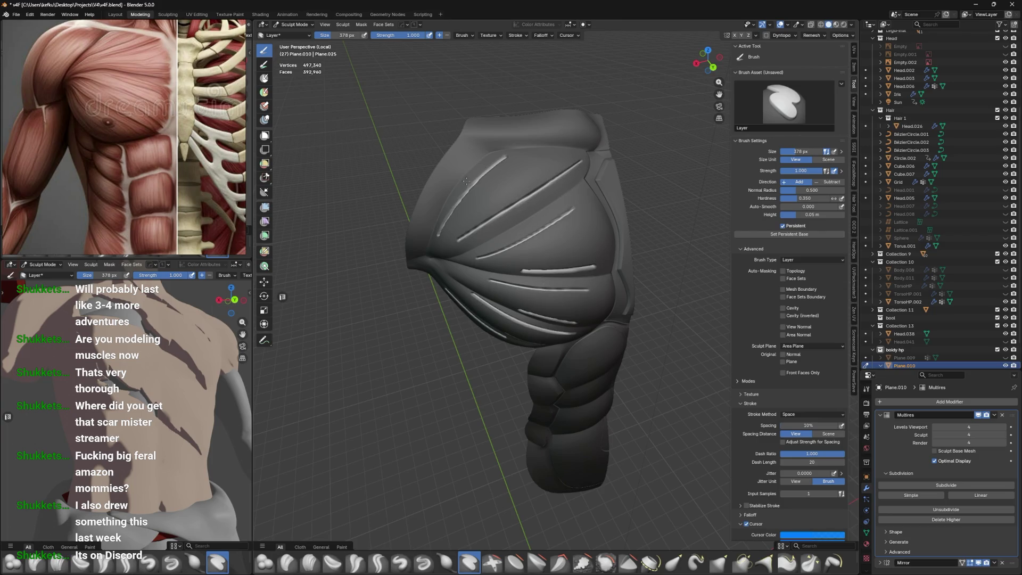
Lower the Layer brush height below 0.05 m, then return to Object Mode
middle_click_drag(515, 262, 596, 257)
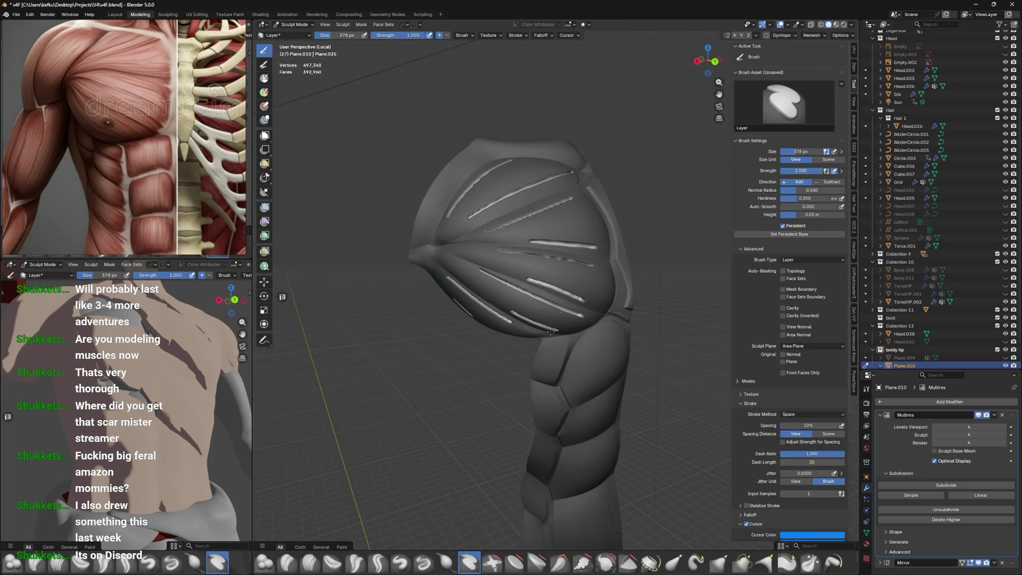
left_click_drag(813, 218, 805, 217)
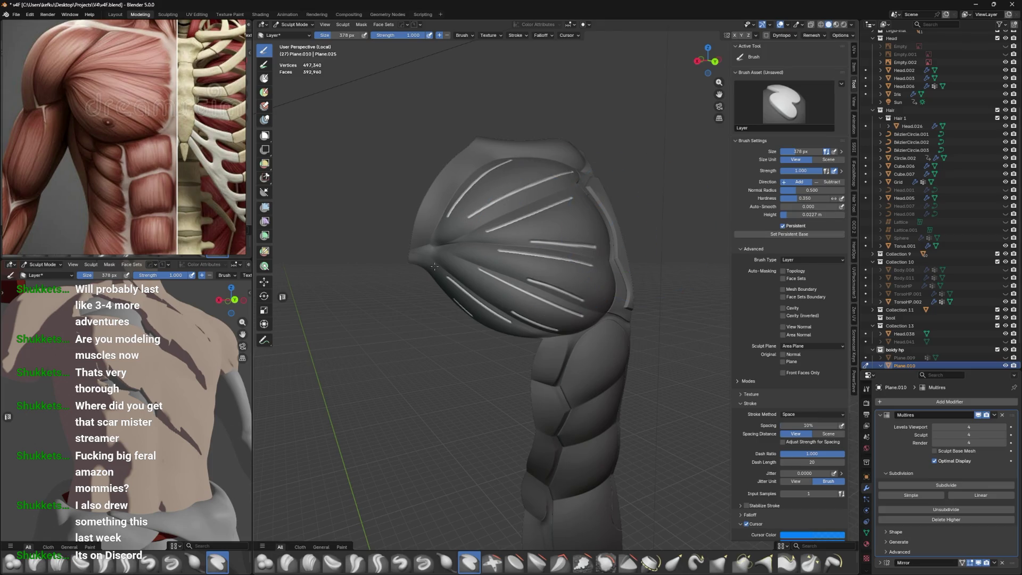
key("ctrl+Tab")
left_click(578, 292)
Deselect the torso and orbit the main and reference views to check the chest
left_click(450, 394)
mouse_move(450, 394)
middle_mouse_down()
mouse_move(474, 340)
mouse_move(485, 361)
middle_mouse_up()
scroll(461, 325, "up", 4)
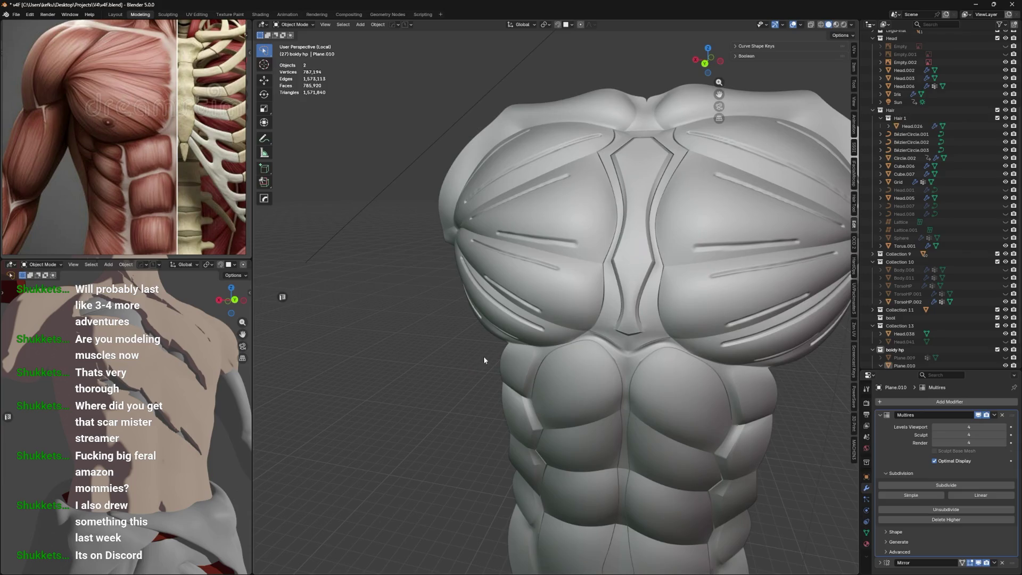
mouse_move(143, 325)
middle_mouse_down()
mouse_move(123, 359)
mouse_move(81, 354)
mouse_move(116, 374)
mouse_move(111, 335)
mouse_move(121, 337)
middle_mouse_up()
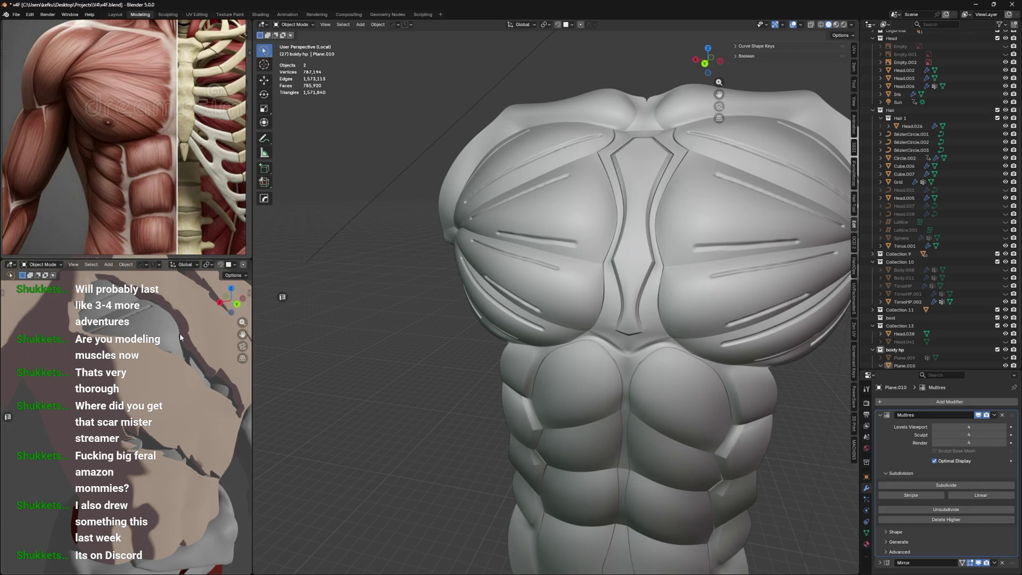
mouse_move(622, 294)
middle_mouse_down()
mouse_move(648, 298)
mouse_move(599, 262)
middle_mouse_up()
Inspect Plane.010's sculpted grooves, then hide it in the Outliner
left_click(599, 262)
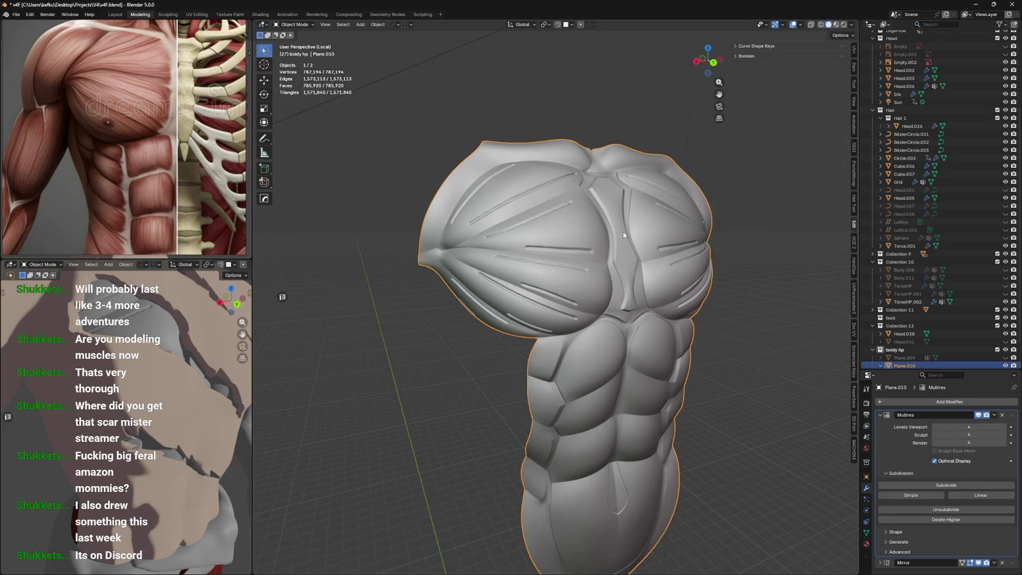
key("ctrl+Tab")
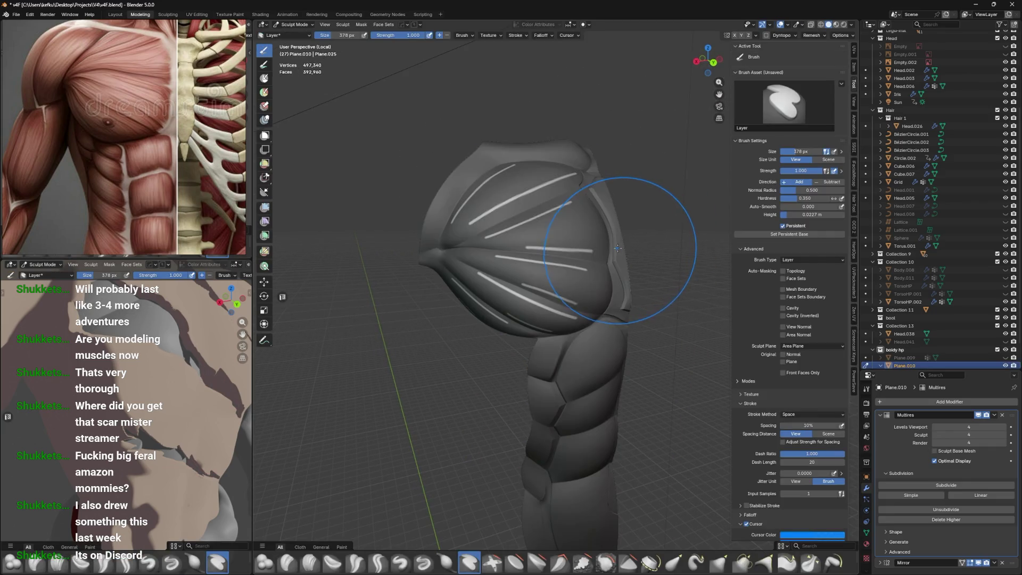
key("ctrl+Tab")
left_click(565, 271)
mouse_move(565, 271)
middle_mouse_down()
mouse_move(513, 315)
mouse_move(560, 230)
middle_mouse_up()
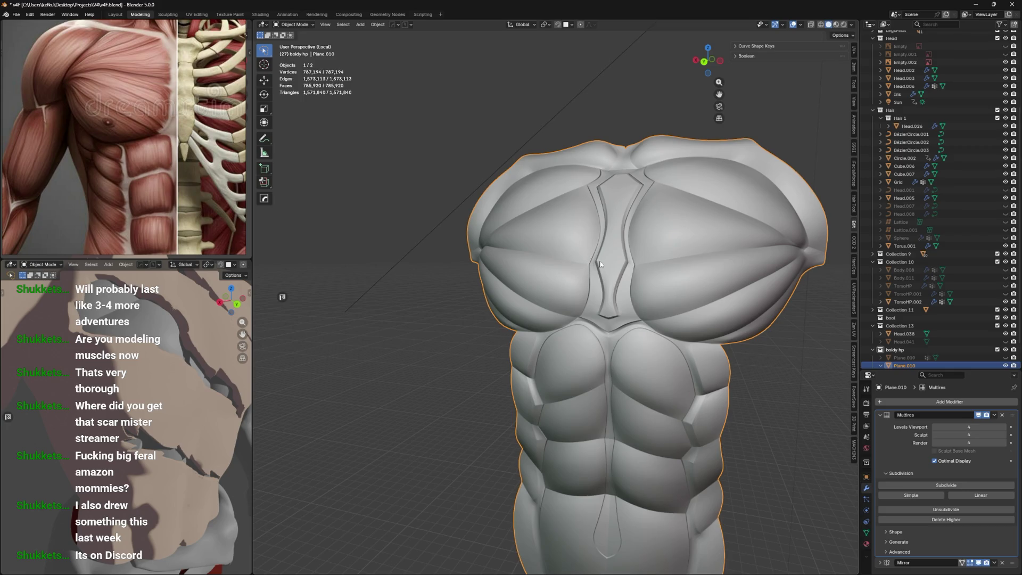
mouse_move(558, 268)
middle_mouse_down()
mouse_move(600, 279)
mouse_move(554, 315)
mouse_move(617, 281)
mouse_move(616, 234)
mouse_move(551, 324)
mouse_move(577, 289)
middle_mouse_up()
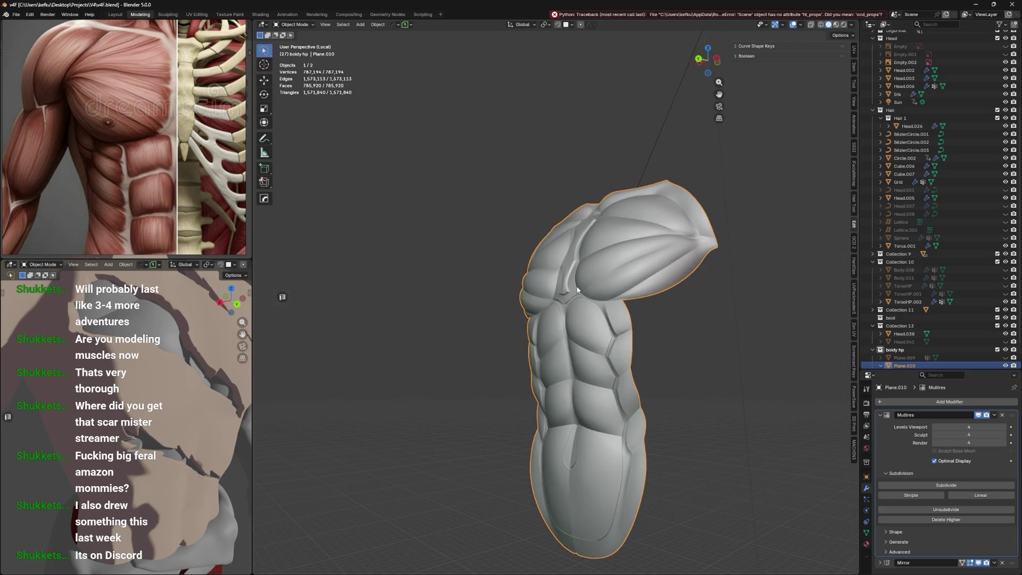
mouse_move(648, 323)
middle_mouse_down()
mouse_move(621, 313)
mouse_move(732, 338)
middle_mouse_up()
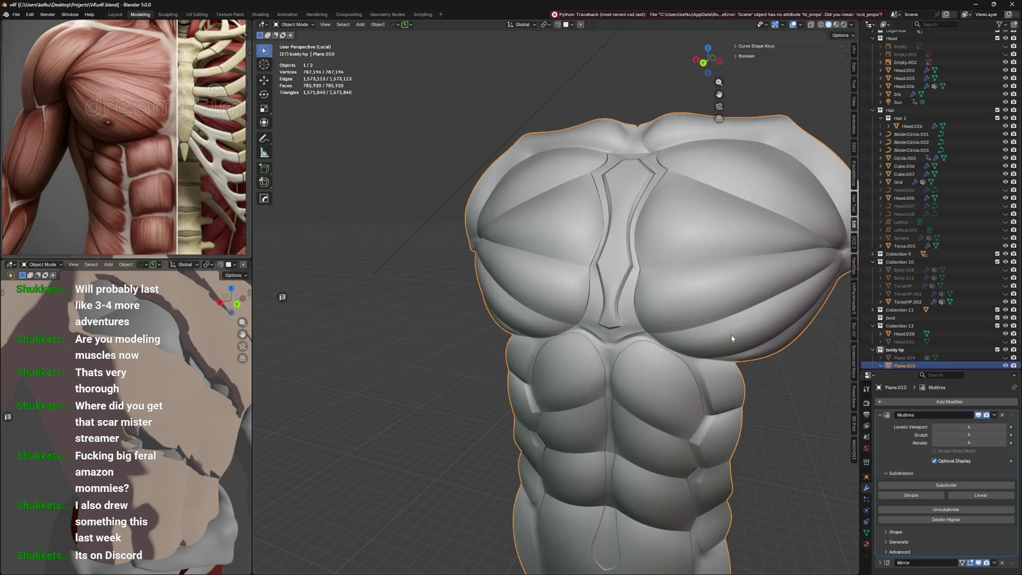
left_click(1006, 366)
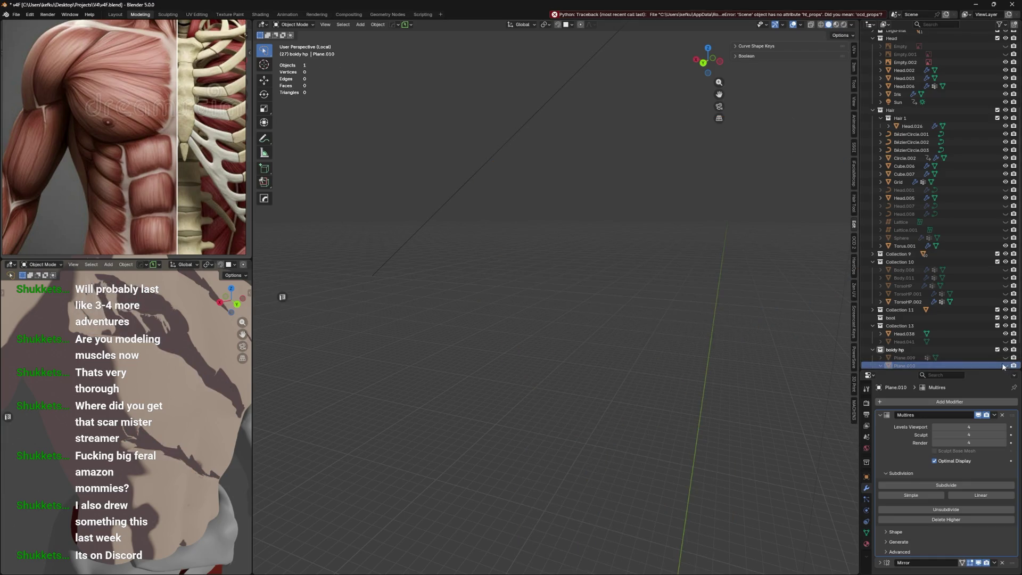
Select Plane.009, leave isolated view, and delete the old scarred TorsoHP.002 object
left_click(905, 358)
left_click(1005, 358)
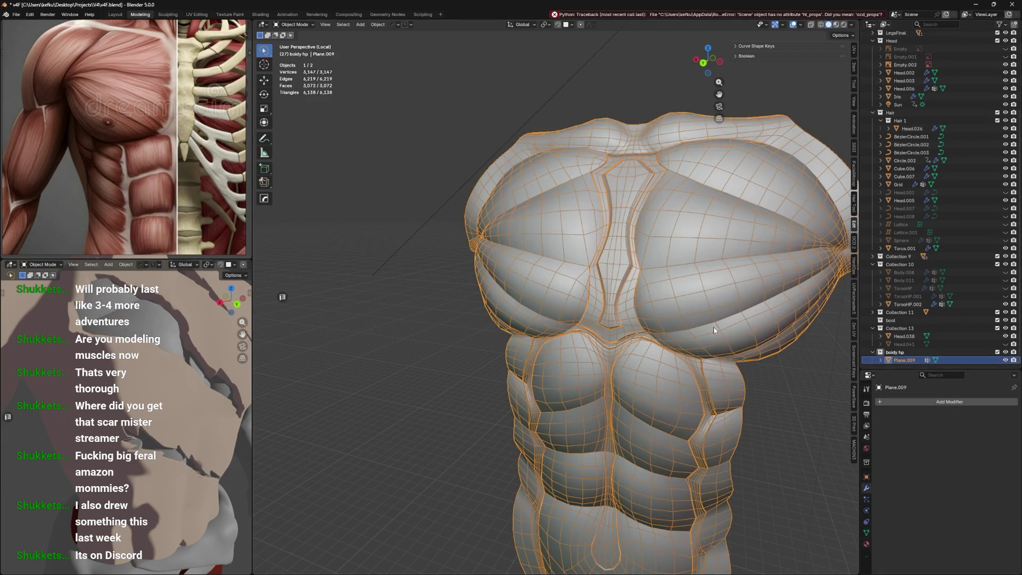
key("slash")
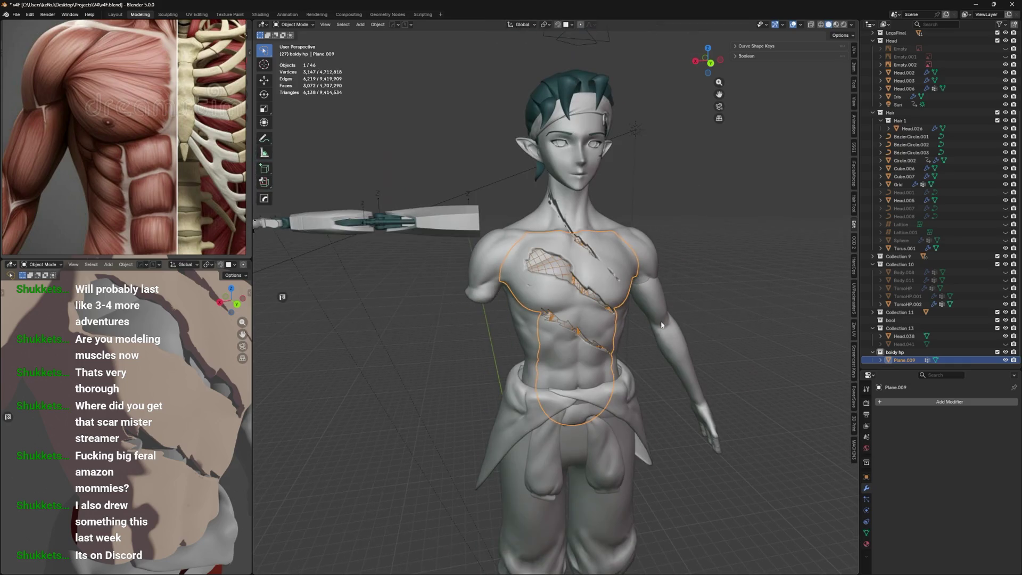
scroll(700, 279, "up", 3)
left_click(610, 269)
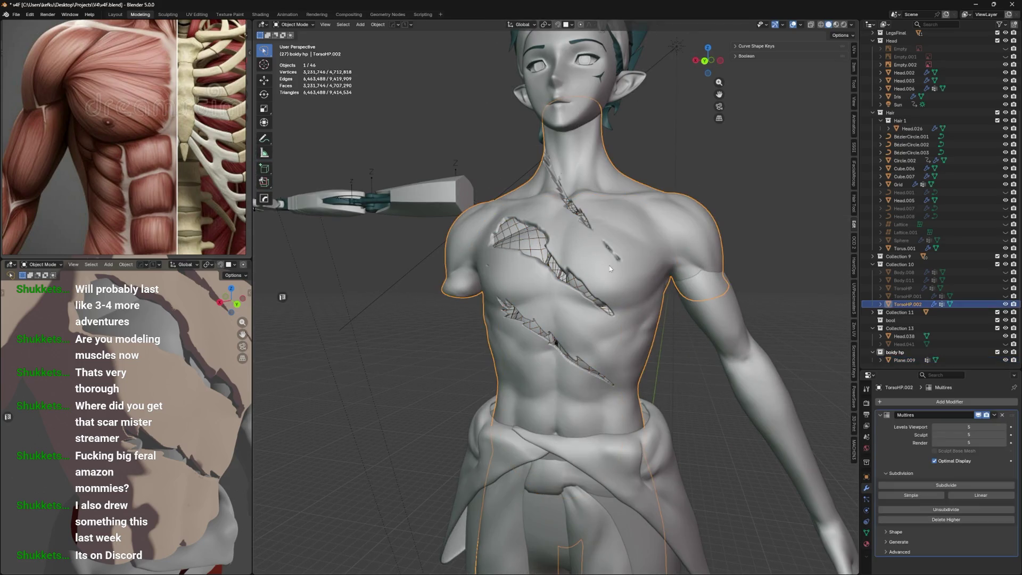
key("x")
left_click(709, 290)
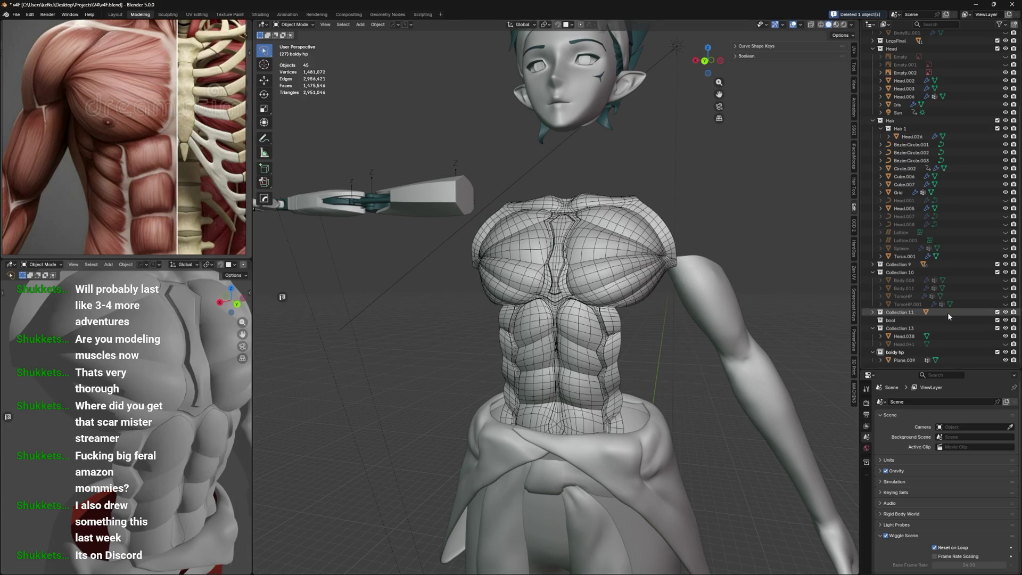
Toggle TorsoHP.001 and Plane.009 visibility to compare torsos, leaving Plane.009 shown
left_click(1005, 304)
left_click(1006, 304)
left_click(1006, 304)
left_click(1004, 304)
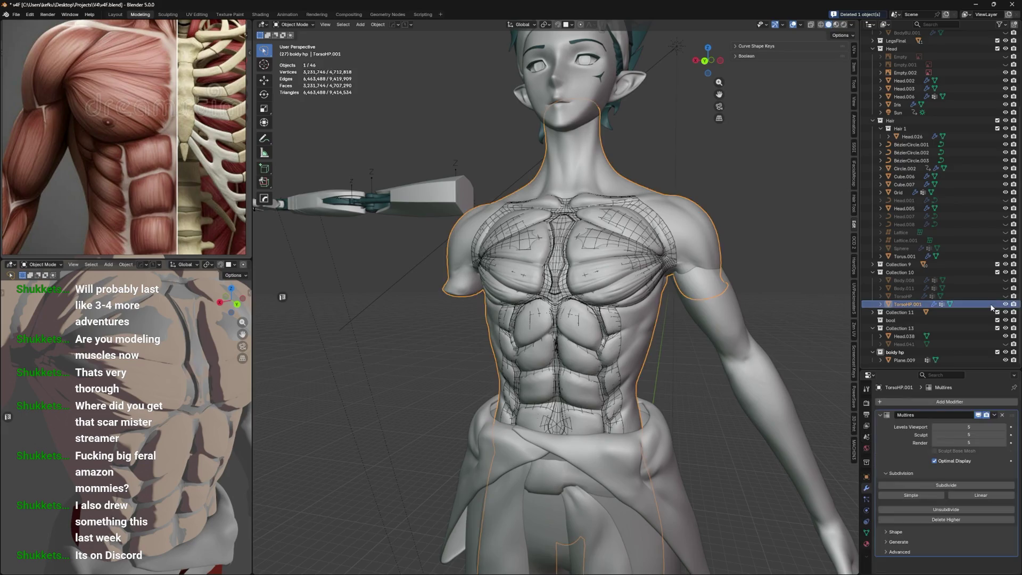
left_click(1006, 360)
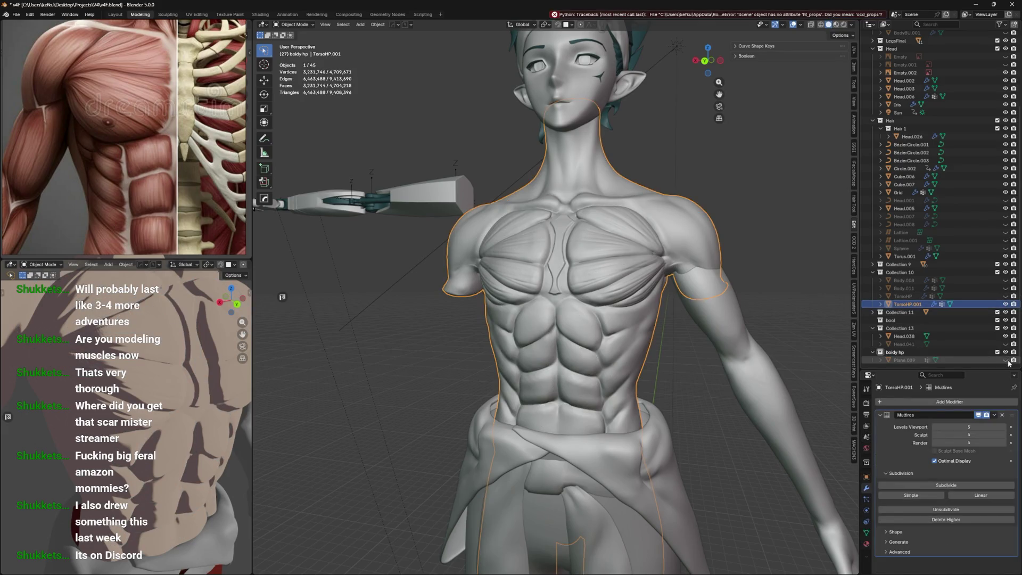
middle_click_drag(652, 389, 666, 376)
left_click(1006, 304)
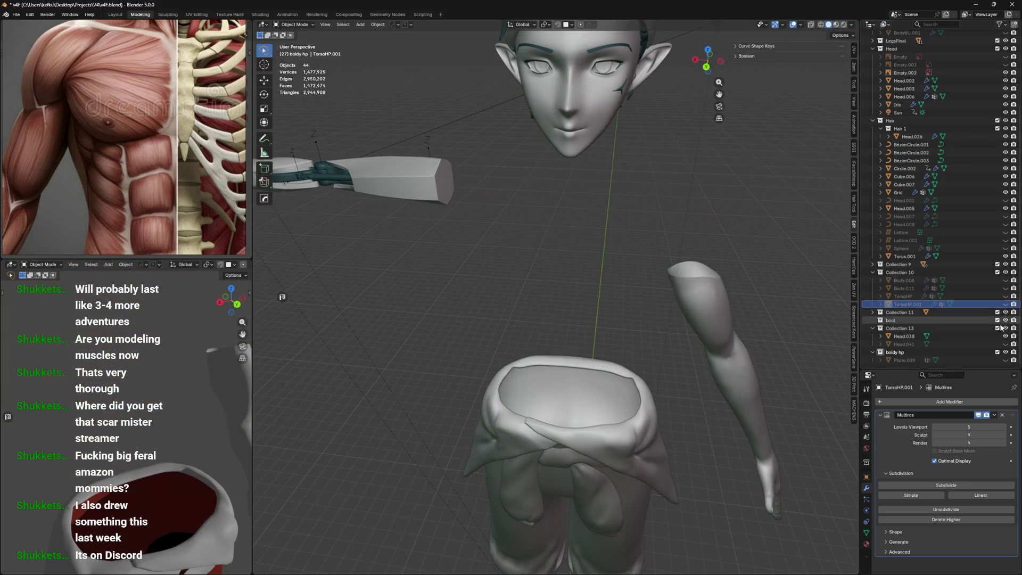
left_click(1006, 360)
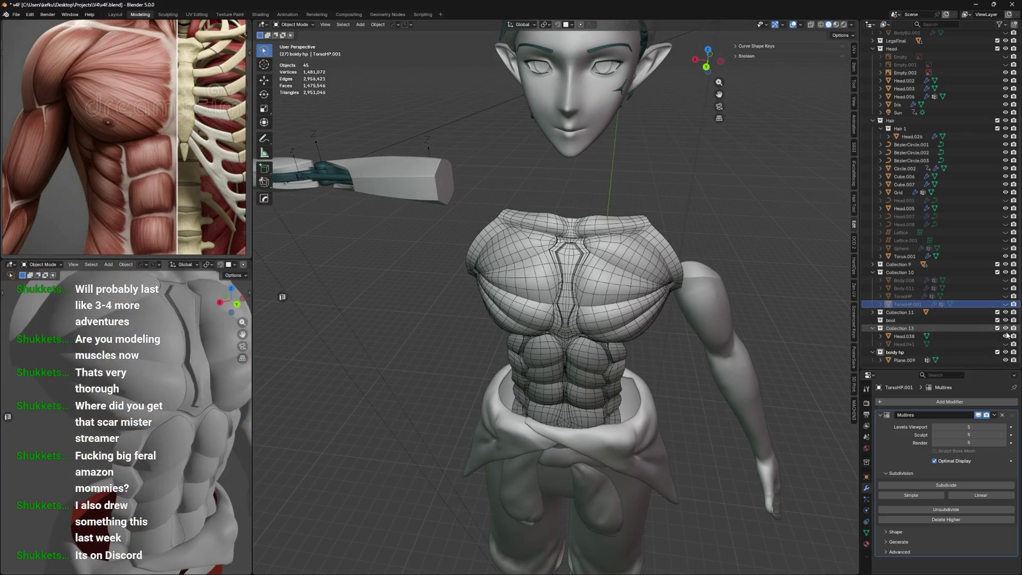
Show the high-detail TorsoHP mesh and duplicate it in place as TorsoHP.002
left_click(1006, 296)
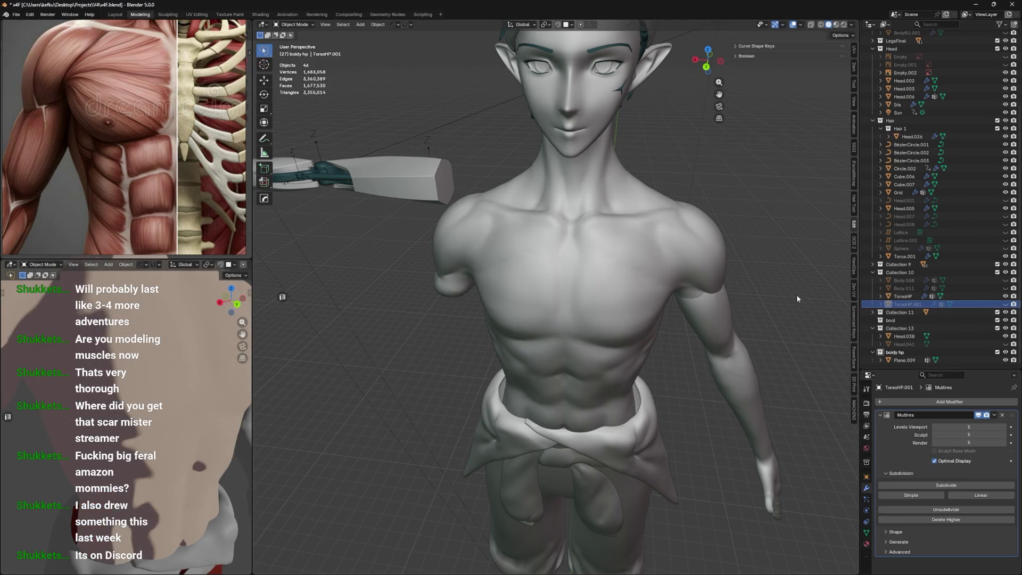
middle_click_drag(797, 295, 636, 244)
left_click(639, 245)
key("shift+d")
right_click(650, 249)
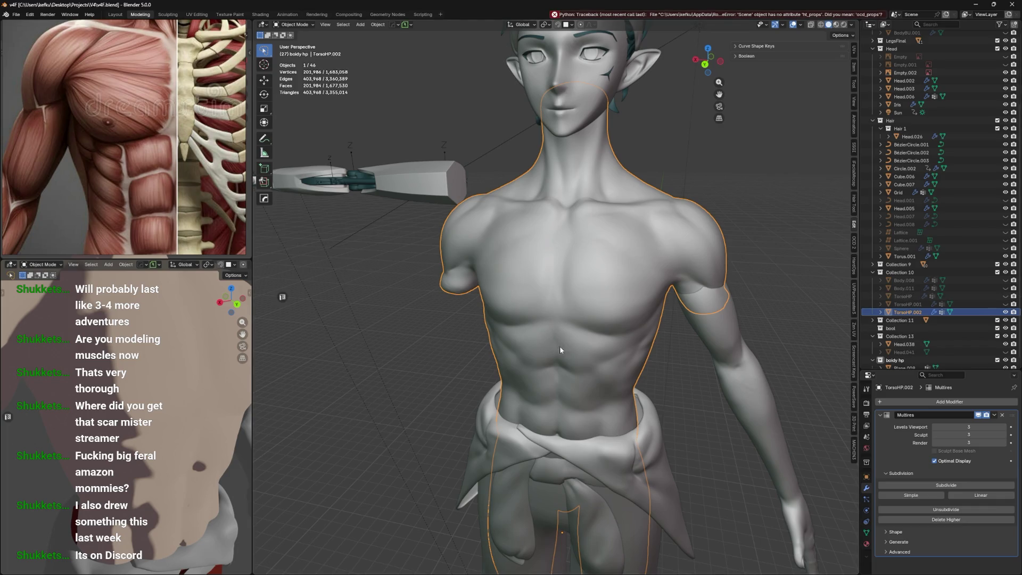
Frame the TorsoHP.002 copy and switch it into Sculpt Mode
key("KP_Decimal")
scroll(616, 270, "down", 3)
key("ctrl+Tab")
left_click(612, 324)
key("ctrl+Tab")
key("Escape")
middle_click_drag(607, 352, 601, 349)
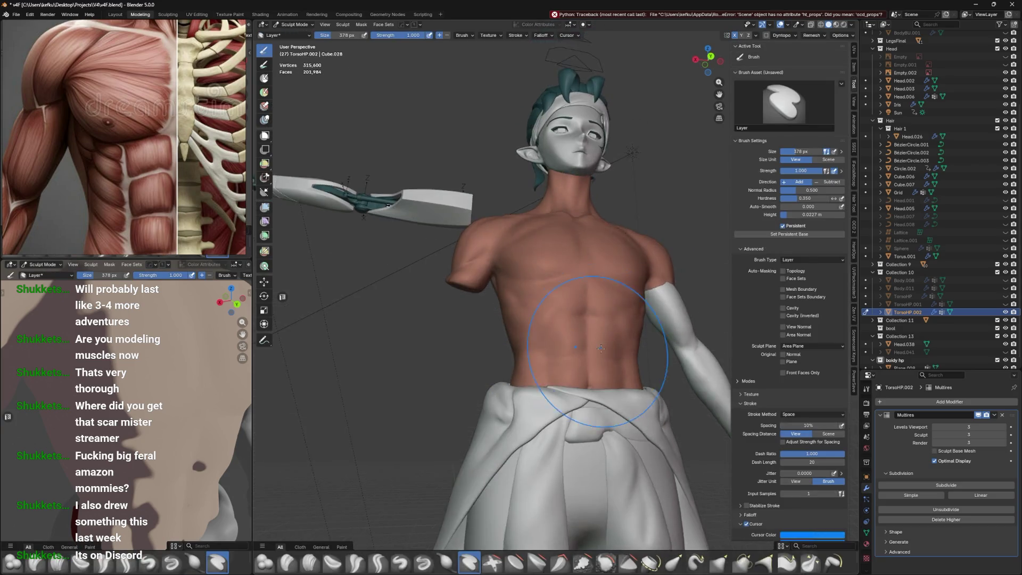
Shrink the brush to 118 px and view the torso straight on orthographically
key("KP_1")
key("f")
left_click(539, 335)
key("ctrl+KP_3")
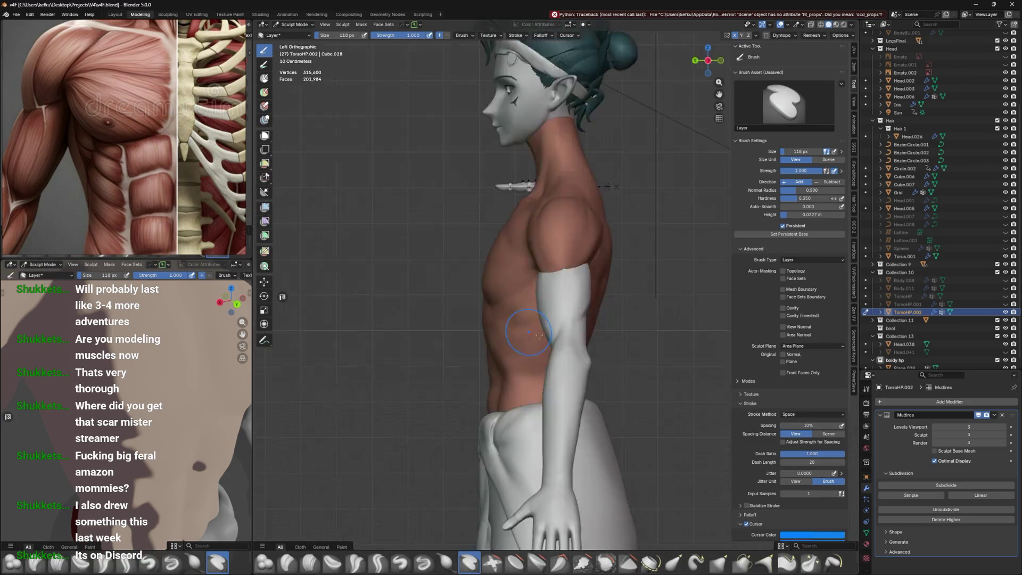
key("ctrl+KP_1")
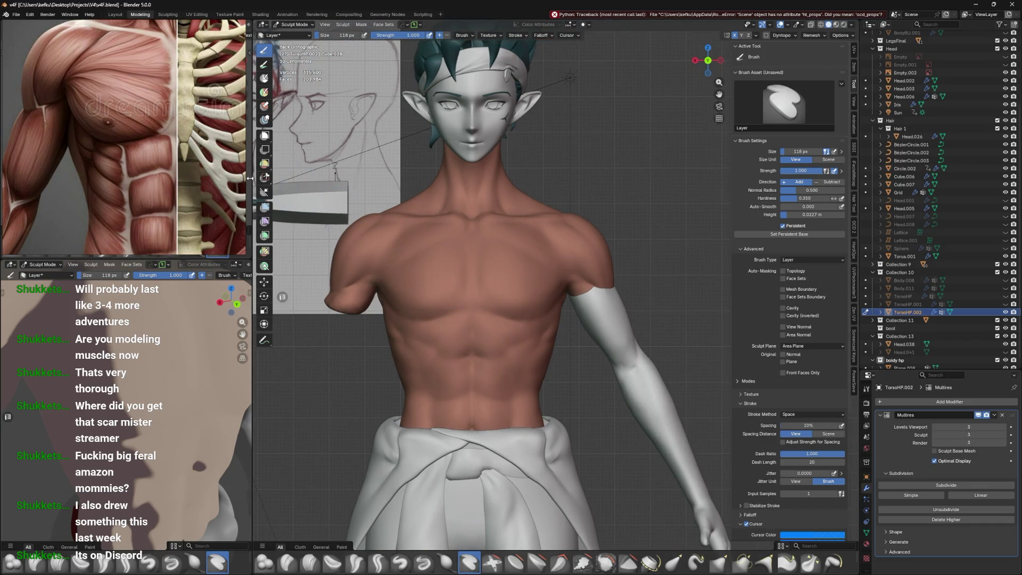
Zoom the reference board onto the pencil sketch and pick the Mask tool
scroll(95, 179, "down", 10)
scroll(95, 179, "up", 5)
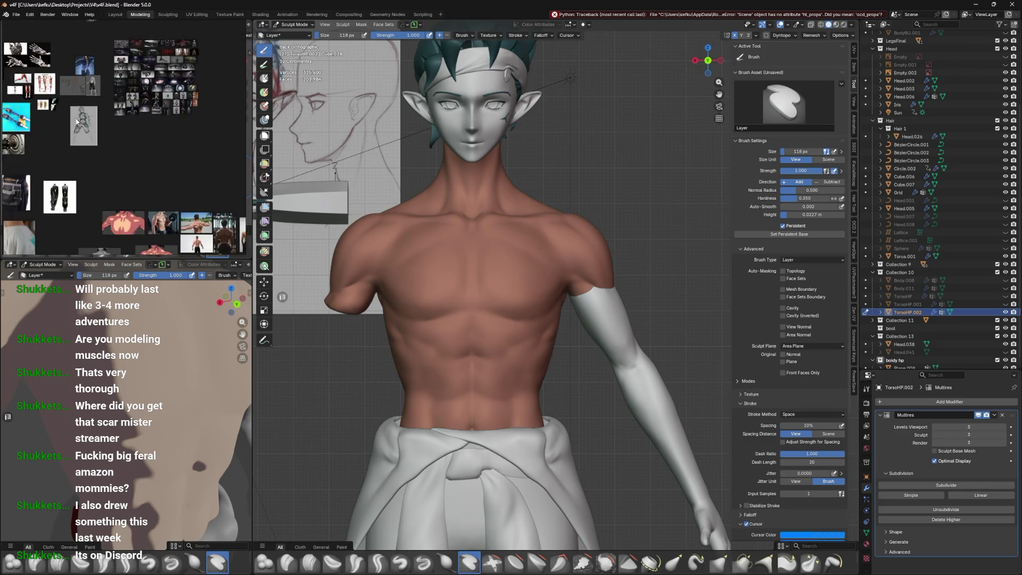
scroll(77, 121, "up", 12)
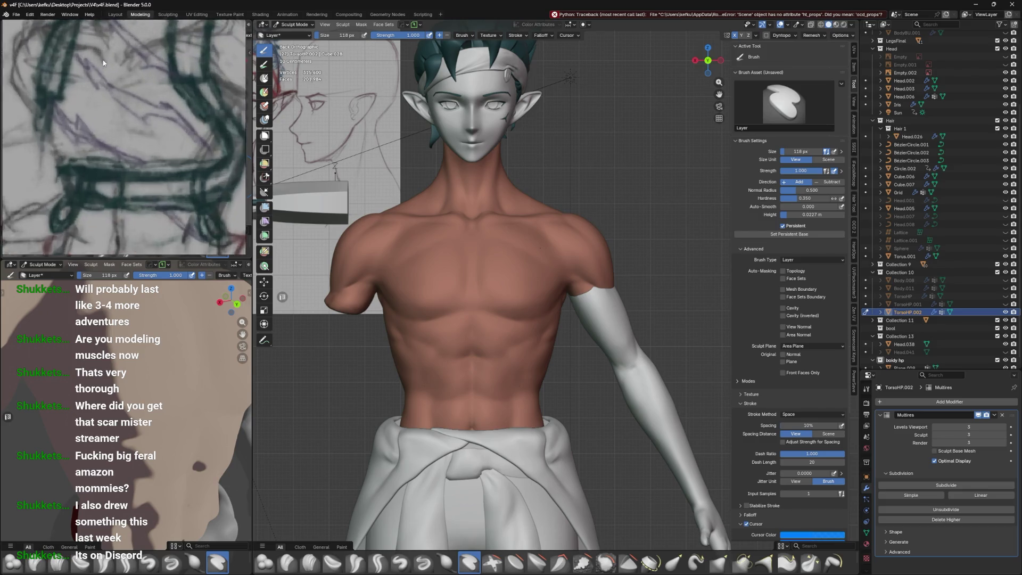
scroll(106, 69, "down", 2)
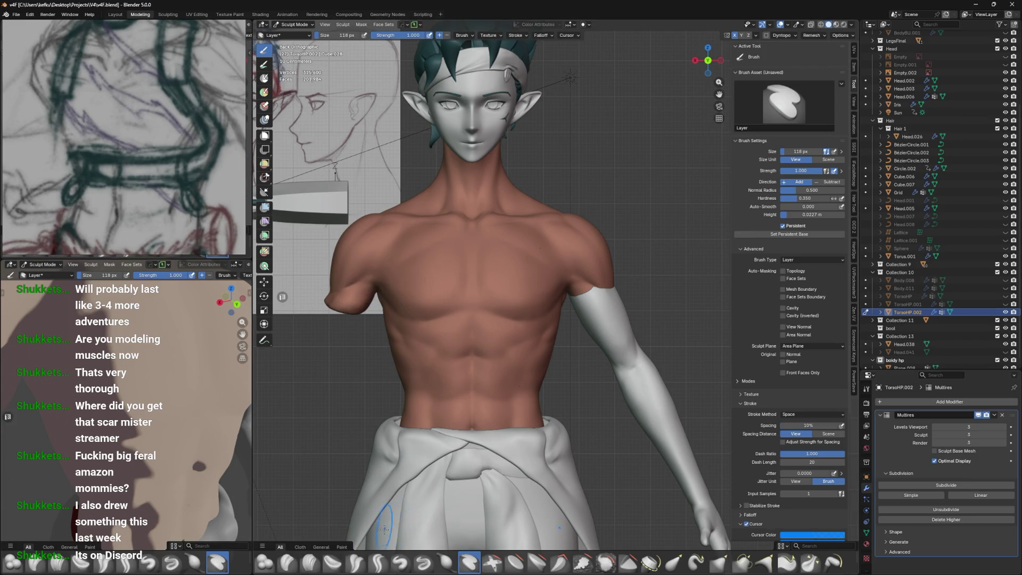
left_click(264, 78)
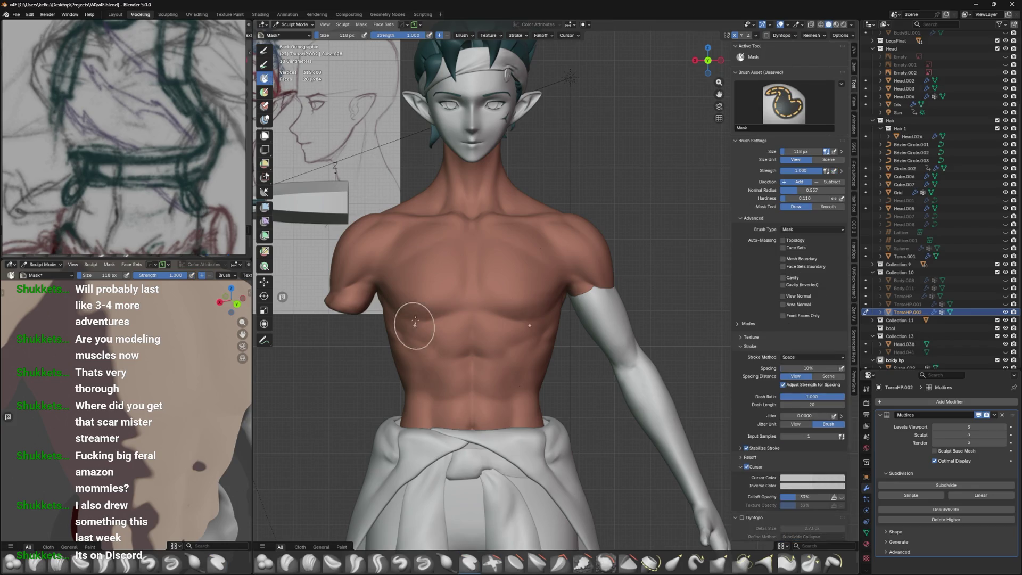
Set the Mask brush to 73 px and raise its Normal Radius to 1.182
middle_click_drag(475, 248, 537, 290, "shift")
left_click_drag(346, 35, 314, 35)
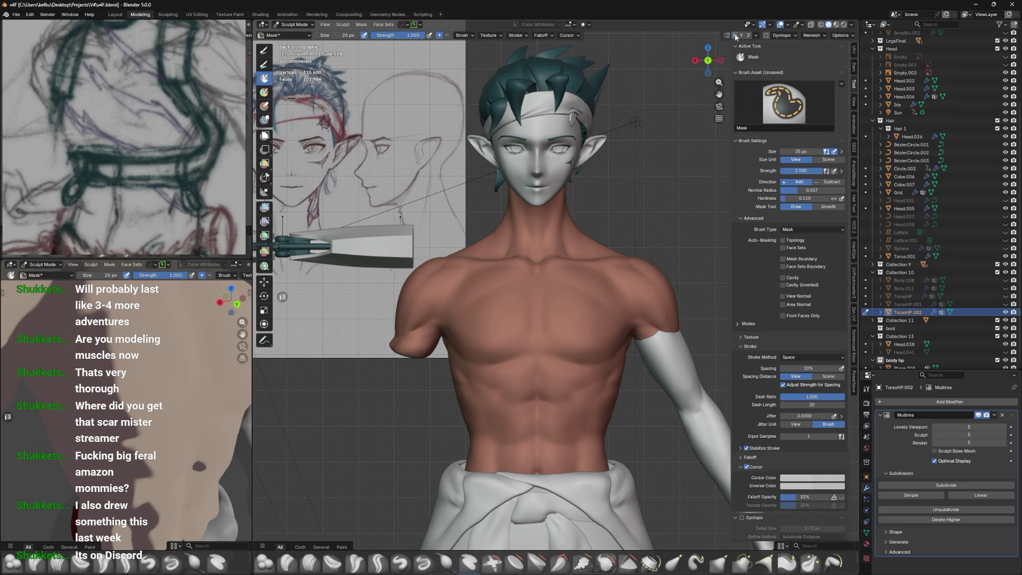
left_click_drag(560, 256, 461, 380)
key("ctrl+z")
key("f")
left_click(529, 295)
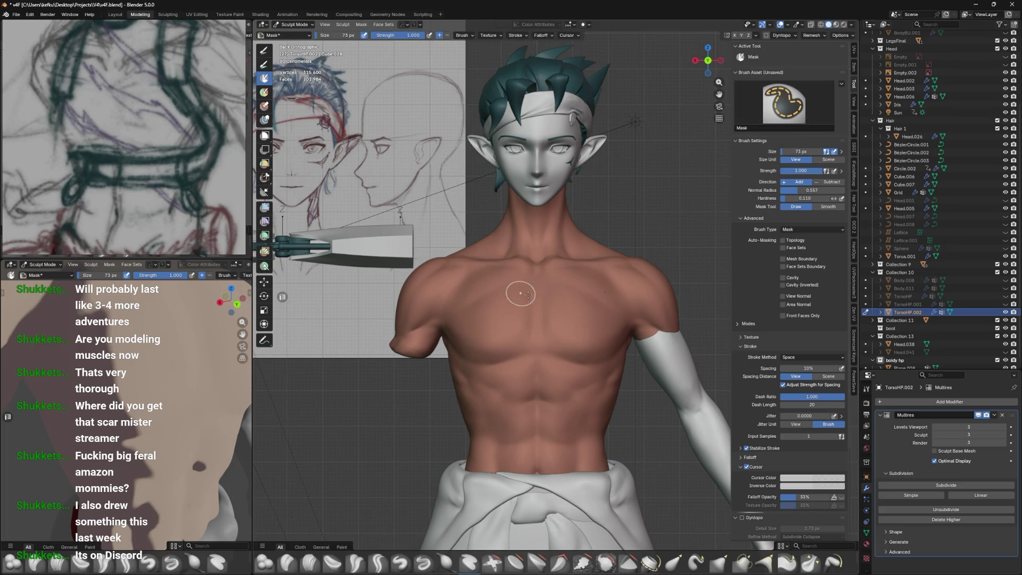
left_click_drag(799, 190, 831, 190)
Test chest mask slashes, lowering Normal Radius to 0.727 and the brush to 47 px
left_click_drag(482, 285, 601, 431)
key("ctrl+z")
left_click_drag(803, 193, 797, 192)
left_click_drag(498, 274, 556, 407)
key("ctrl+z")
key("f")
left_click(506, 302)
left_click_drag(479, 268, 559, 402)
key("ctrl+z")
left_click_drag(457, 273, 521, 377)
key("ctrl+z")
Add a Multires subdivision level and test mask slashes across the chest and lower ribs
left_click(920, 488)
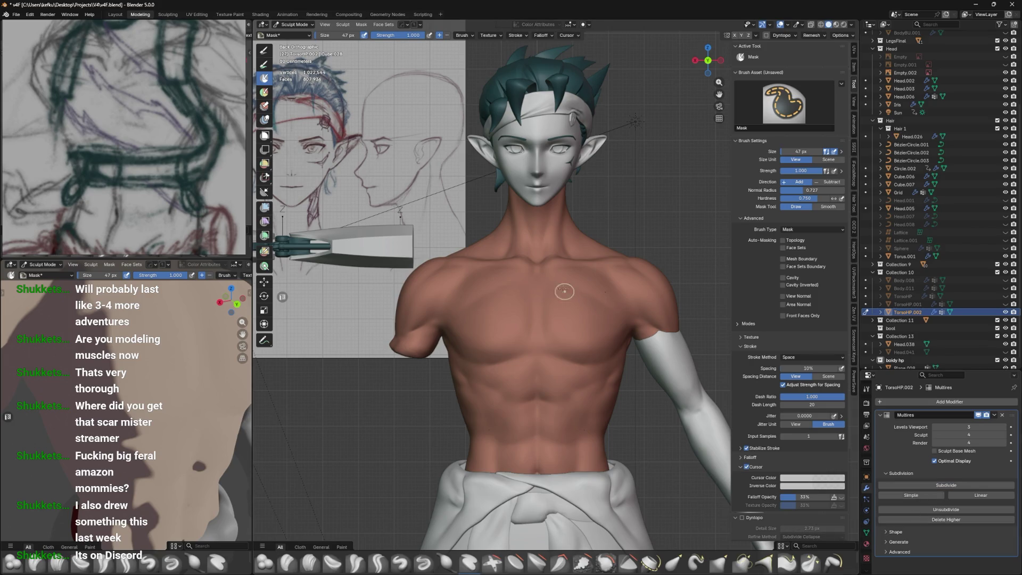
left_click_drag(487, 271, 558, 369)
key("ctrl+z")
left_click_drag(479, 273, 585, 401)
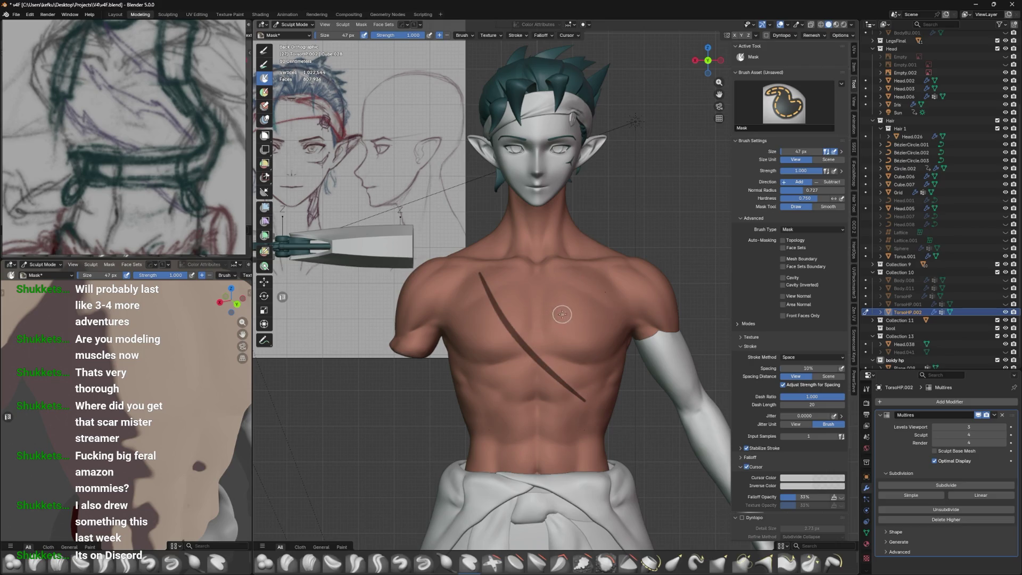
left_click_drag(455, 331, 558, 455)
key("ctrl+z")
left_click_drag(458, 363, 559, 457)
key("ctrl+z")
key("ctrl+z")
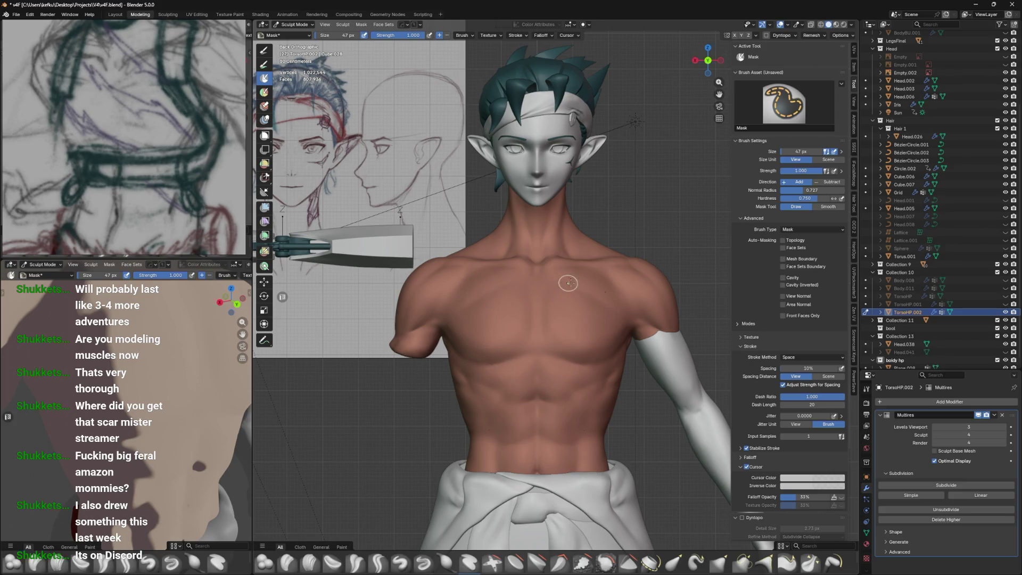
Turn on X-ray and mask a diagonal slash from upper left toward the right pectoral
key("alt+z")
left_click_drag(473, 282, 588, 342)
key("ctrl+z")
left_click_drag(482, 251, 586, 345)
key("ctrl+z")
left_click_drag(488, 271, 607, 339)
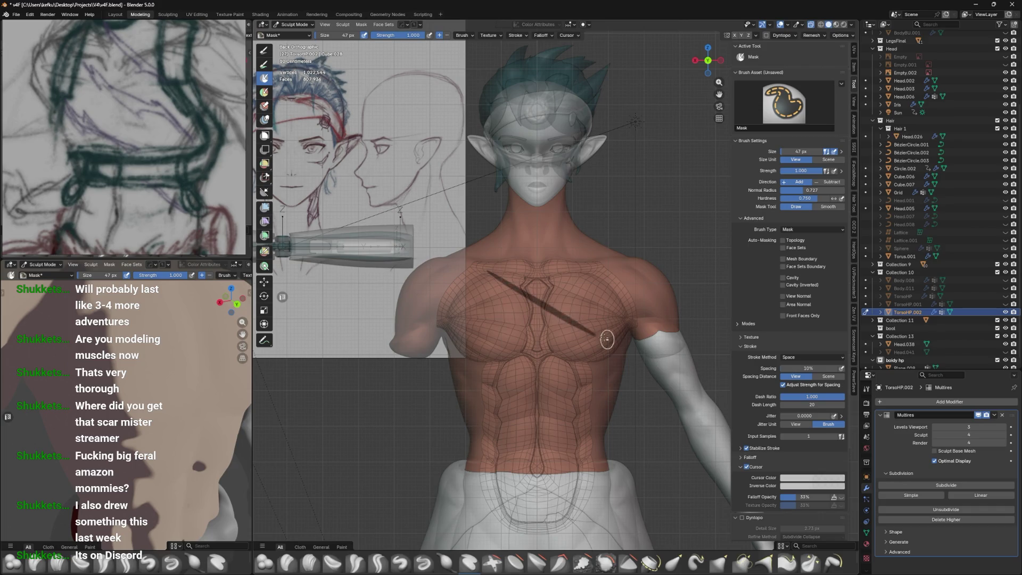
Redraw the upper chest slash until it runs cleanly to the right pectoral
key("ctrl+z")
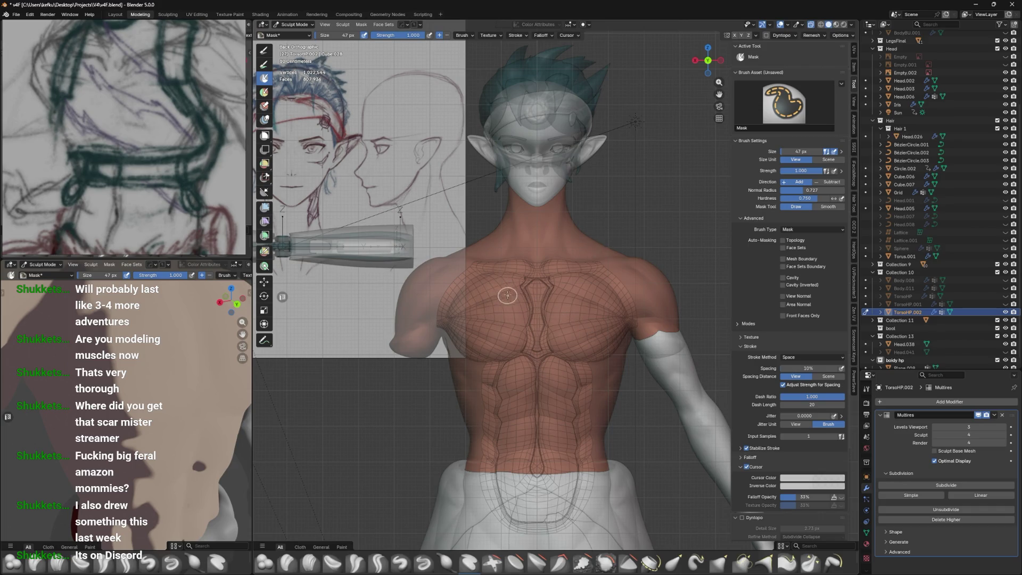
left_click_drag(484, 280, 644, 351)
key("ctrl+z")
left_click_drag(483, 267, 647, 329)
key("ctrl+z")
left_click_drag(476, 266, 609, 323)
key("ctrl+z")
left_click_drag(475, 264, 649, 337)
key("ctrl+z")
left_click_drag(482, 271, 664, 367)
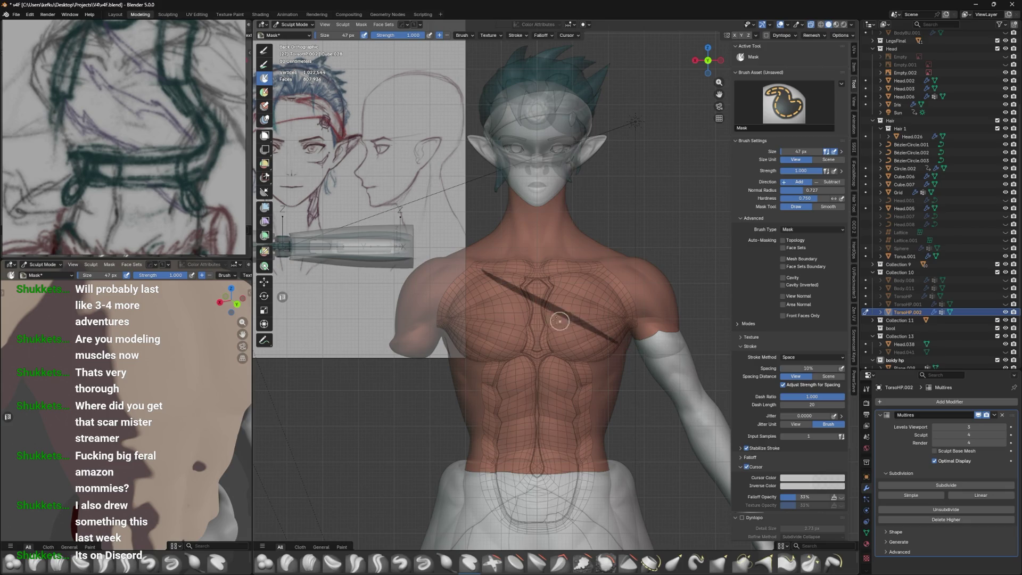
Mask the second slash from the upper-left chest down toward the abdomen
left_click_drag(471, 321, 603, 444)
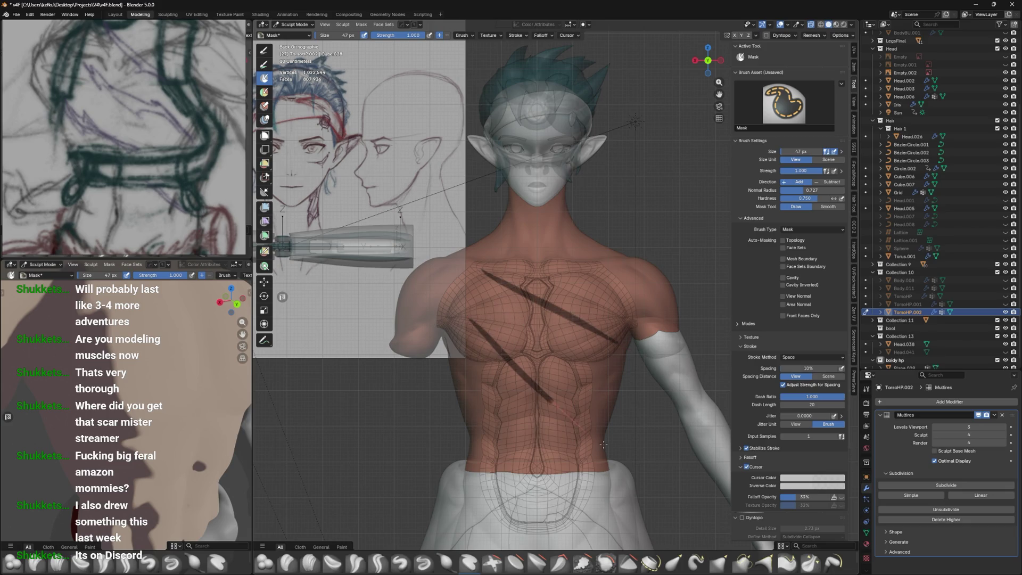
key("ctrl+z")
left_click_drag(482, 314, 556, 369)
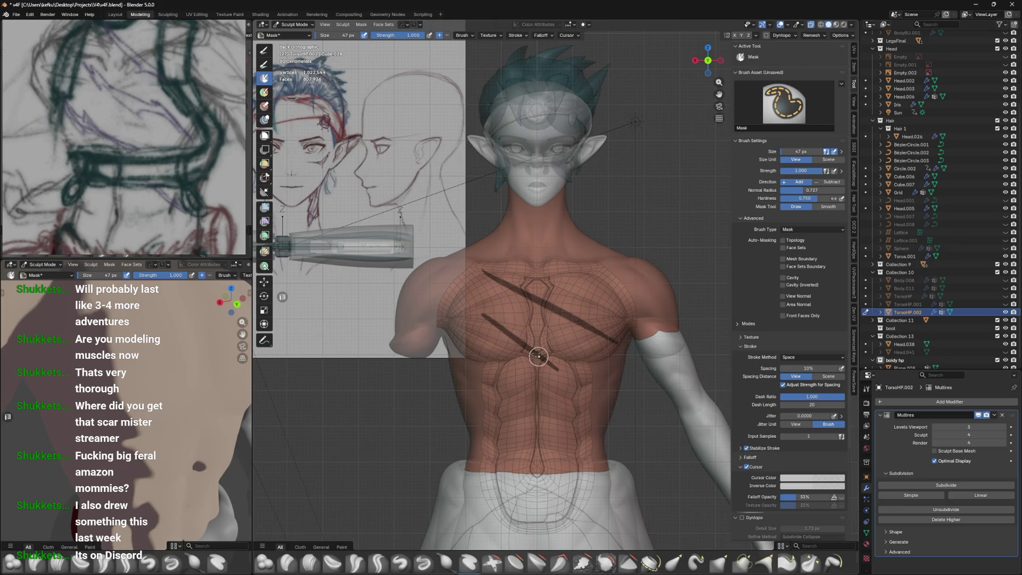
key("ctrl+z")
left_click_drag(484, 302, 549, 394)
key("ctrl+z")
left_click_drag(480, 312, 578, 389)
key("ctrl+z")
left_click_drag(483, 292, 577, 387)
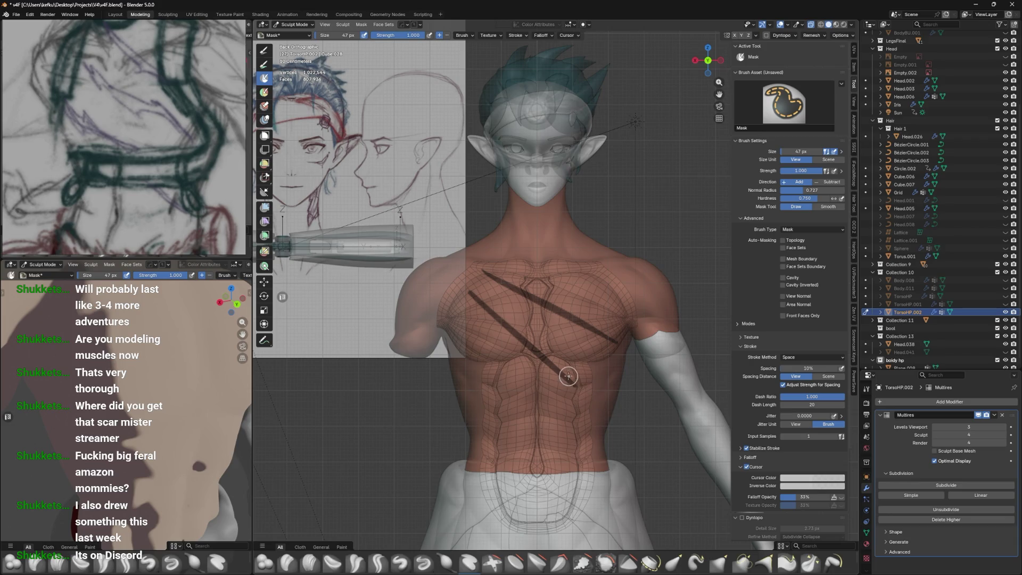
key("ctrl+z")
left_click_drag(471, 293, 583, 396)
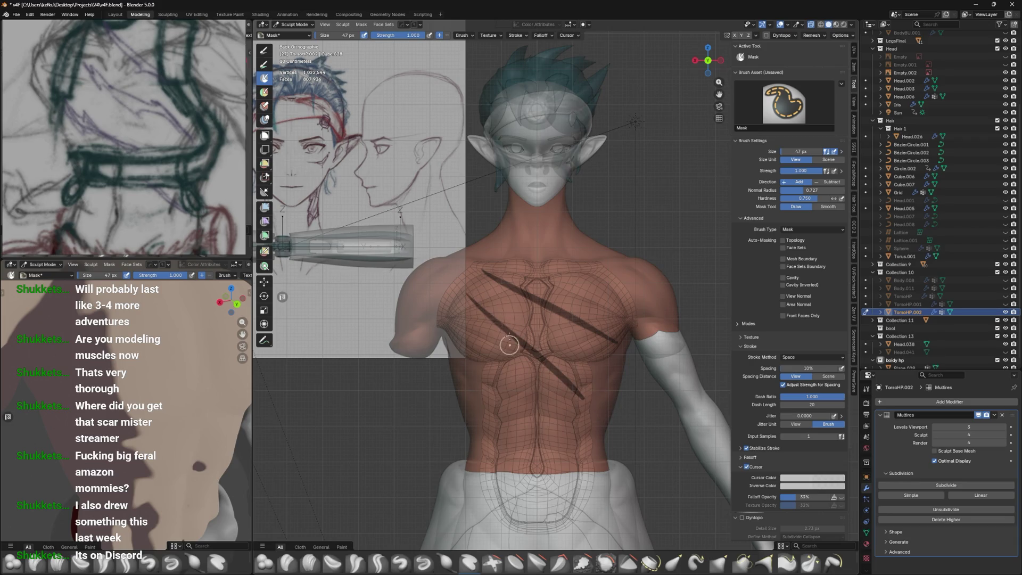
Mask the third slash from the left chest to the lower abdomen, then zoom in to check
left_click_drag(483, 350, 597, 468)
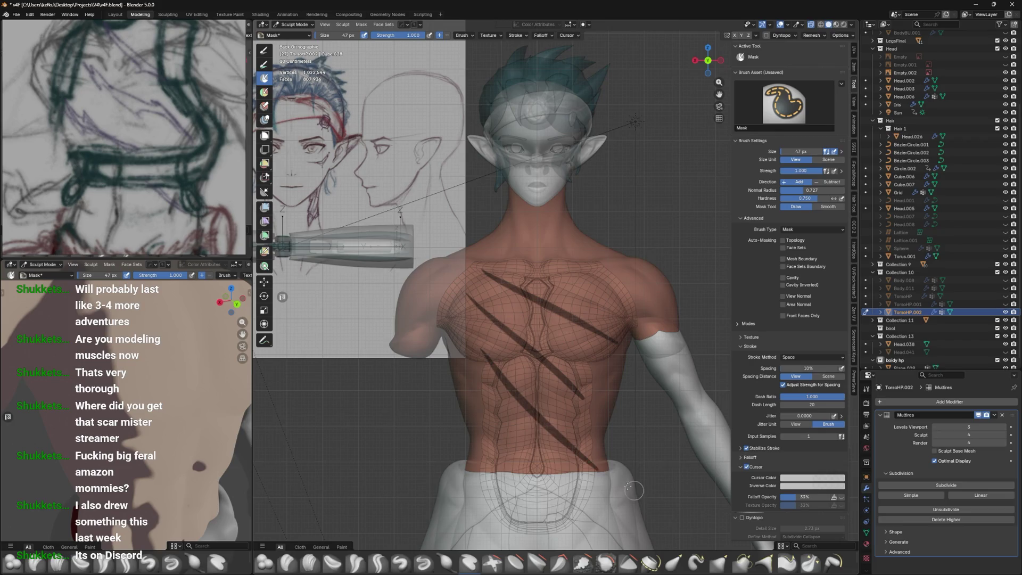
key("ctrl+z")
left_click_drag(485, 353, 580, 446)
scroll(575, 373, "up", 2)
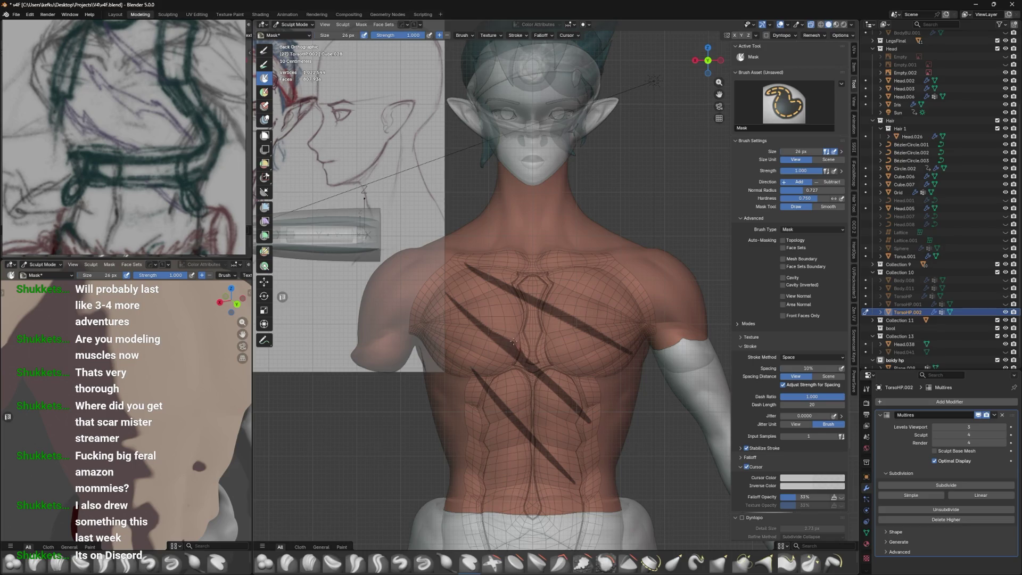
scroll(546, 358, "up", 2)
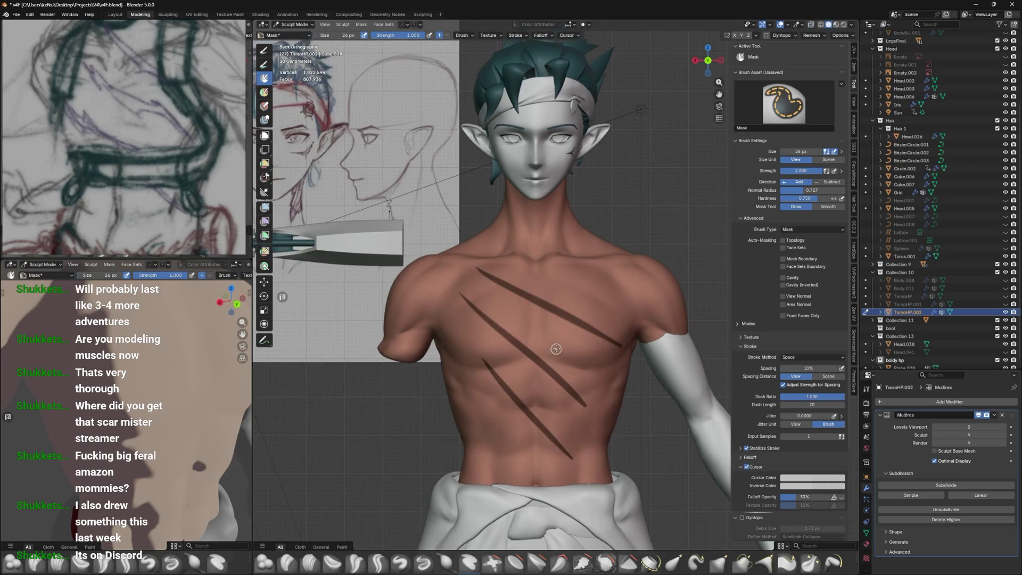
scroll(579, 291, "up", 2)
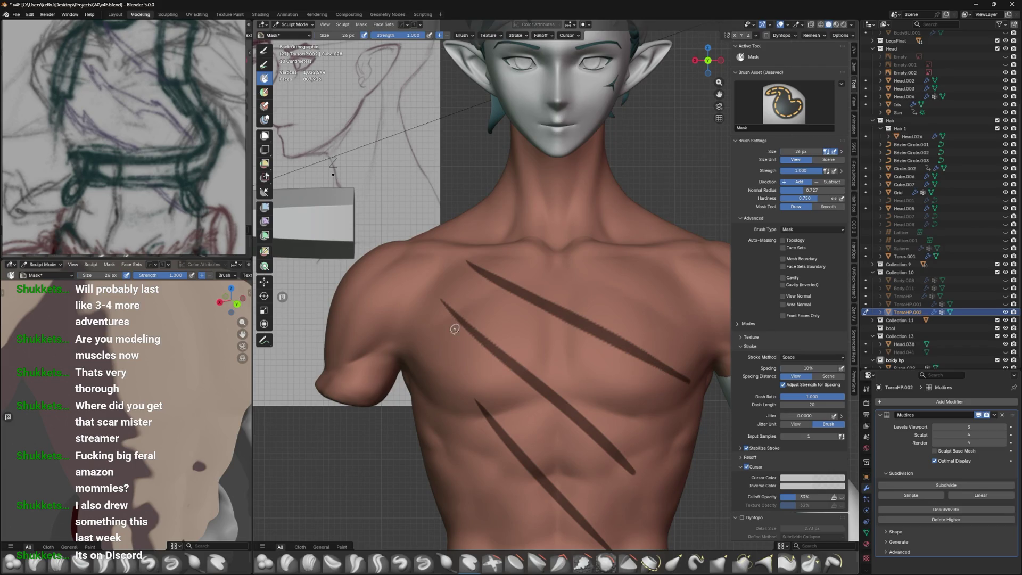
middle_click_drag(486, 380, 484, 358, "shift")
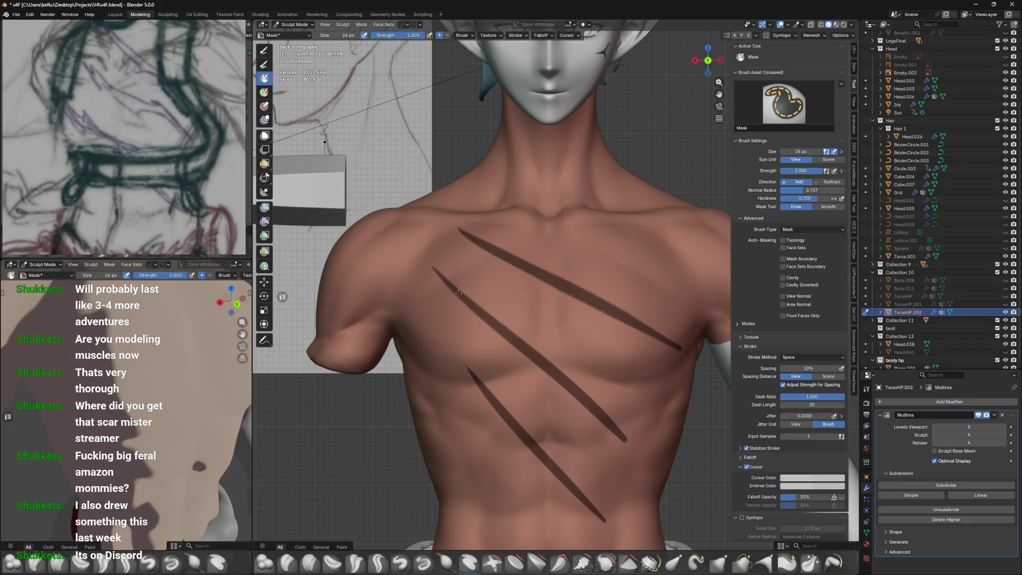
Undo the stray mask strokes beside the scar, then apply Smooth Mask and Sharpen Mask
key("ctrl+z")
left_click_drag(491, 308, 506, 327)
key("ctrl+z")
key("a")
left_click(512, 380)
key("a")
left_click(516, 301)
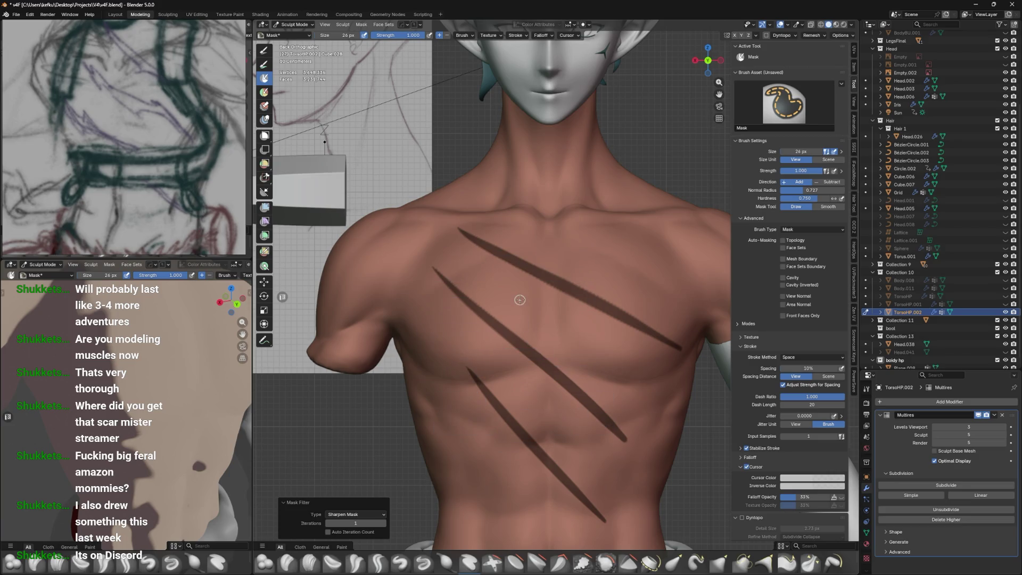
Enlarge the Mask brush to 194 px and widen the upper scar's mask along its length
key("f")
left_click(476, 298)
key("f")
left_click(663, 313)
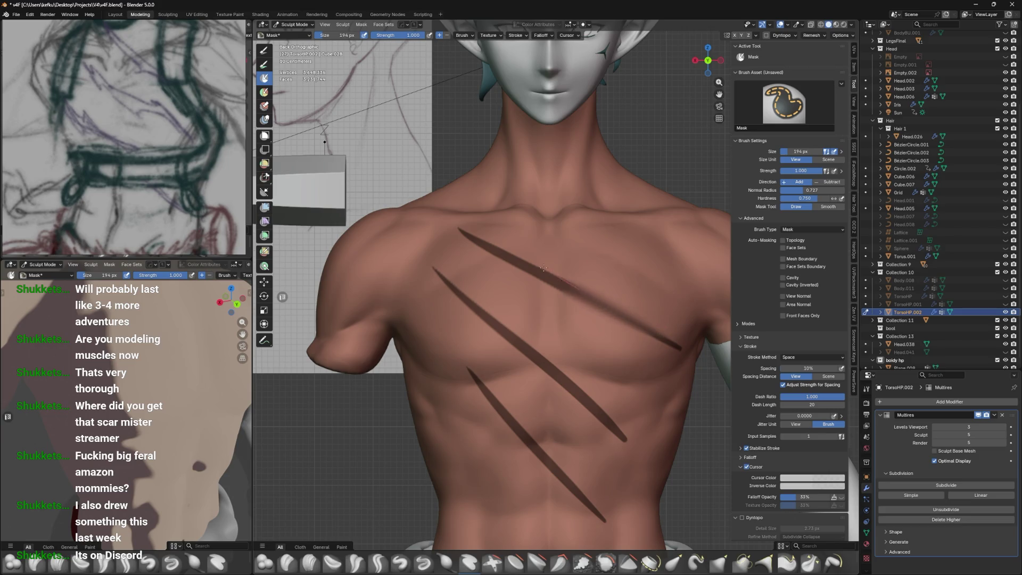
left_click_drag(487, 225, 434, 194)
key("ctrl+z")
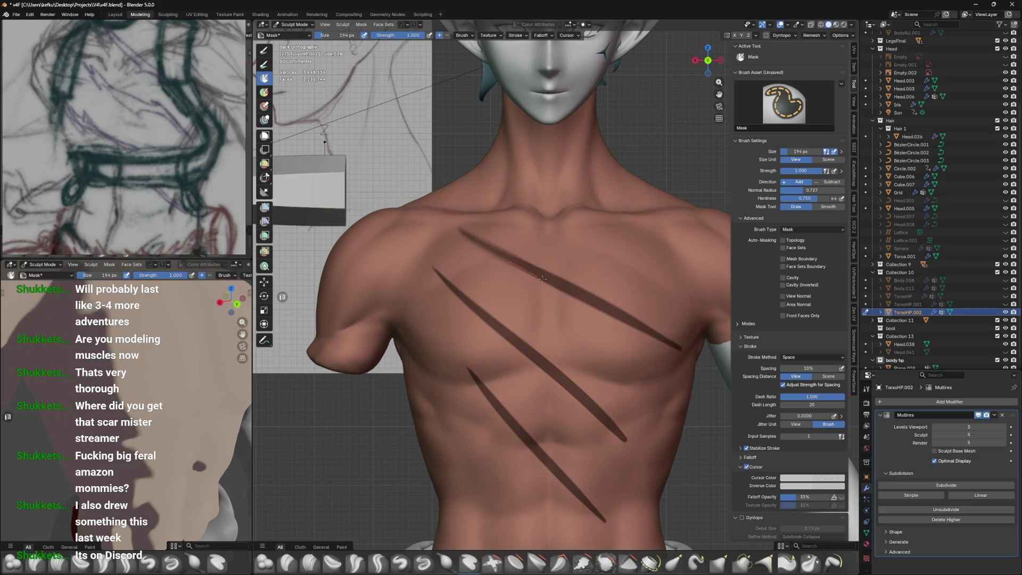
left_click_drag(640, 339, 710, 369)
left_click_drag(648, 336, 660, 344)
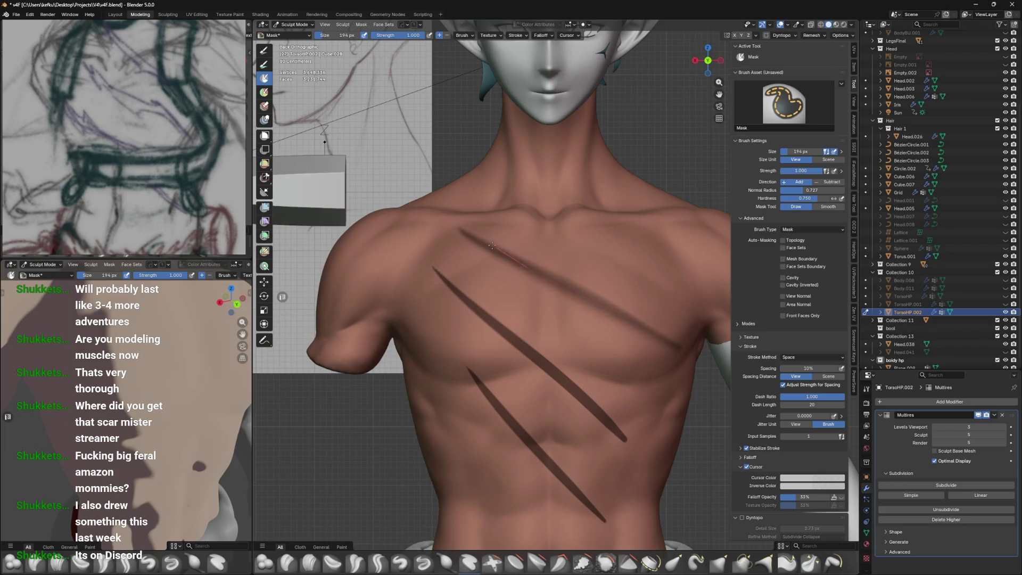
mouse_move(458, 229)
left_mouse_down()
mouse_move(602, 298)
mouse_move(687, 354)
left_mouse_up()
Apply Sharpen Mask to the widened scar and reduce the brush to 56 px
key("a")
left_click(584, 265)
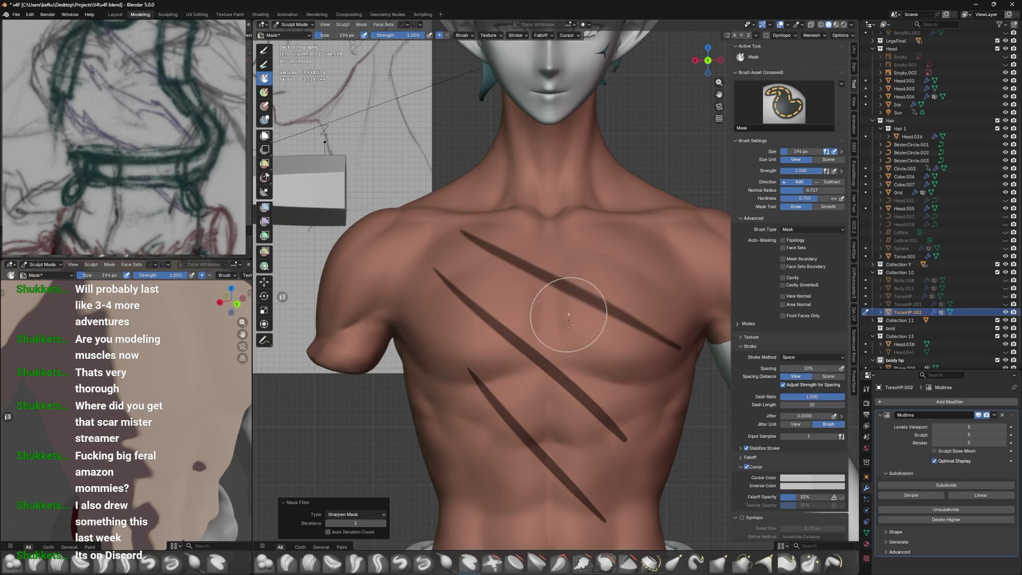
key("f")
left_click(546, 343)
mouse_move(546, 344)
middle_mouse_down()
mouse_move(537, 349)
mouse_move(550, 352)
mouse_move(547, 381)
mouse_move(632, 357)
middle_mouse_up()
key("a")
left_click_drag(632, 356, 581, 316)
key("ctrl+z")
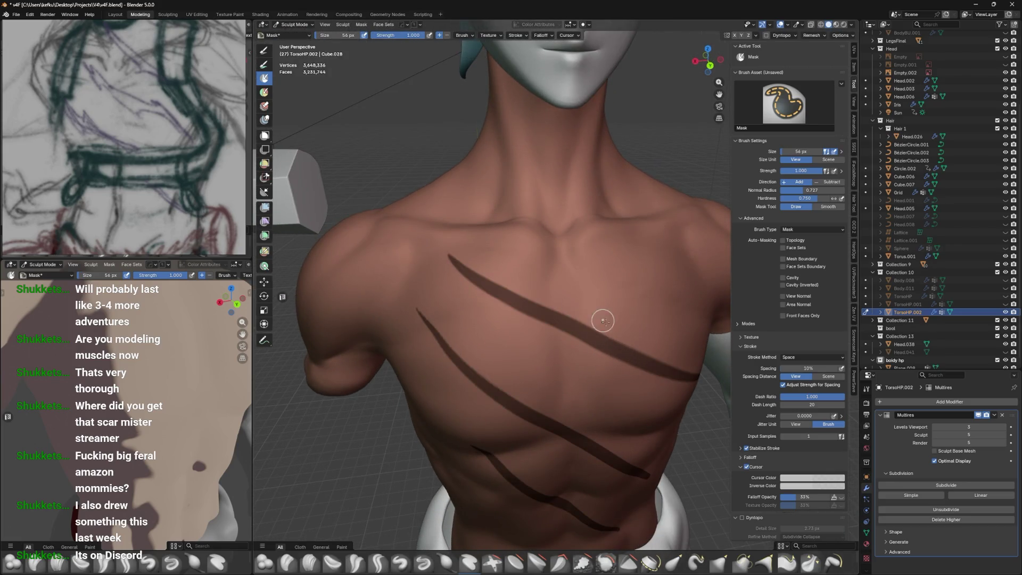
Set the Mask brush to 34 px and turn off Stabilize Stroke
left_click_drag(572, 303, 615, 346)
key("ctrl+z")
middle_click_drag(586, 337, 587, 320)
key("f")
left_click(575, 325)
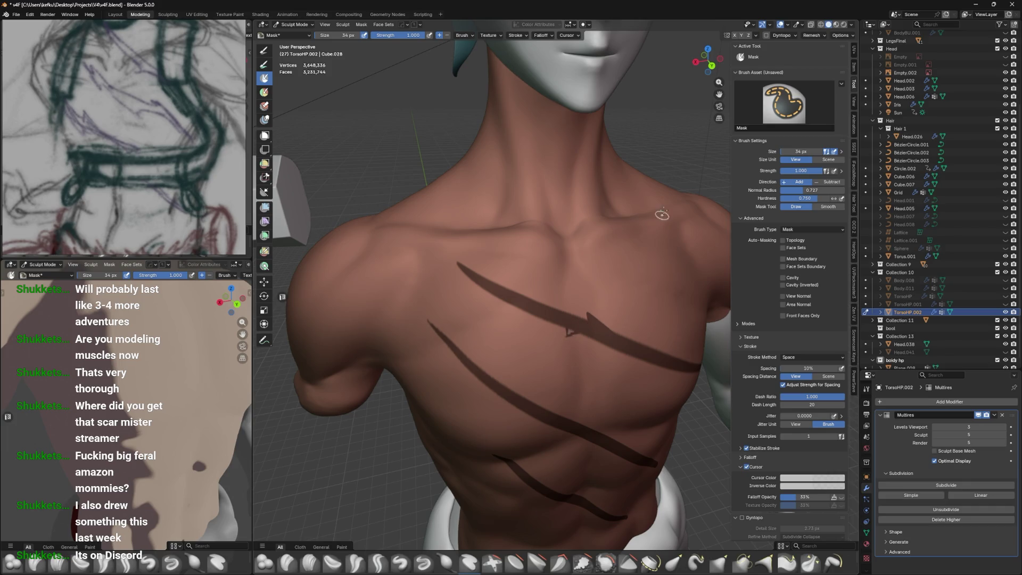
left_click(517, 35)
left_click(472, 150)
Paint small and thin mask spikes off the upper scar's edge, rounding the triangular one
left_click_drag(583, 328, 578, 338)
key("ctrl+z")
key("ctrl+shift+z")
mouse_move(518, 304)
left_mouse_down("shift")
mouse_move(529, 291)
mouse_move(531, 299)
mouse_move(532, 276)
mouse_move(540, 300)
left_mouse_up("shift")
middle_click_drag(562, 279, 591, 245)
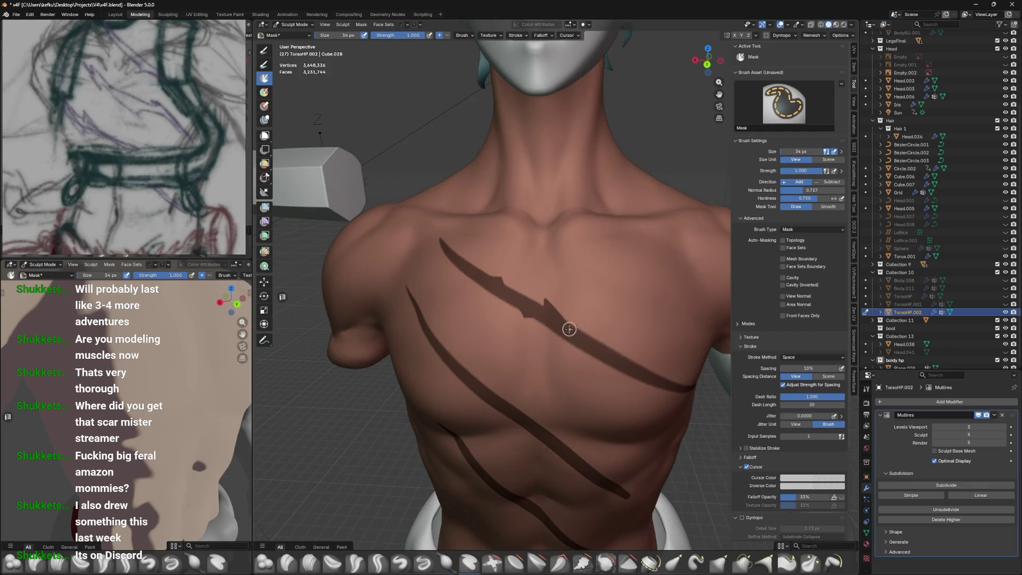
left_click_drag(563, 331, 591, 367)
middle_click_drag(614, 366, 573, 333)
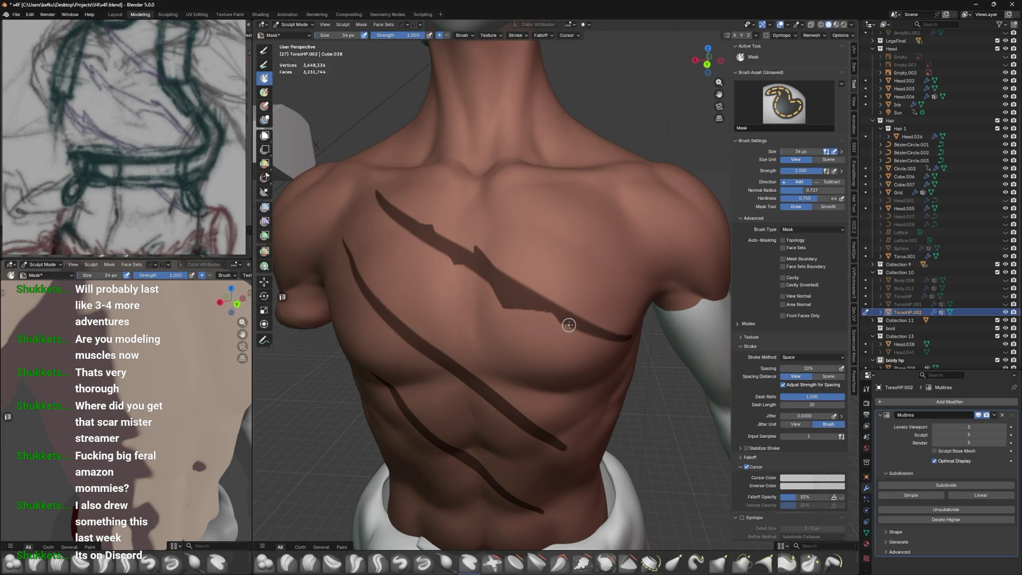
Thin the upper scar's tail and make its edge more jagged
key("ctrl+z")
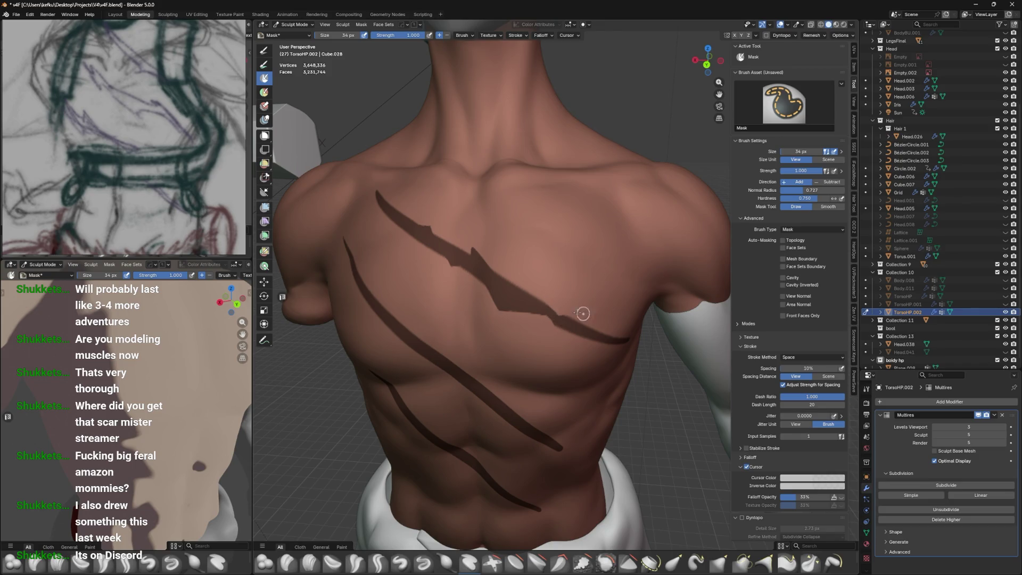
middle_click_drag(600, 313, 589, 303)
mouse_move(563, 298)
left_mouse_down("ctrl")
mouse_move(646, 332)
mouse_move(653, 350)
left_mouse_up("ctrl")
middle_click_drag(613, 320, 566, 309)
mouse_move(566, 309)
left_mouse_down("ctrl")
mouse_move(625, 331)
mouse_move(571, 310)
left_mouse_up("ctrl")
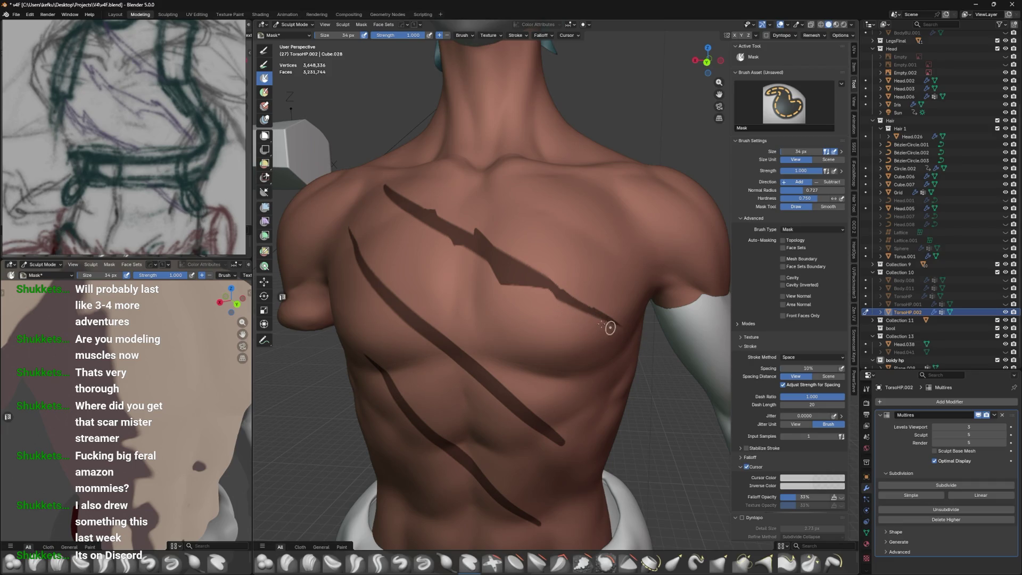
Notch and thin the upper scar's top end and fill the gap in its mask
mouse_move(540, 285)
middle_mouse_down("shift")
mouse_move(590, 369)
mouse_move(513, 330)
middle_mouse_up("shift")
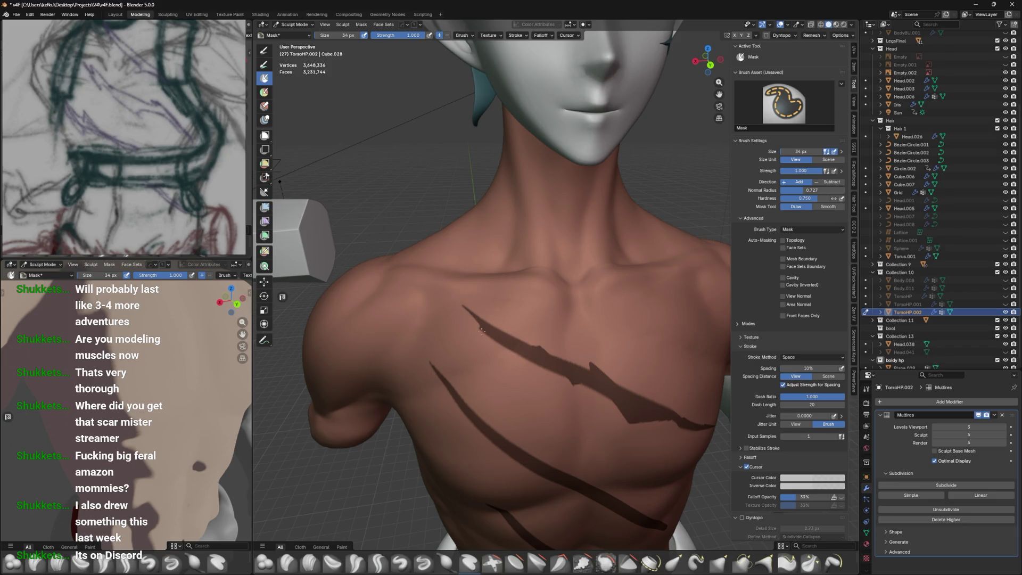
left_click_drag(483, 313, 524, 339, "ctrl")
middle_click_drag(570, 317, 528, 333)
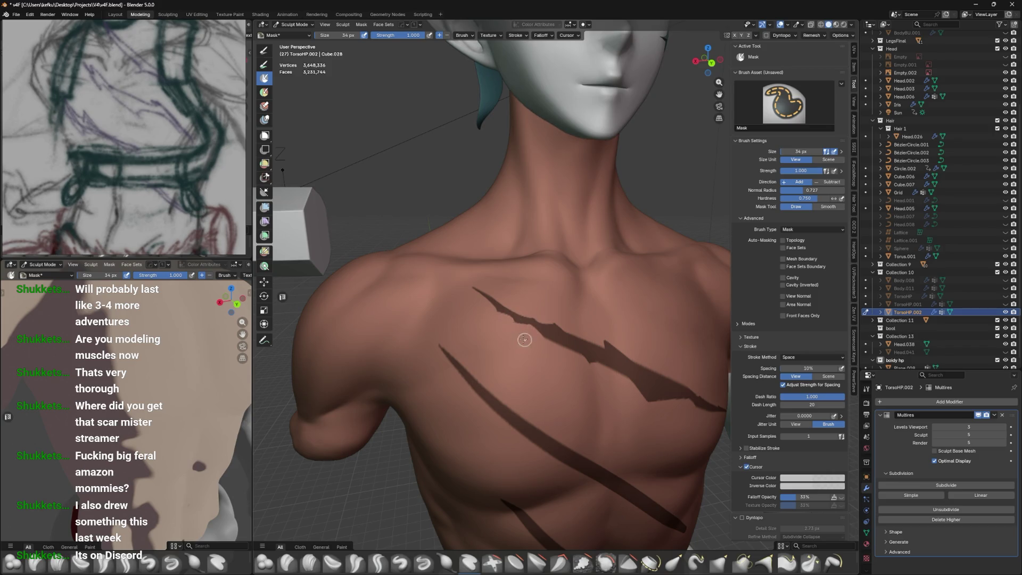
middle_click_drag(590, 306, 561, 303)
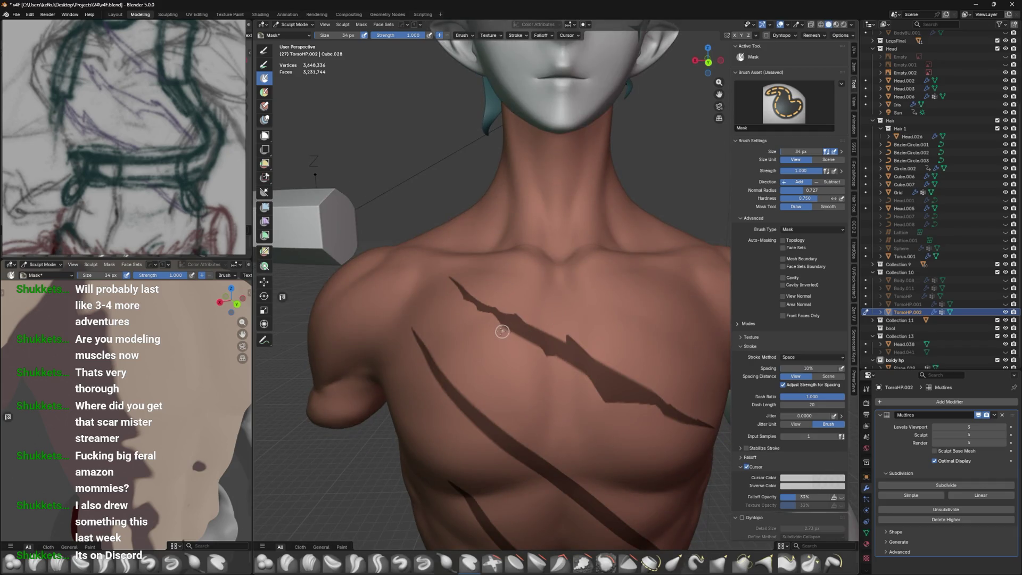
left_click_drag(518, 334, 532, 337)
scroll(559, 331, "down", 2)
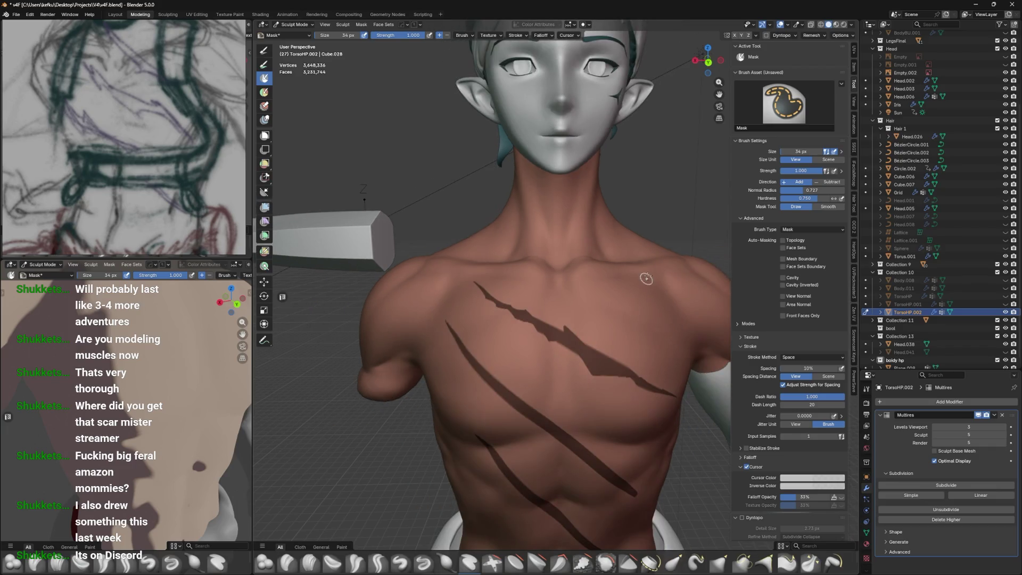
In Back Orthographic view, paint small jagged mask spikes along the middle scar's edge
key("ctrl+KP_1")
scroll(589, 318, "up", 5)
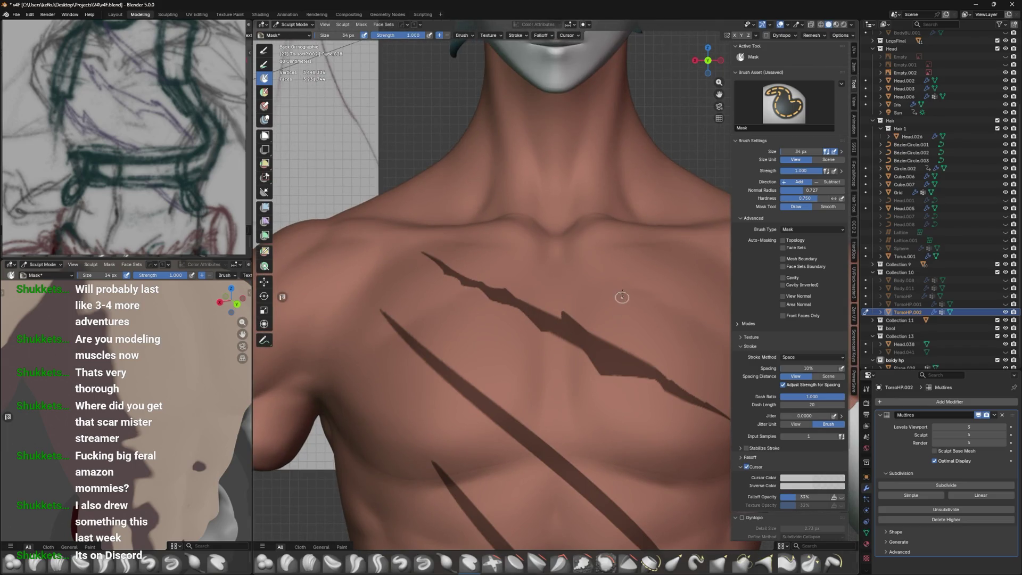
scroll(621, 297, "down", 1)
middle_click_drag(608, 365, 588, 285, "shift")
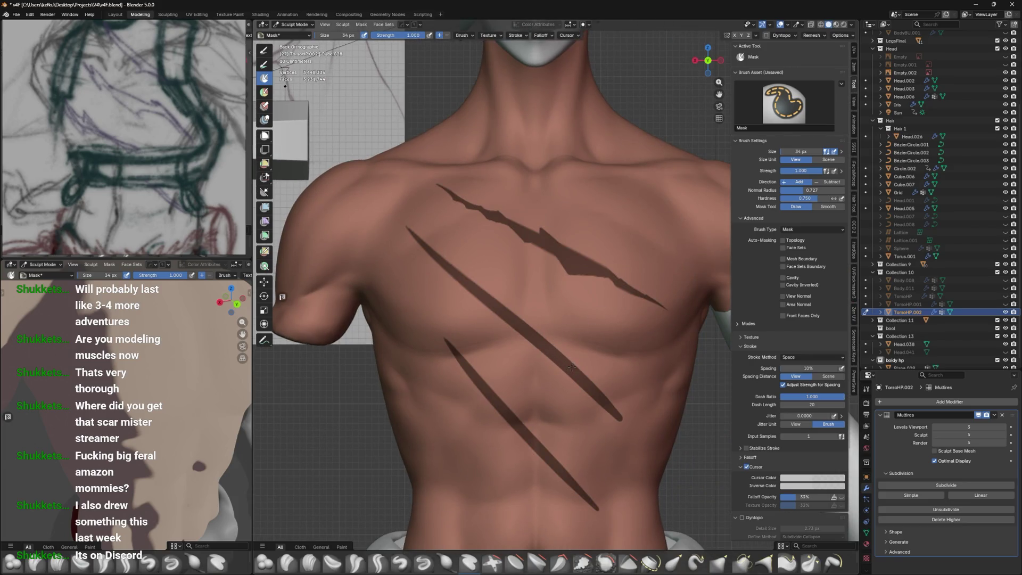
mouse_move(563, 352)
left_mouse_down()
mouse_move(550, 325)
mouse_move(529, 325)
mouse_move(554, 341)
left_mouse_up()
left_click_drag(584, 368, 575, 368)
mouse_move(586, 377)
left_mouse_down()
mouse_move(622, 405)
mouse_move(630, 430)
left_mouse_up()
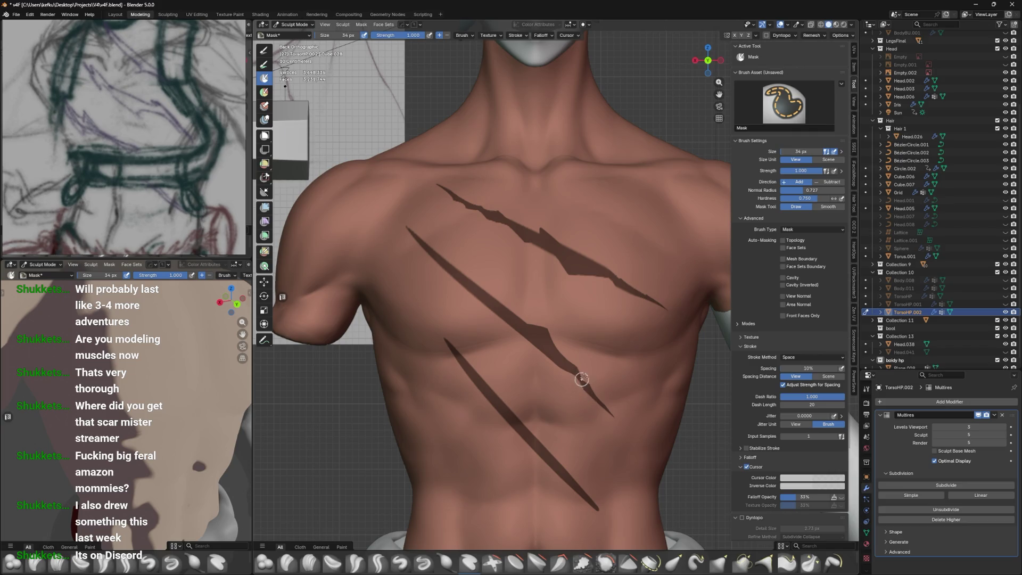
middle_click_drag(571, 322, 554, 371, "shift")
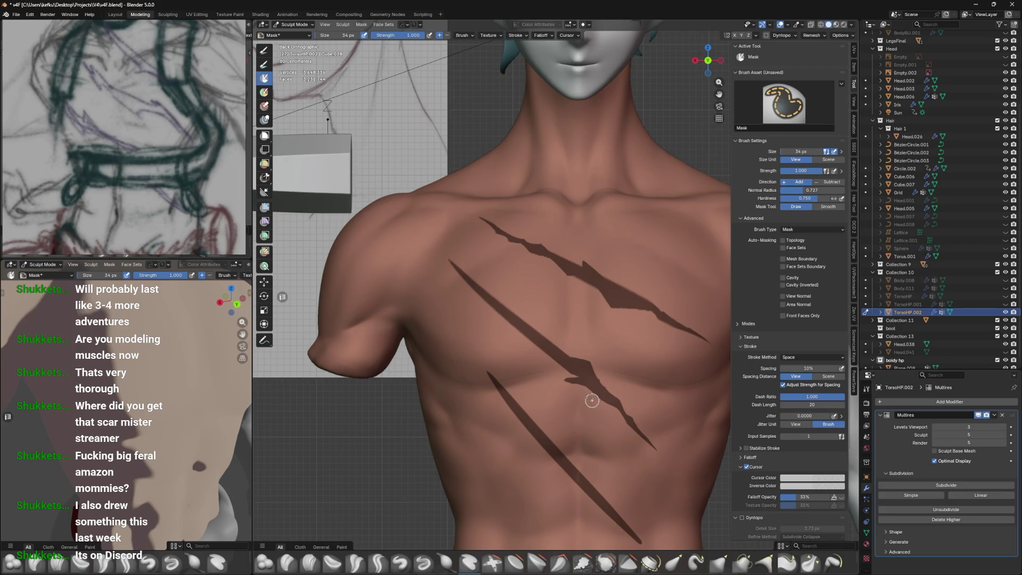
key("alt+z")
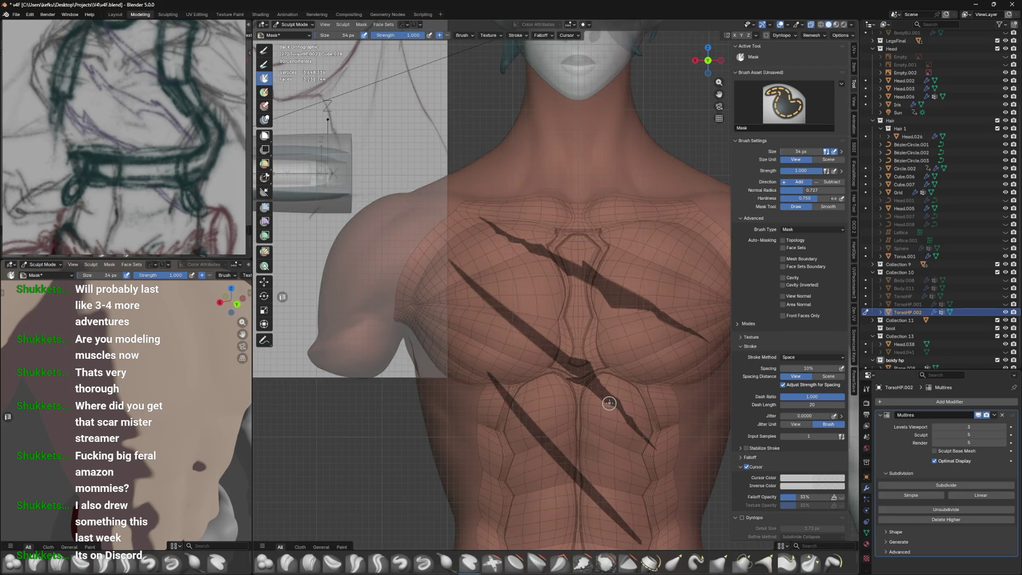
Check the mesh in X-ray, set the brush to 46 px, and repaint the middle scar with a notched outline
key("alt+z")
scroll(605, 393, "up", 3)
key("bracketleft")
key("bracketleft")
key("bracketleft")
key("alt+z")
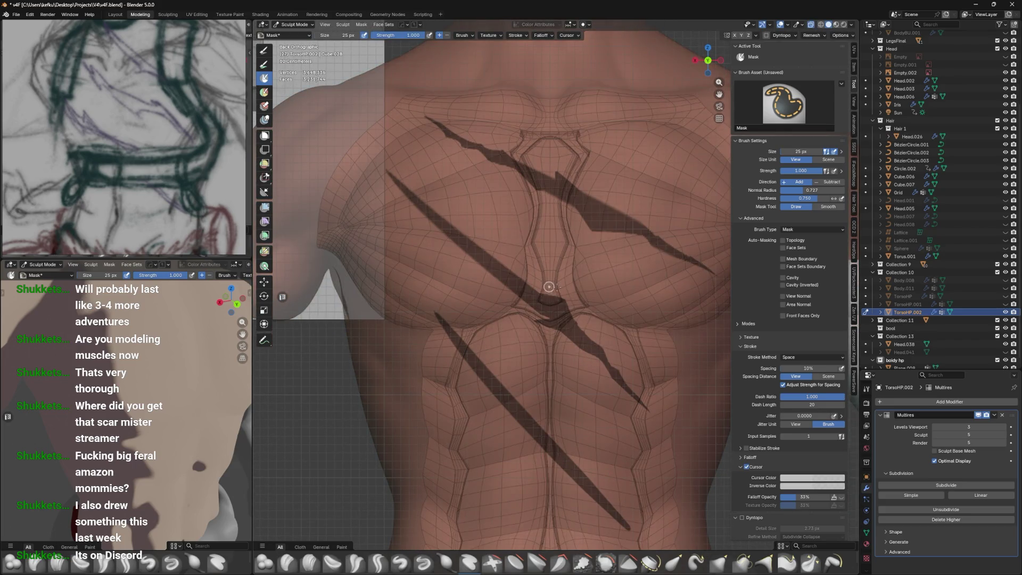
key("alt+z")
key("bracketright")
key("bracketright")
key("bracketright")
mouse_move(530, 293)
left_mouse_down("ctrl")
mouse_move(566, 326)
mouse_move(530, 290)
left_mouse_up("ctrl")
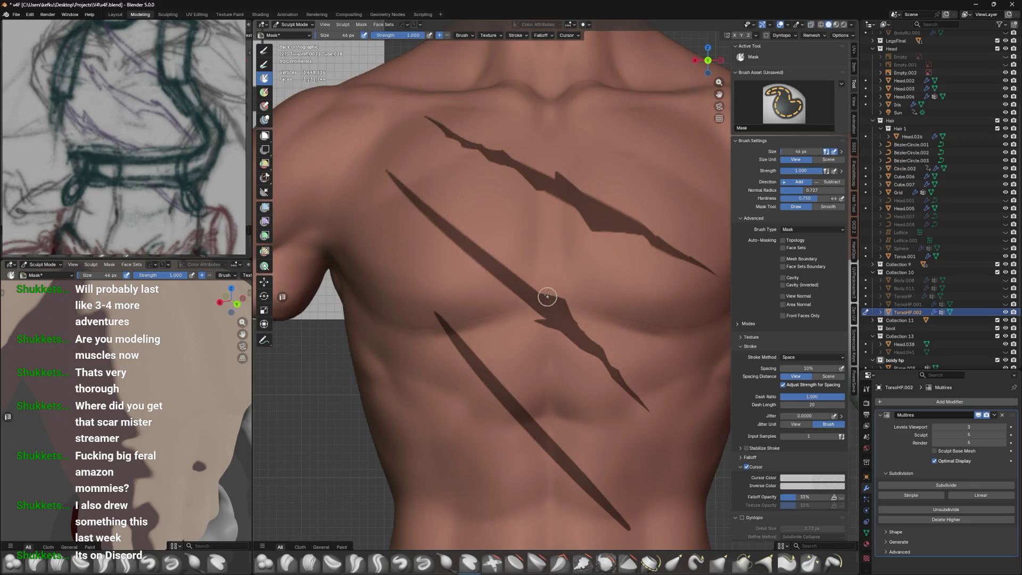
key("alt+z")
middle_click_drag(547, 297, 546, 357, "shift")
key("alt+z")
left_click_drag(546, 356, 497, 311)
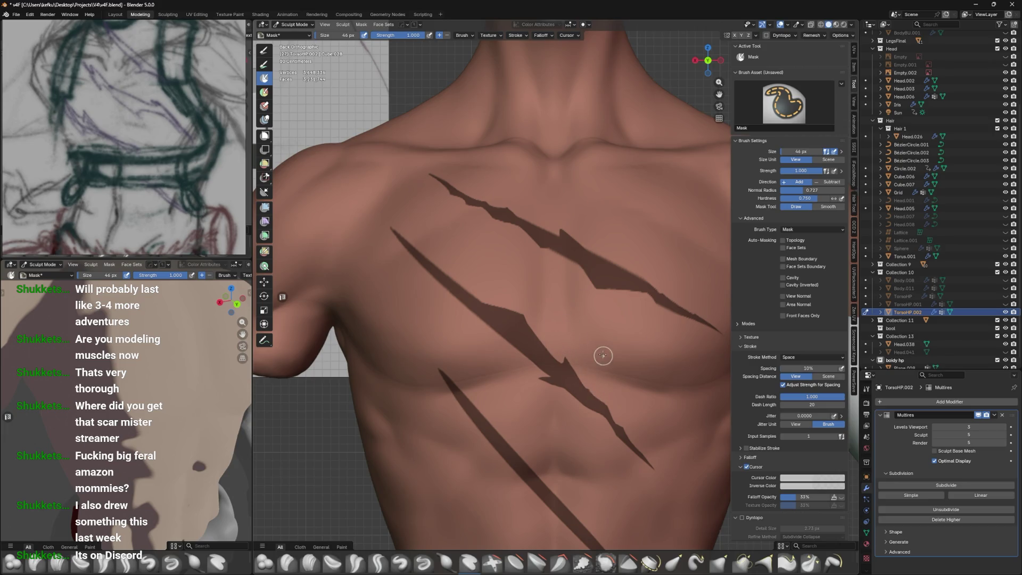
Fill the middle scar's notches and add jagged spikes branching off it
middle_click_drag(603, 357, 600, 366)
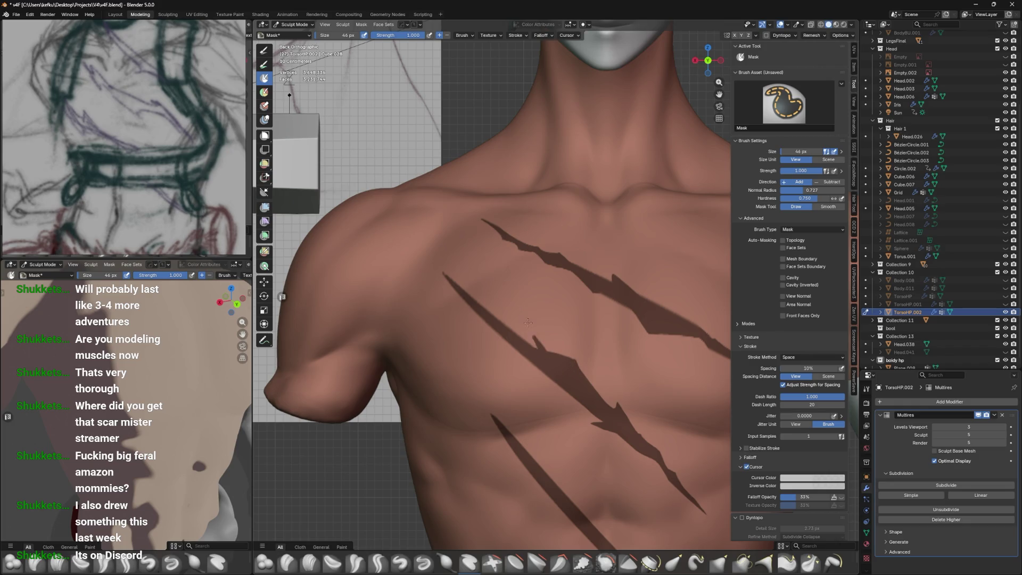
mouse_move(530, 337)
left_mouse_down()
mouse_move(511, 325)
mouse_move(545, 349)
left_mouse_up()
left_click_drag(573, 355, 573, 366)
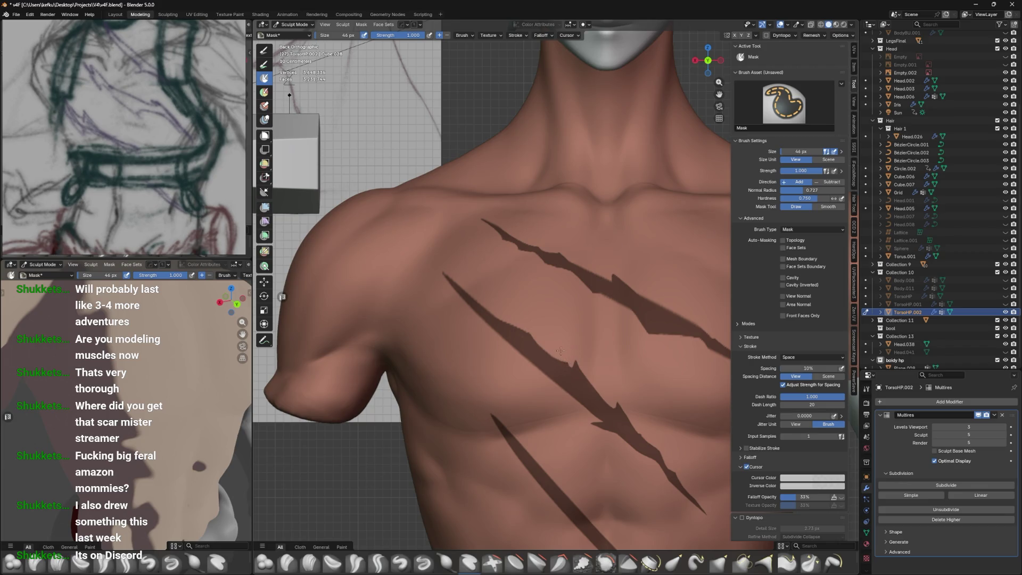
left_click_drag(580, 383, 575, 351)
left_click_drag(569, 373, 547, 343)
mouse_move(575, 377)
left_mouse_down()
mouse_move(559, 345)
mouse_move(575, 386)
left_mouse_up()
left_click_drag(556, 341, 561, 370)
mouse_move(589, 411)
left_mouse_down()
mouse_move(525, 379)
mouse_move(566, 381)
mouse_move(527, 366)
mouse_move(536, 362)
left_mouse_up()
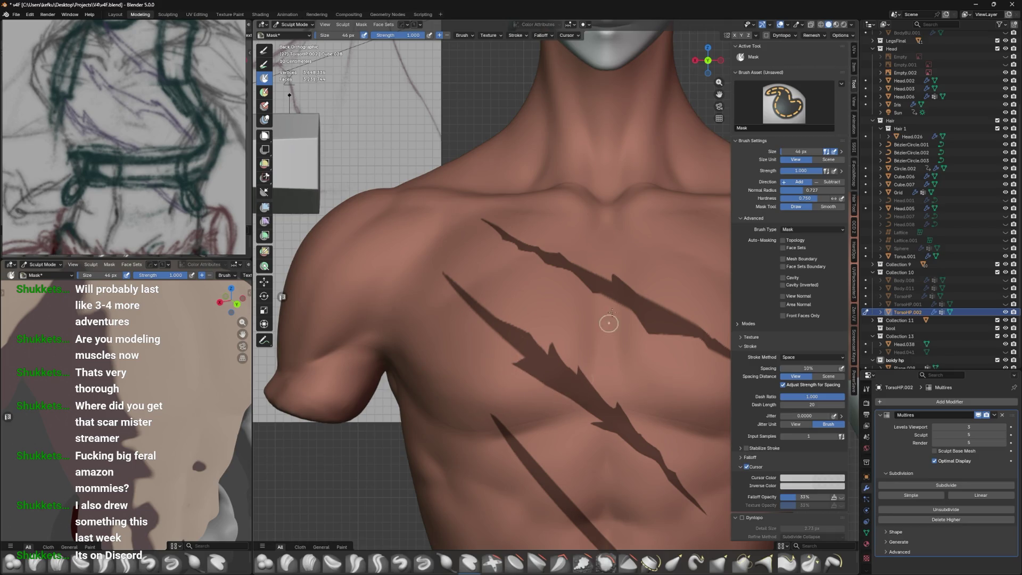
scroll(577, 398, "down", 3)
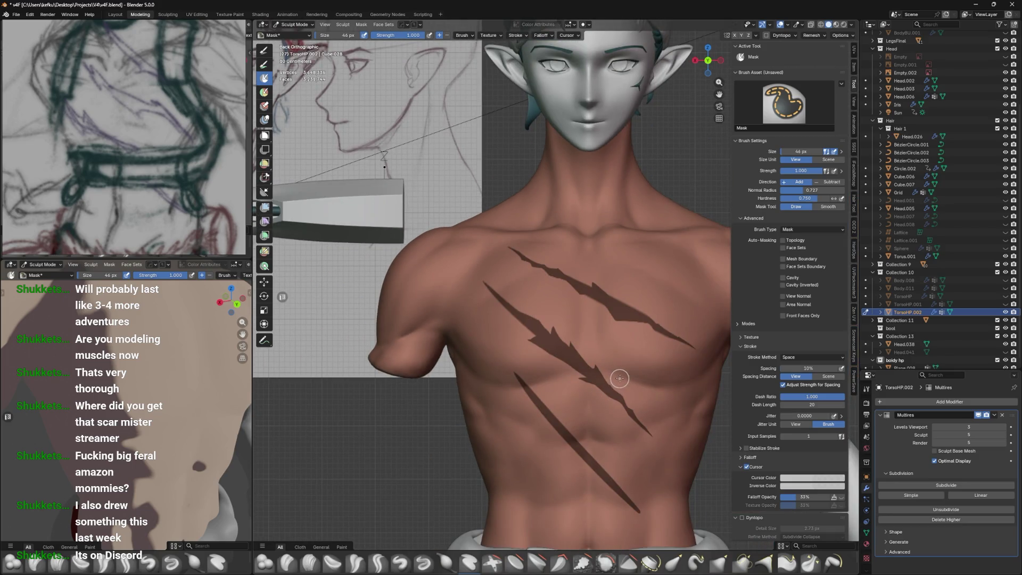
Fill the hole in the middle scar and refine its lower notch with a 36 px brush
scroll(556, 345, "up", 2)
mouse_move(553, 331)
left_mouse_down()
mouse_move(559, 360)
mouse_move(560, 330)
mouse_move(571, 364)
mouse_move(543, 328)
mouse_move(573, 364)
mouse_move(571, 345)
left_mouse_up()
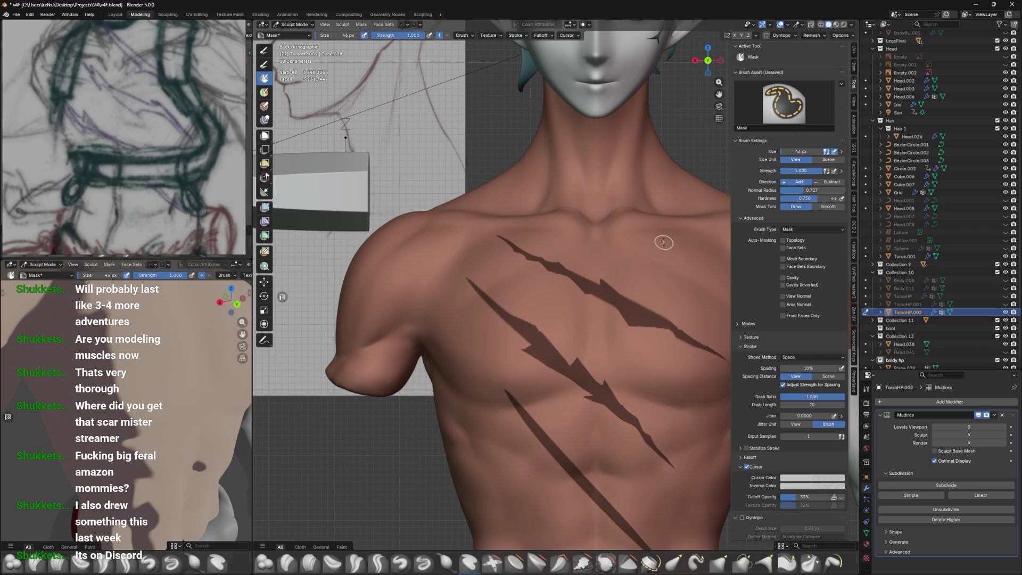
mouse_move(540, 336)
left_mouse_down()
mouse_move(527, 305)
mouse_move(560, 358)
mouse_move(526, 309)
mouse_move(532, 328)
mouse_move(523, 306)
mouse_move(561, 345)
mouse_move(533, 305)
left_mouse_up()
key("bracketleft")
key("bracketleft")
middle_click_drag(619, 362, 630, 400, "shift")
mouse_move(534, 339)
left_mouse_down()
mouse_move(533, 370)
mouse_move(551, 390)
mouse_move(543, 350)
mouse_move(529, 364)
mouse_move(565, 360)
mouse_move(537, 382)
mouse_move(542, 397)
mouse_move(597, 410)
mouse_move(559, 392)
mouse_move(574, 412)
left_mouse_up()
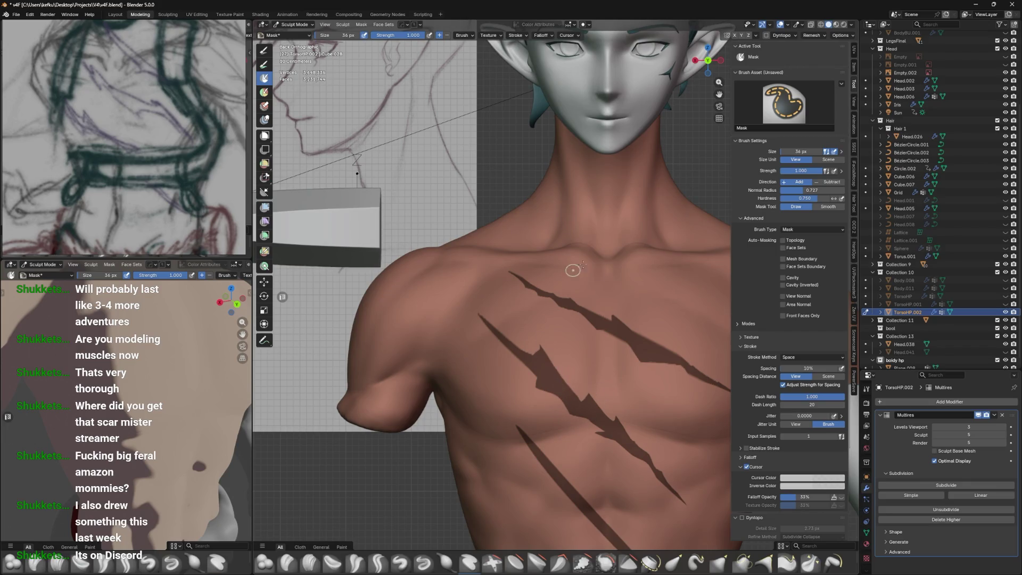
From a frontal chest view, paint a jagged notch onto the lower scar's mask
scroll(555, 382, "up", 2)
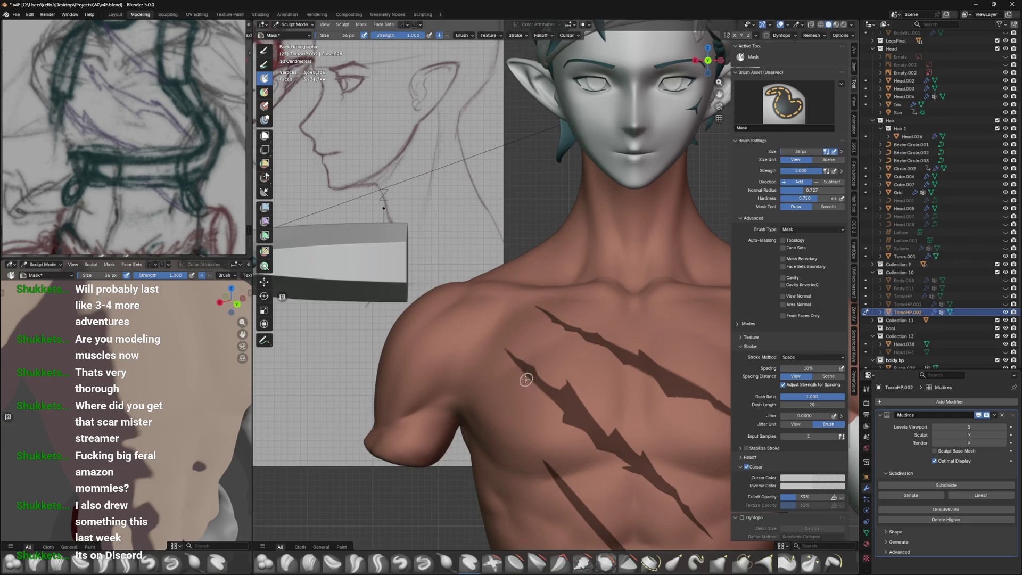
mouse_move(526, 376)
middle_mouse_down()
mouse_move(570, 377)
mouse_move(568, 283)
middle_mouse_up()
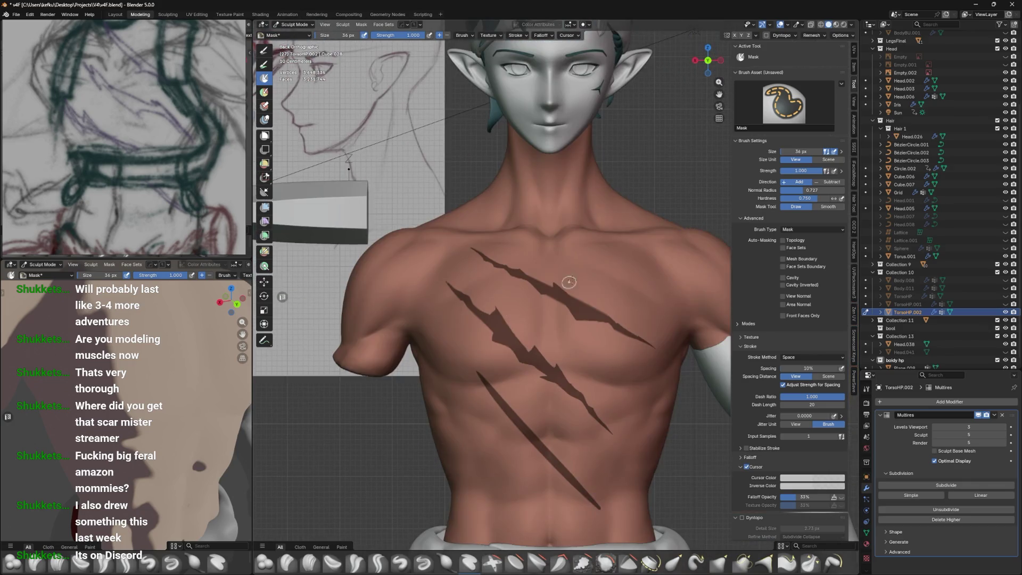
scroll(570, 367, "up", 2)
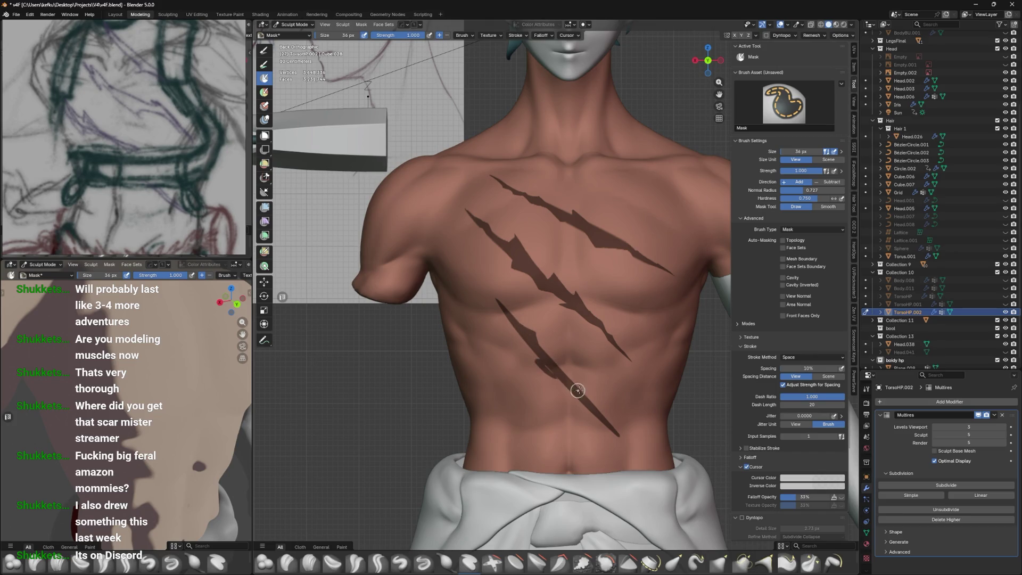
mouse_move(543, 358)
left_mouse_down()
mouse_move(573, 392)
mouse_move(550, 370)
mouse_move(573, 384)
mouse_move(569, 374)
left_mouse_up()
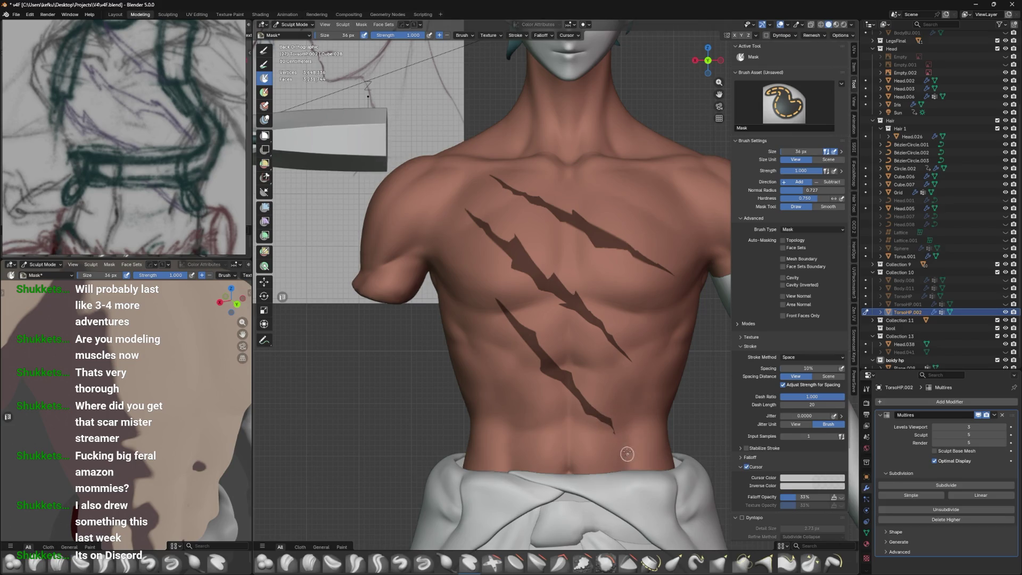
middle_click_drag(589, 349, 612, 413, "shift")
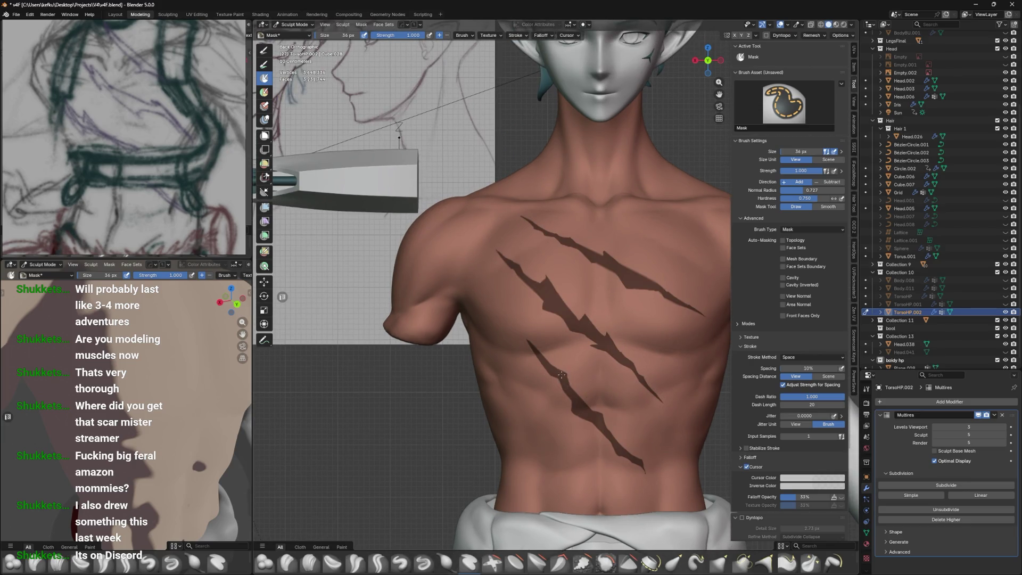
Trim back the upper tip of the lower scar and save the file
left_click_drag(543, 371, 520, 332, "ctrl")
scroll(610, 333, "down", 3)
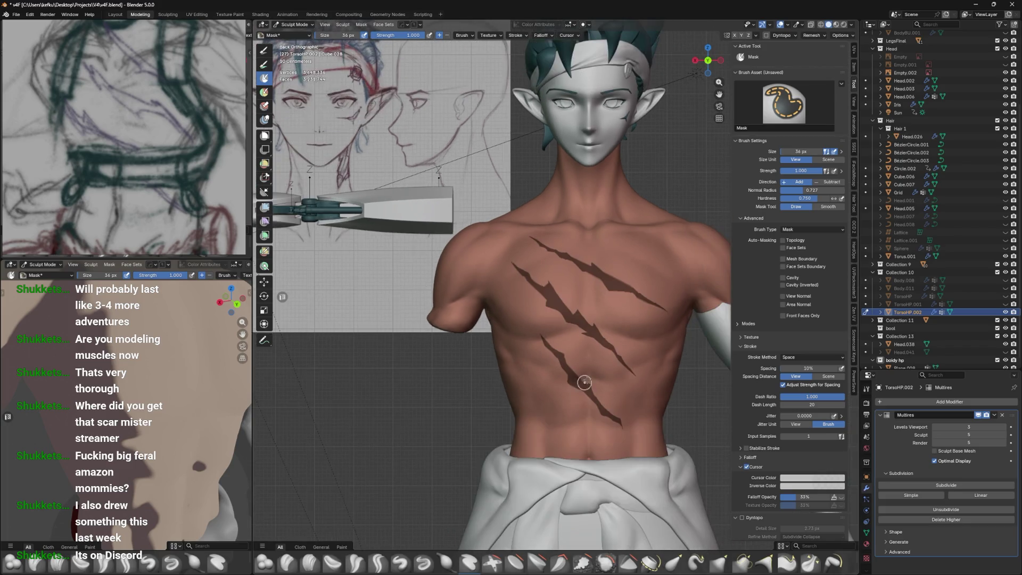
scroll(610, 348, "up", 1)
key("ctrl+s")
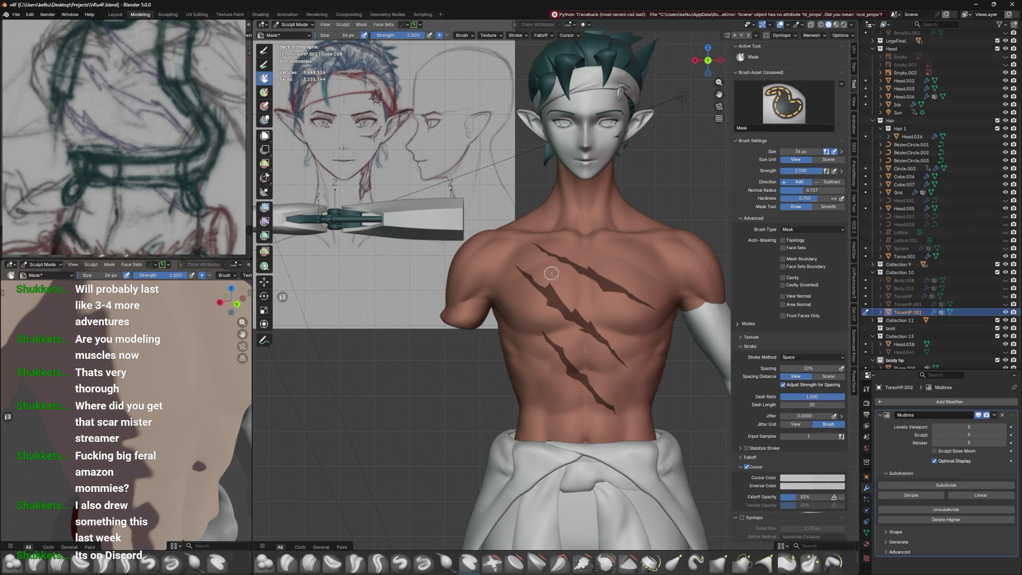
Inspect the scarred torso from several angles and save again
scroll(538, 388, "up", 2)
mouse_move(562, 338)
middle_mouse_down()
mouse_move(567, 328)
mouse_move(533, 329)
mouse_move(583, 331)
middle_mouse_up()
scroll(583, 331, "up", 2)
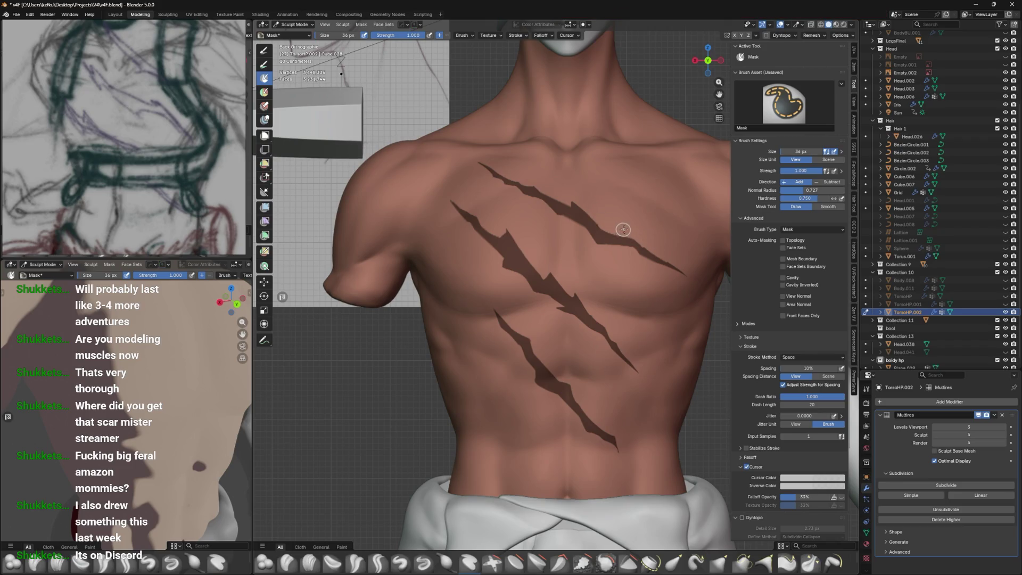
scroll(612, 223, "down", 2)
mouse_move(596, 337)
middle_mouse_down("shift")
mouse_move(577, 294)
mouse_move(621, 284)
mouse_move(588, 285)
middle_mouse_up("shift")
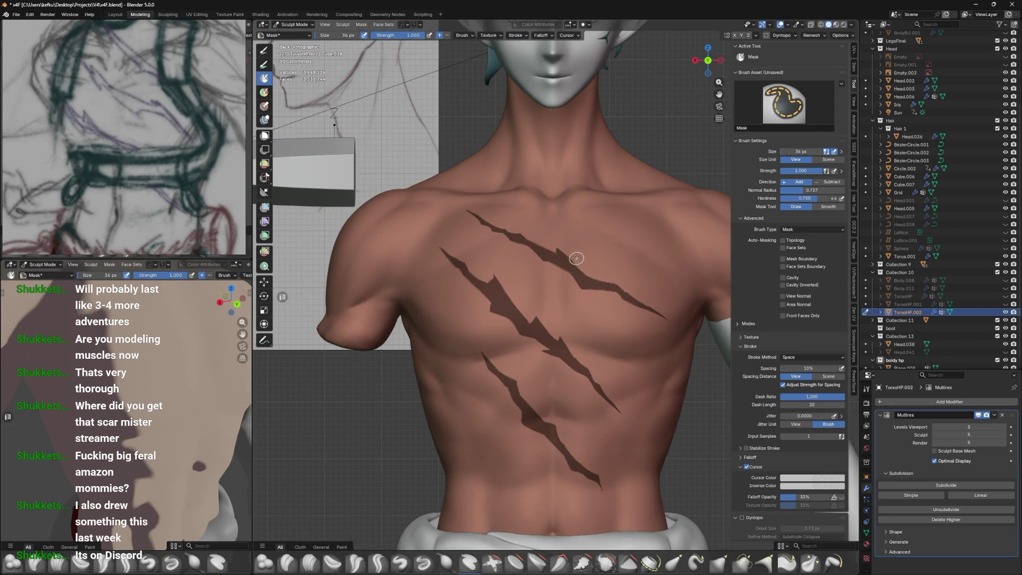
middle_click_drag(624, 266, 632, 235, "shift")
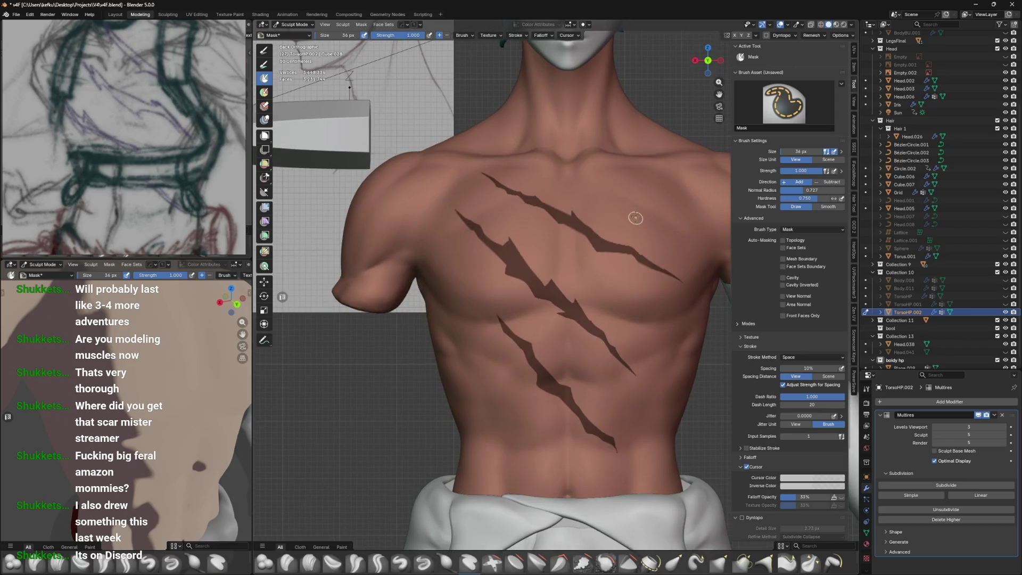
middle_click_drag(555, 354, 536, 273, "shift")
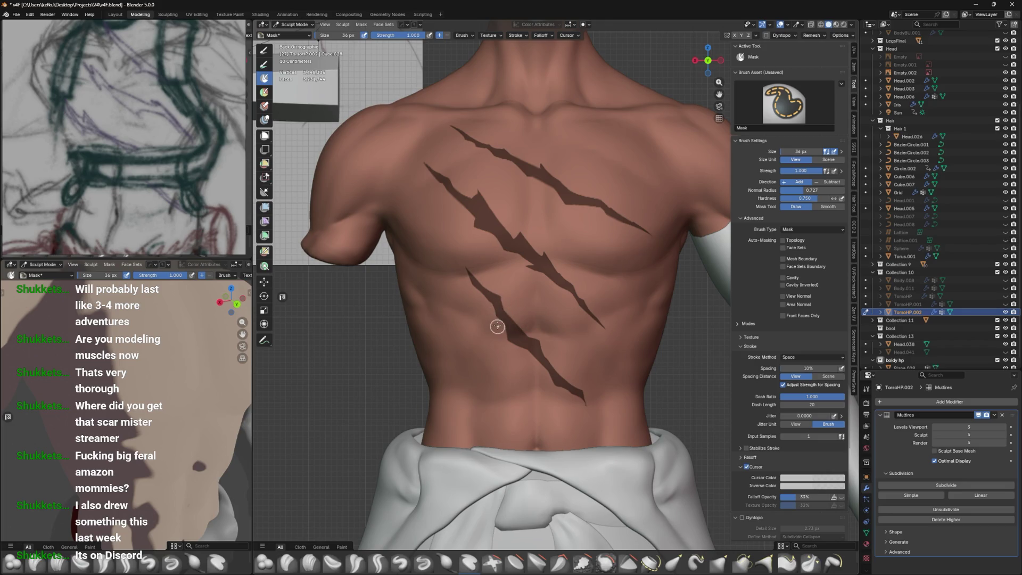
middle_click_drag(494, 271, 515, 314, "shift")
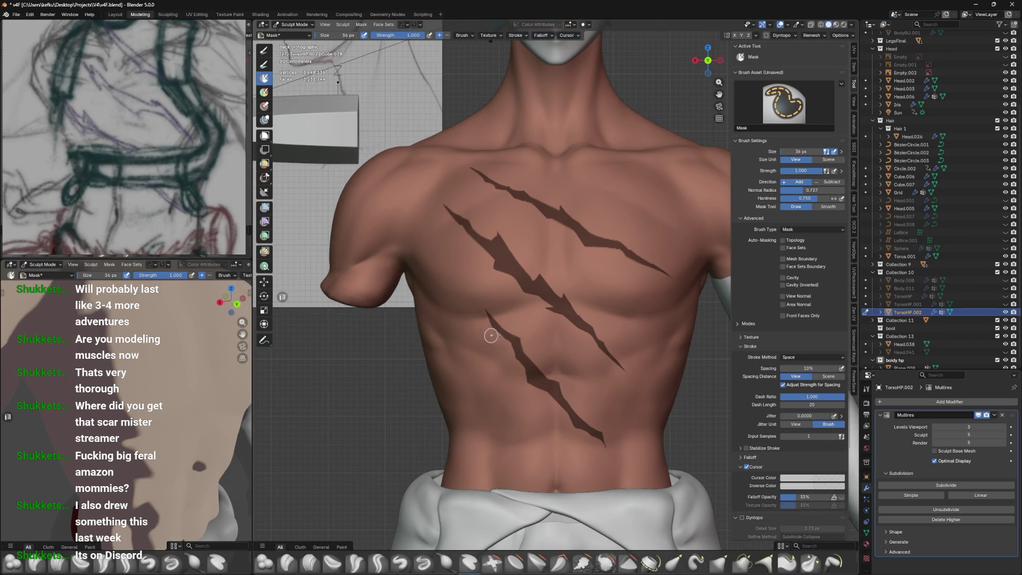
middle_click_drag(491, 335, 578, 354, "shift")
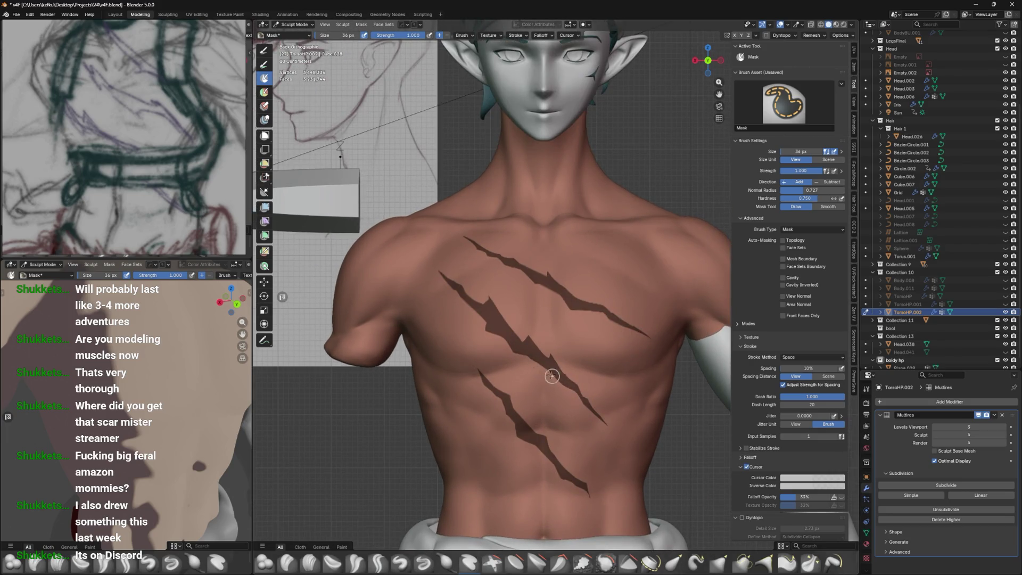
middle_click_drag(547, 405, 532, 374, "shift")
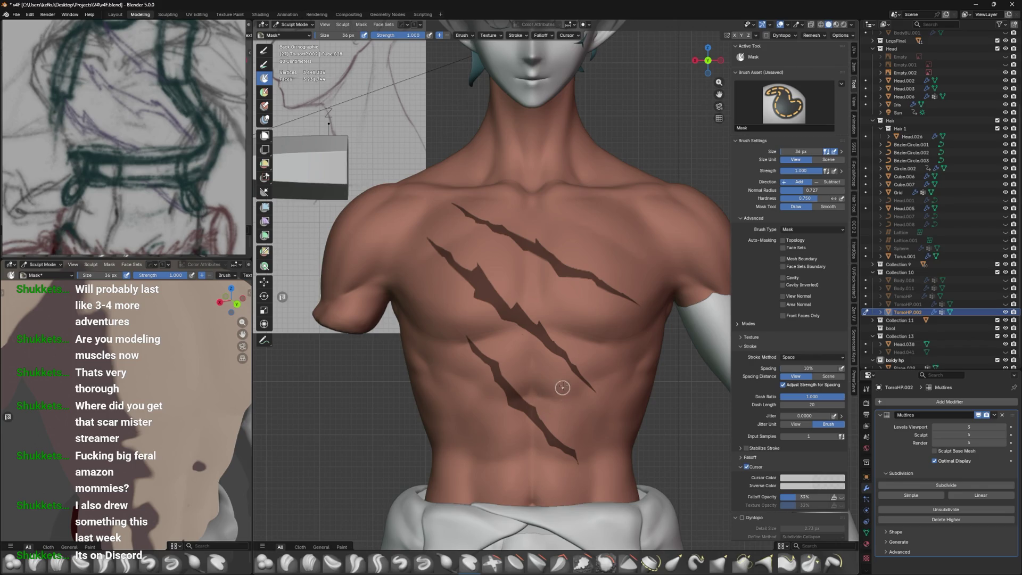
scroll(556, 397, "down", 2)
key("ctrl+s")
scroll(589, 351, "down", 3)
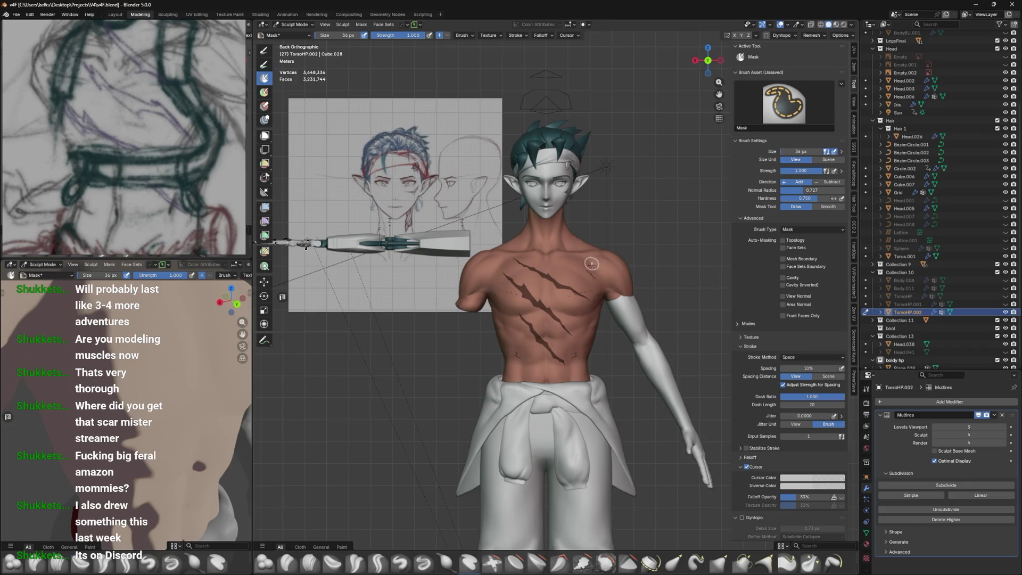
Check the mesh in X-ray, shrink the Mask brush for fine detail, and save
middle_click_drag(592, 264, 591, 308, "shift")
key("alt+z")
scroll(573, 322, "up", 4)
scroll(573, 321, "up", 3)
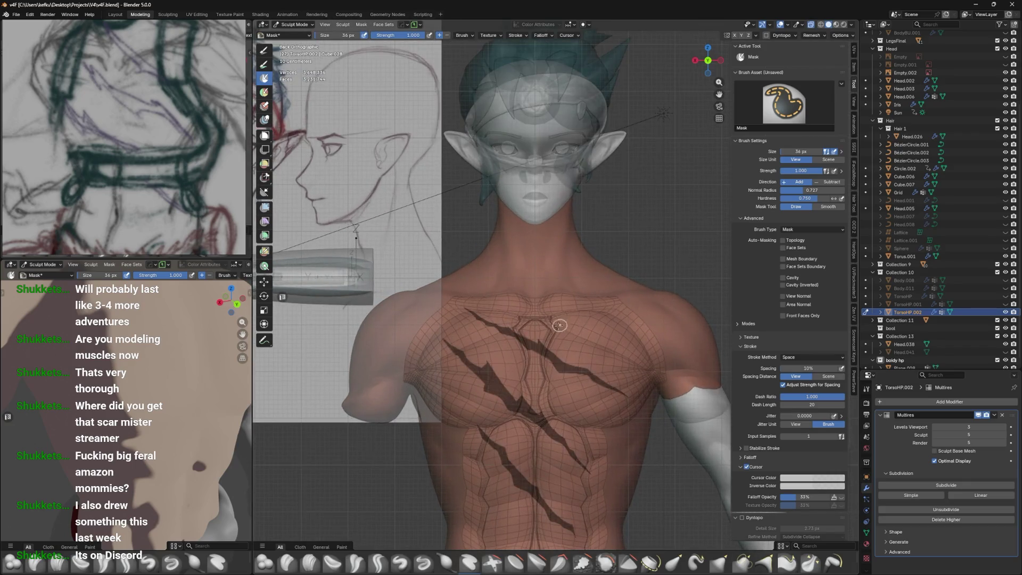
key("alt+z")
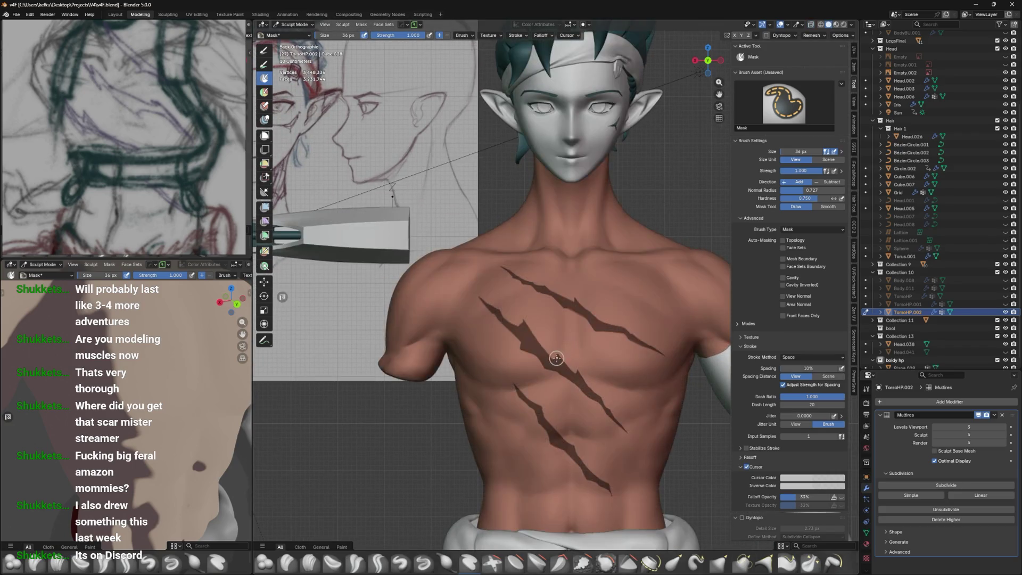
scroll(543, 329, "up", 1)
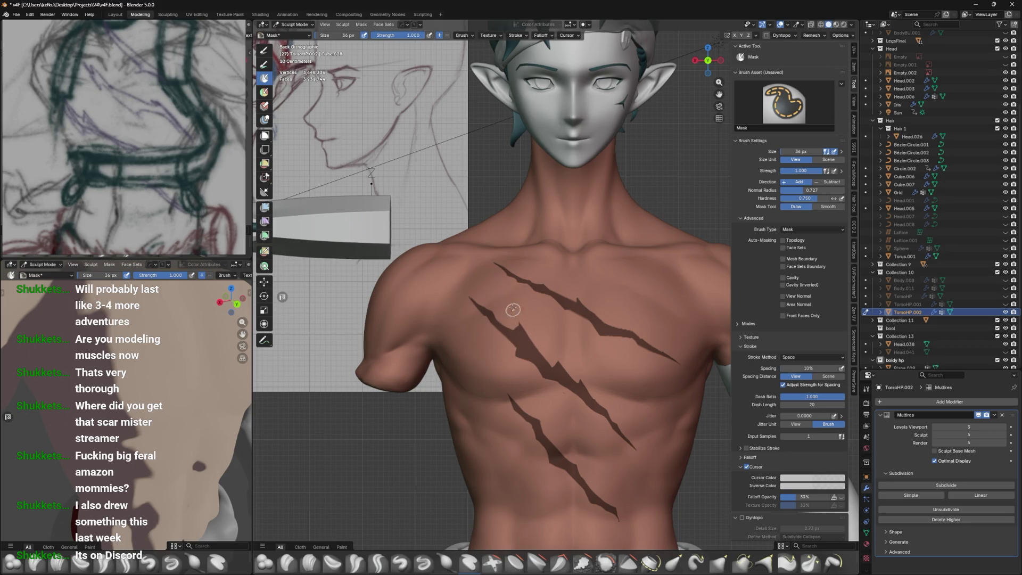
key("f")
left_click(513, 305)
key("bracketright")
key("ctrl+s")
Refine the mask along a scar edge with a smaller brush and save
scroll(580, 329, "down", 2)
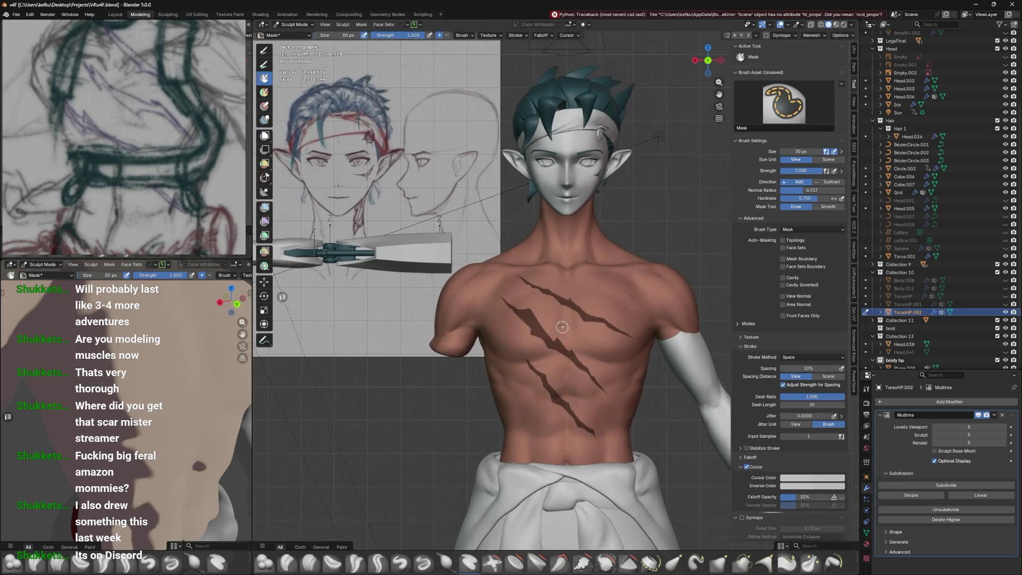
scroll(536, 310, "up", 1)
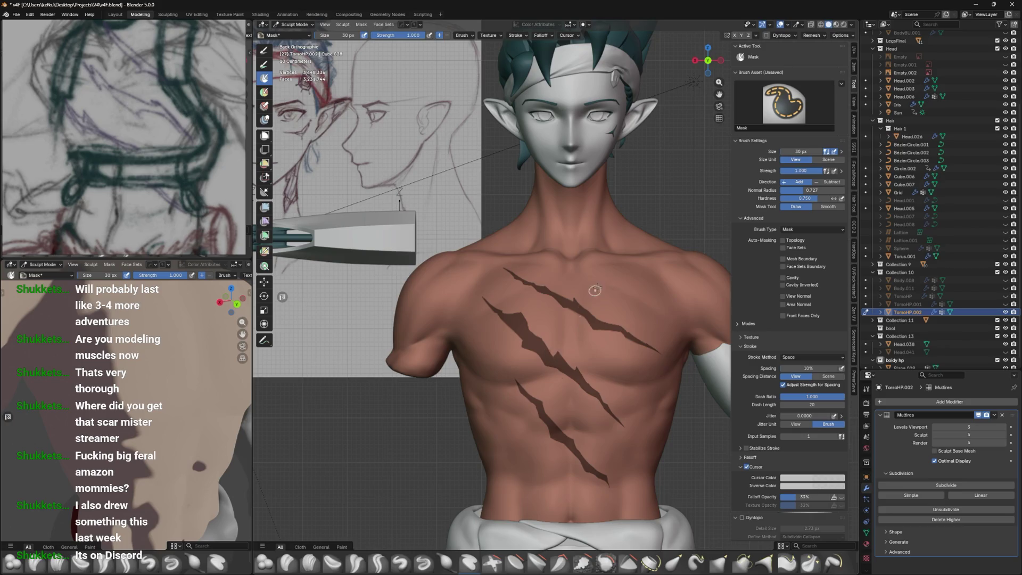
scroll(596, 290, "down", 2)
key("ctrl+s")
scroll(532, 335, "up", 4)
left_click_drag(520, 341, 540, 354)
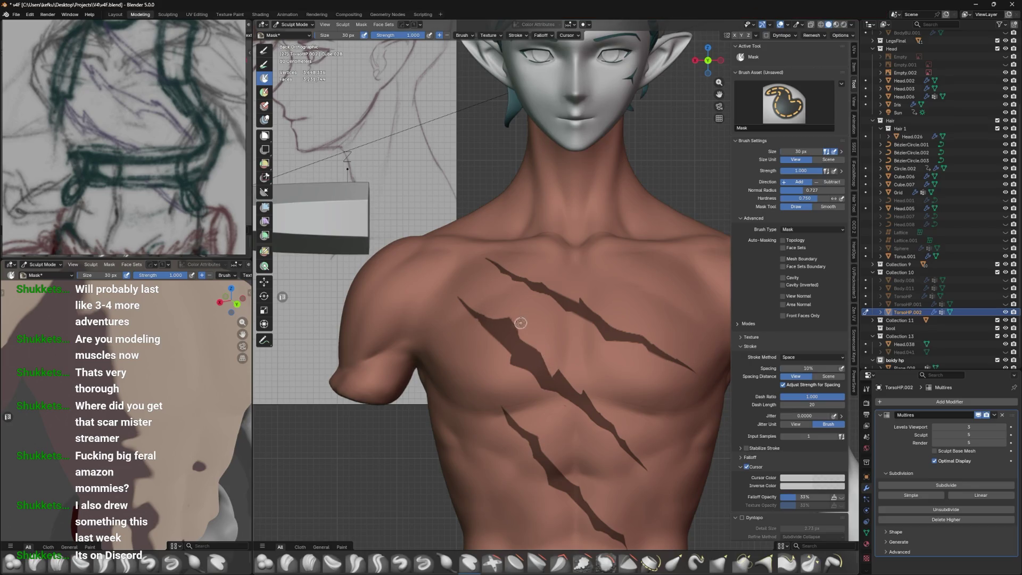
key("bracketleft")
key("bracketleft")
key("bracketleft")
scroll(547, 372, "down", 1)
key("ctrl+s")
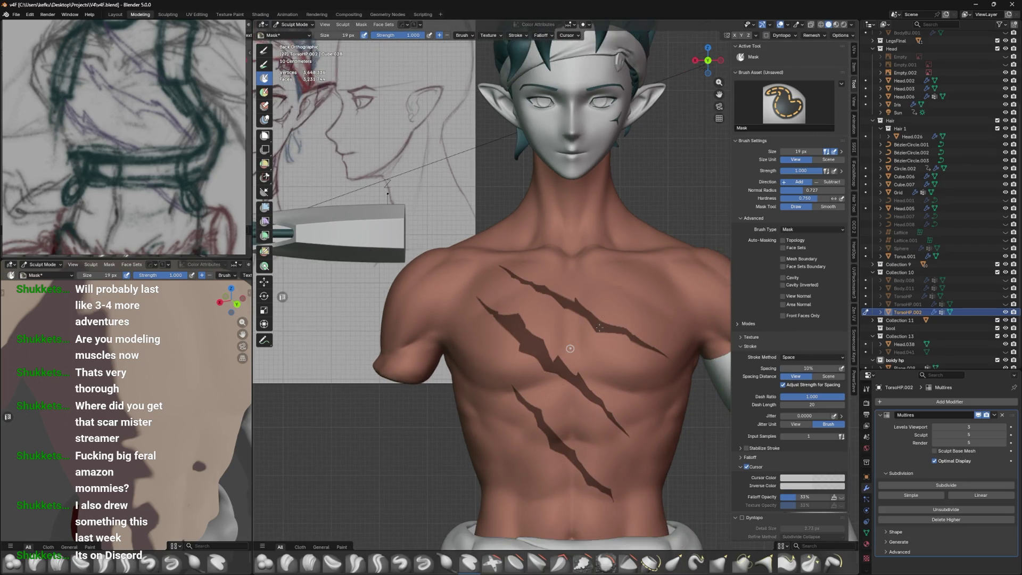
scroll(576, 377, "down", 2)
Switch to Object Mode and back to Sculpt Mode, then check the mesh in X-ray
key("ctrl+Tab")
left_click(543, 326)
mouse_move(543, 327)
middle_mouse_down()
mouse_move(588, 346)
mouse_move(577, 349)
mouse_move(589, 311)
mouse_move(610, 316)
mouse_move(608, 308)
middle_mouse_up()
scroll(589, 324, "up", 2)
key("ctrl+Tab")
left_click(600, 369)
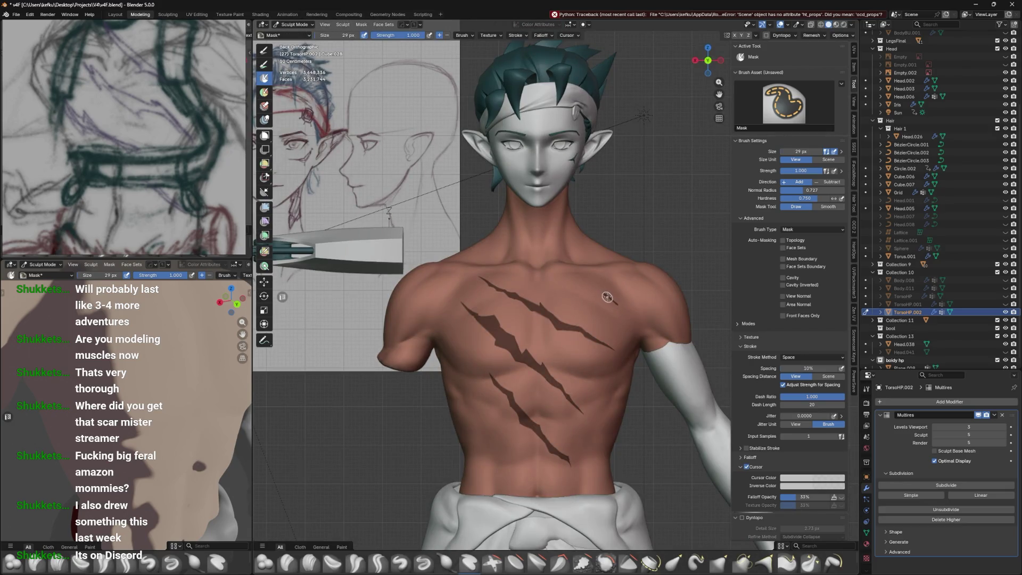
key("alt+z")
key("alt+z")
key("alt+z")
mouse_move(605, 295)
middle_mouse_down("shift")
mouse_move(574, 345)
mouse_move(585, 348)
mouse_move(580, 382)
middle_mouse_up("shift")
key("alt+z")
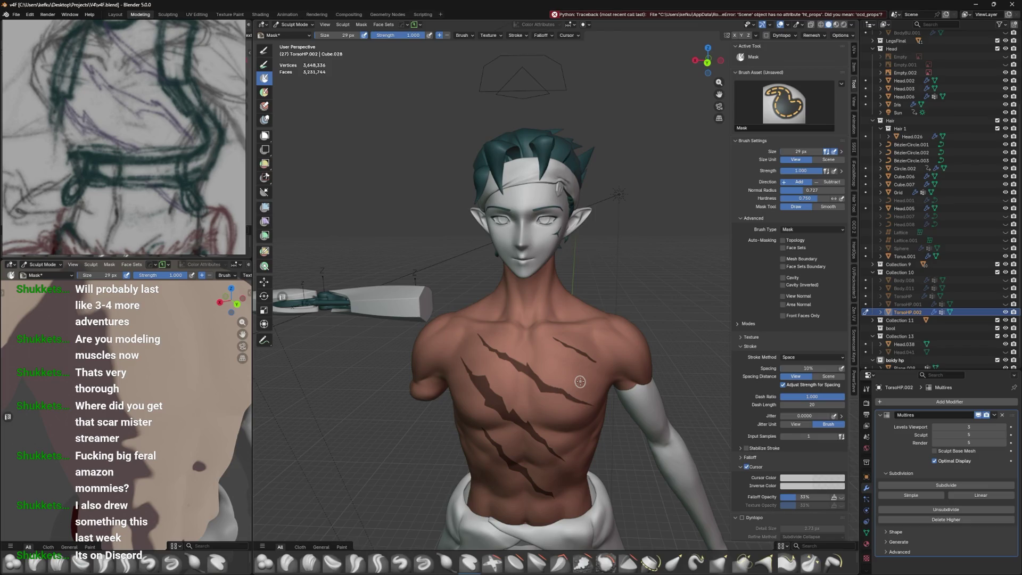
Invert the mask so the chest claw scars become the editable area
key("a")
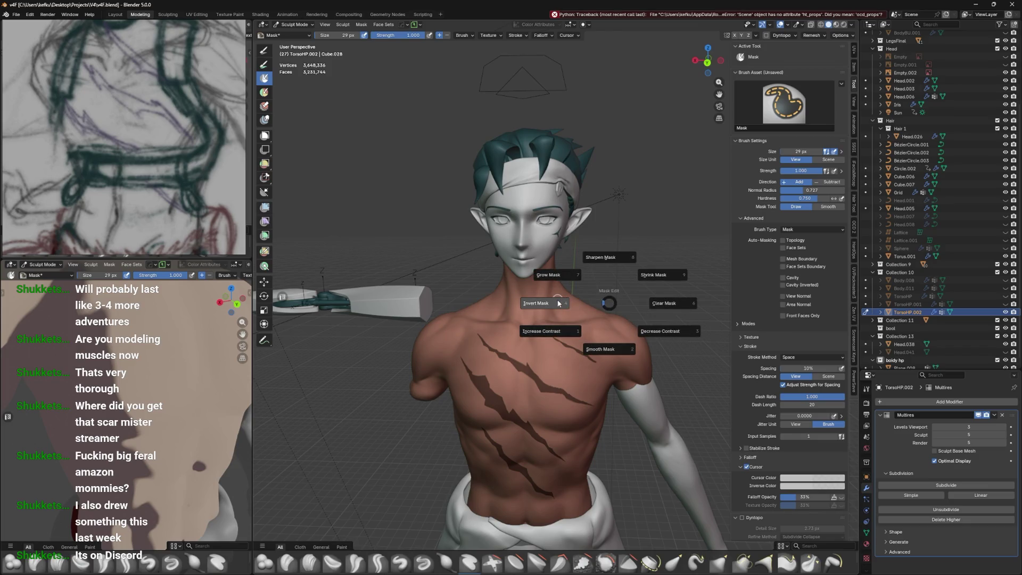
left_click(565, 302)
key("f")
left_click(626, 321)
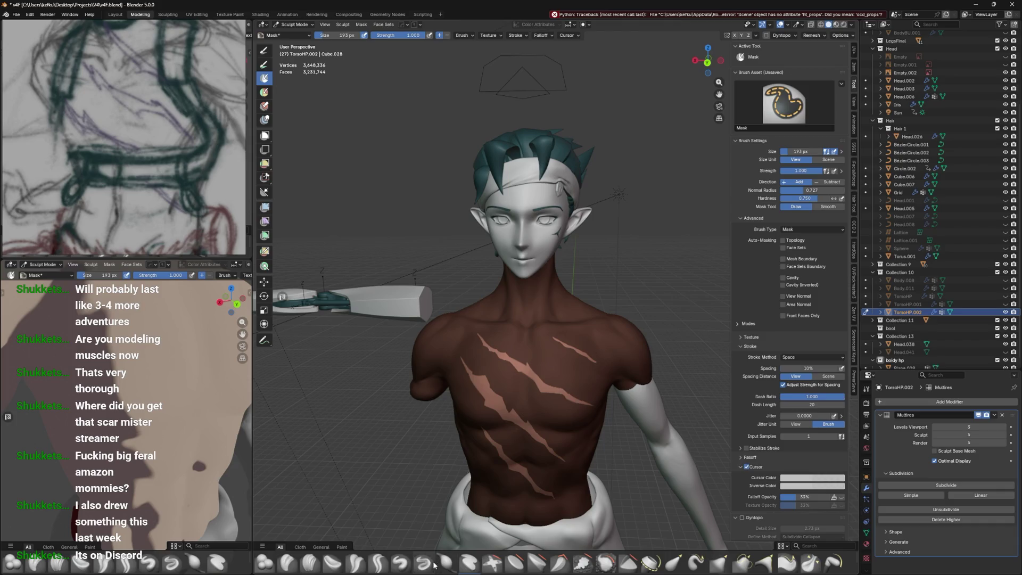
Set up the Layer brush at 248 px radius with layer height raised to 0.0205 m
left_click(378, 562)
mouse_move(378, 574)
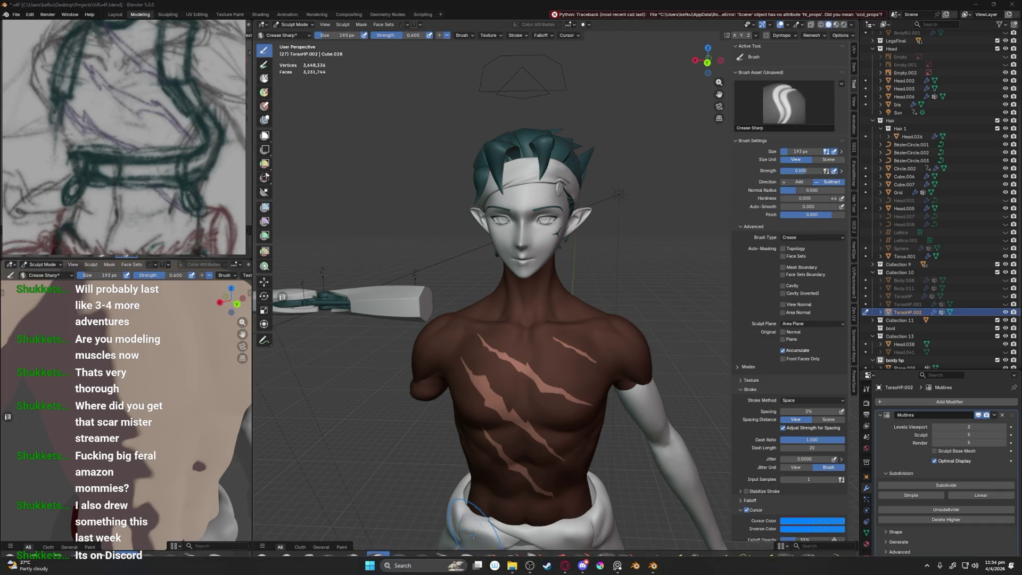
left_click(468, 554)
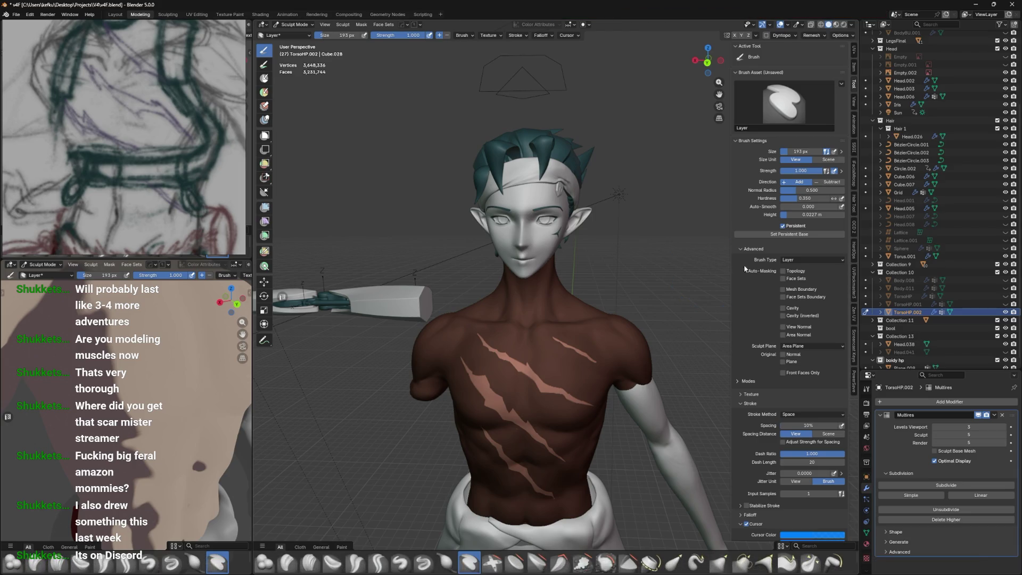
double_click(816, 215)
type("0.0114")
key("Return")
key("f")
left_click(559, 317)
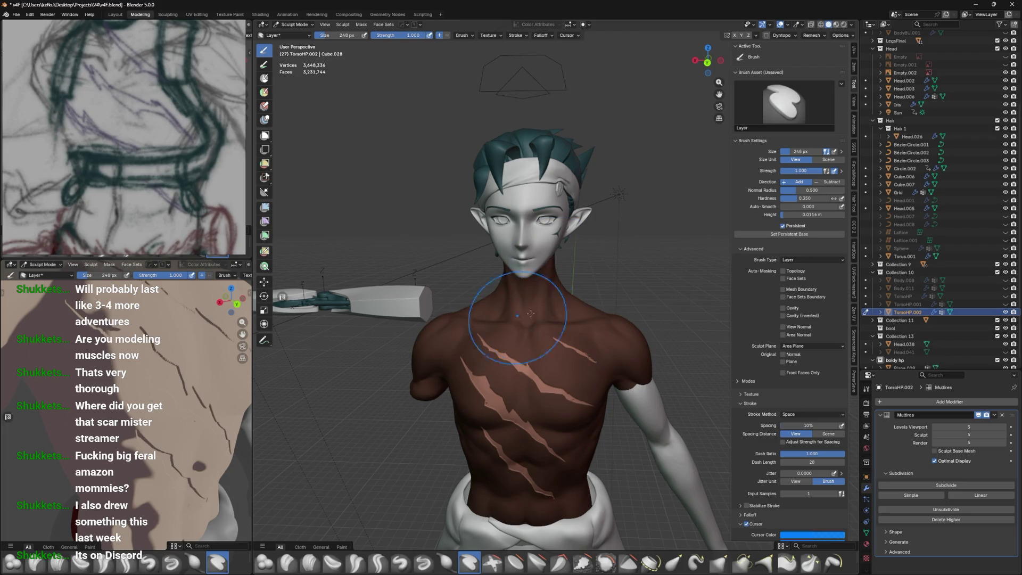
left_click_drag(799, 214, 826, 219)
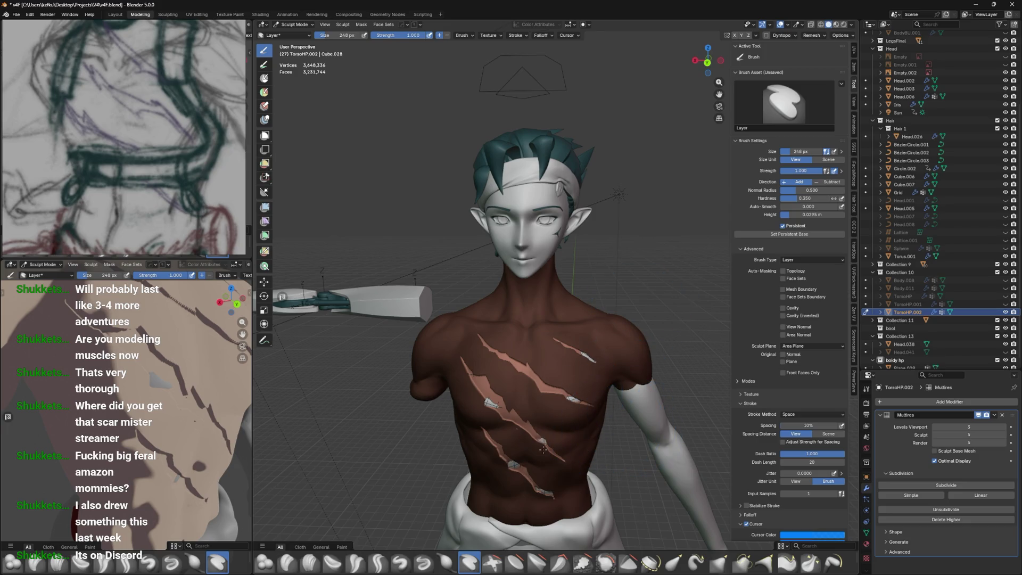
Sculpt inside the chest scars with the Layer brush, undoing the blocky stroke
left_click_drag(440, 347, 596, 330)
mouse_move(596, 331)
middle_mouse_down()
mouse_move(621, 324)
mouse_move(646, 343)
mouse_move(617, 356)
middle_mouse_up()
key("ctrl+z")
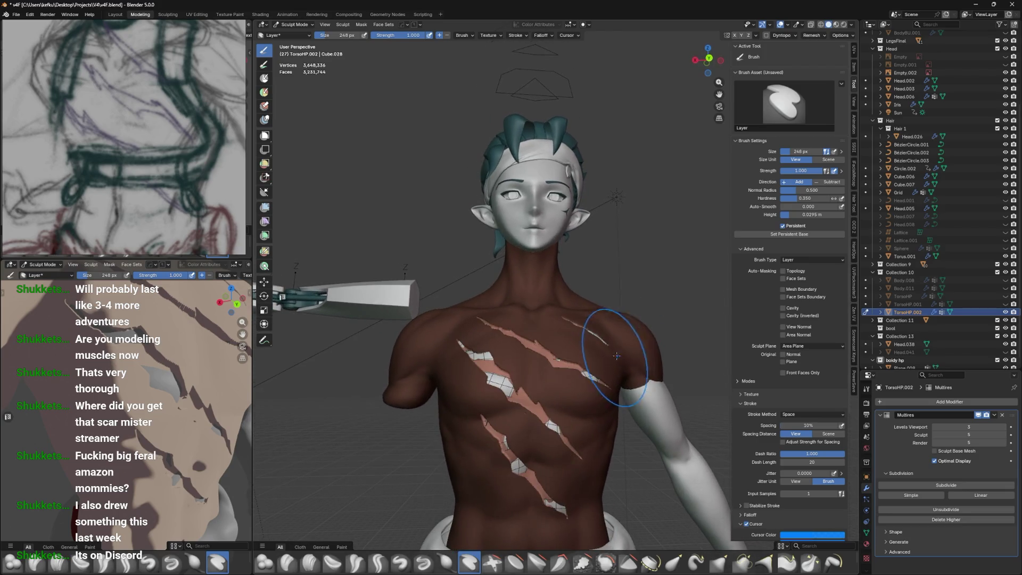
left_click_drag(565, 352, 476, 449)
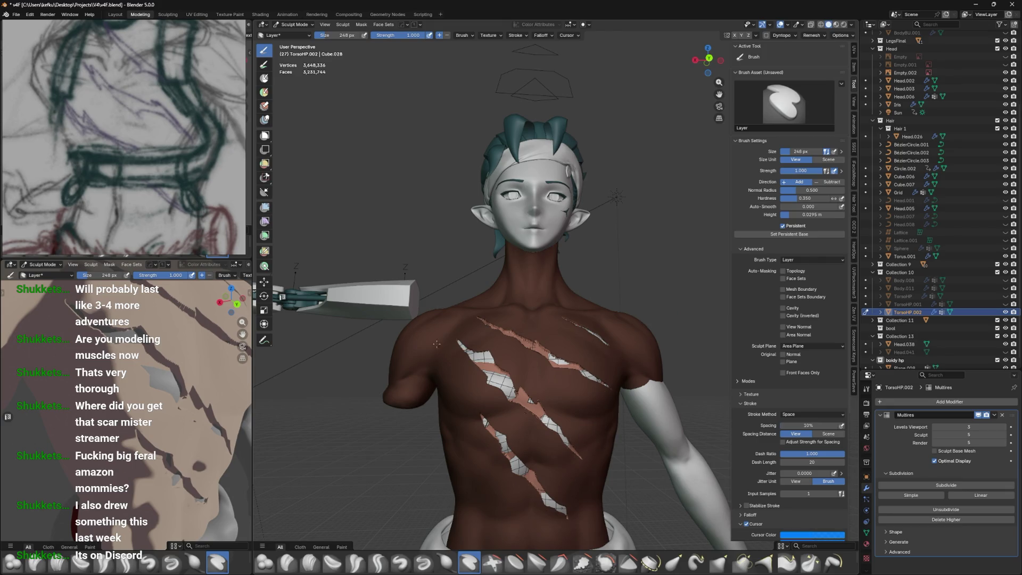
mouse_move(490, 250)
middle_mouse_down()
mouse_move(525, 319)
mouse_move(628, 334)
mouse_move(559, 308)
mouse_move(631, 356)
middle_mouse_up()
Leave sculpting and return the torso to Object Mode
key("ctrl+Tab")
left_click(559, 356)
mouse_move(559, 341)
middle_mouse_down()
mouse_move(619, 347)
mouse_move(616, 282)
middle_mouse_up()
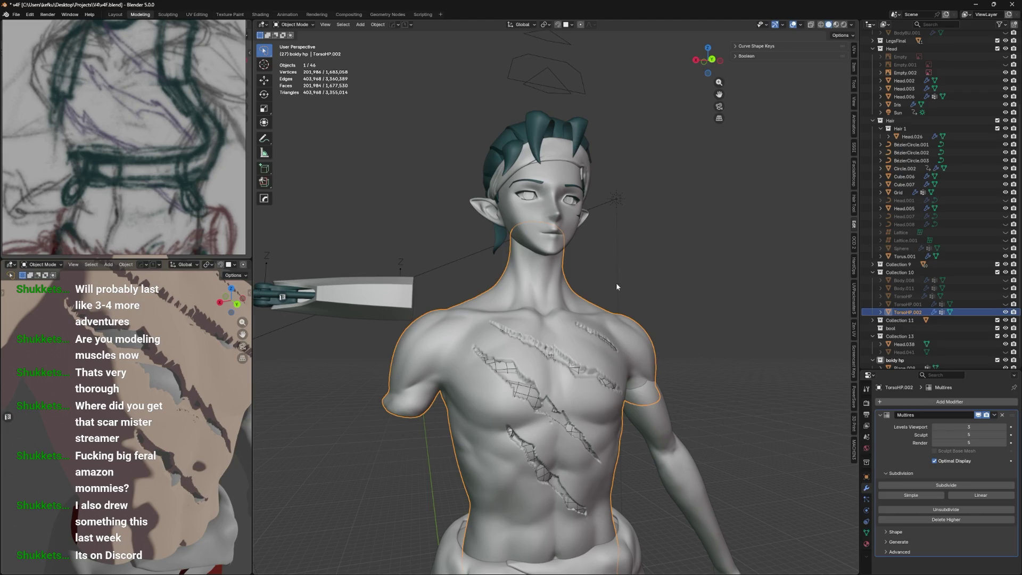
Switch to Rendered shading and toggle Display Wire on the scar plane Plane.009
key("z")
left_click(613, 204)
left_click(500, 397)
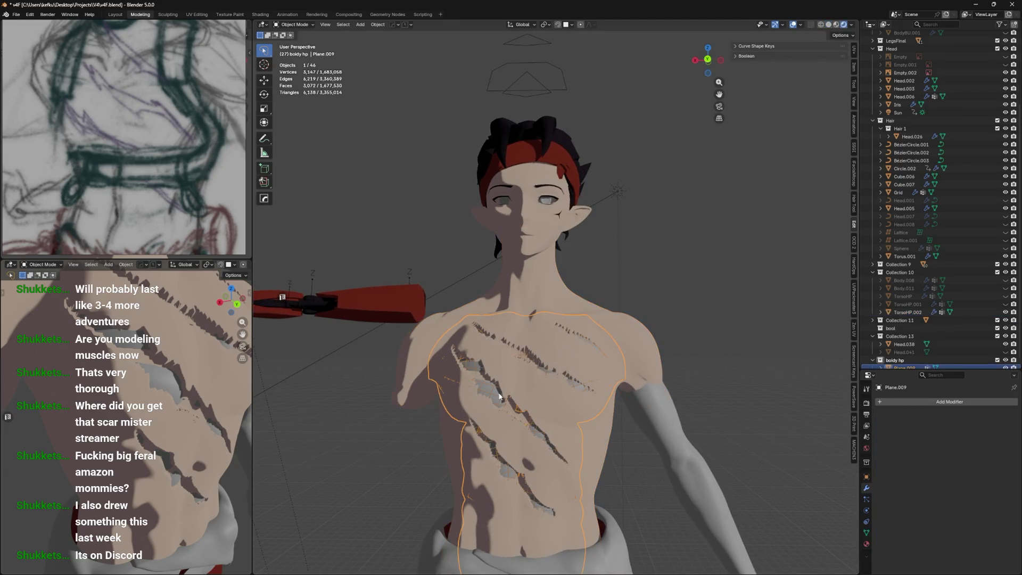
right_click(682, 411)
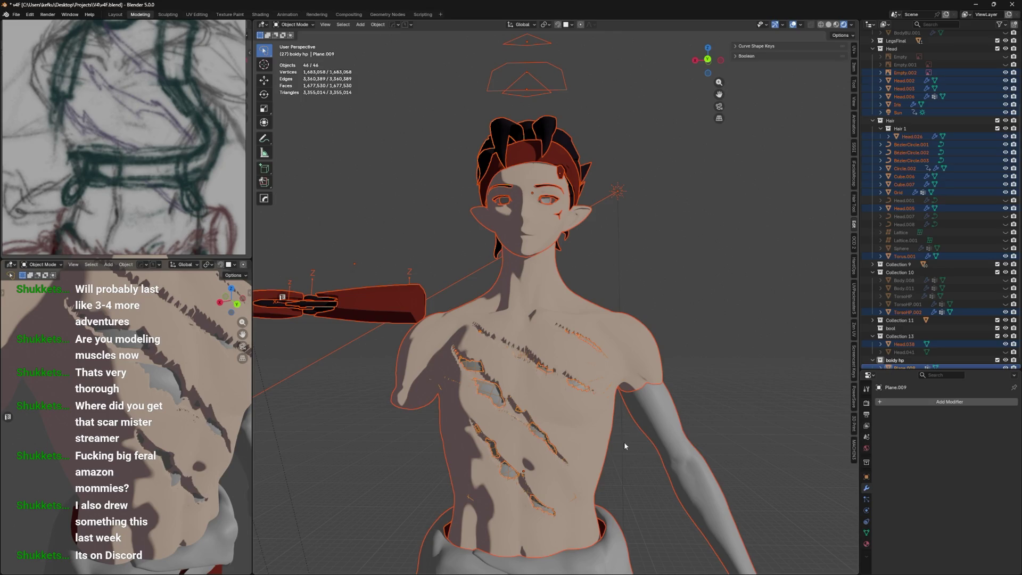
right_click(421, 390)
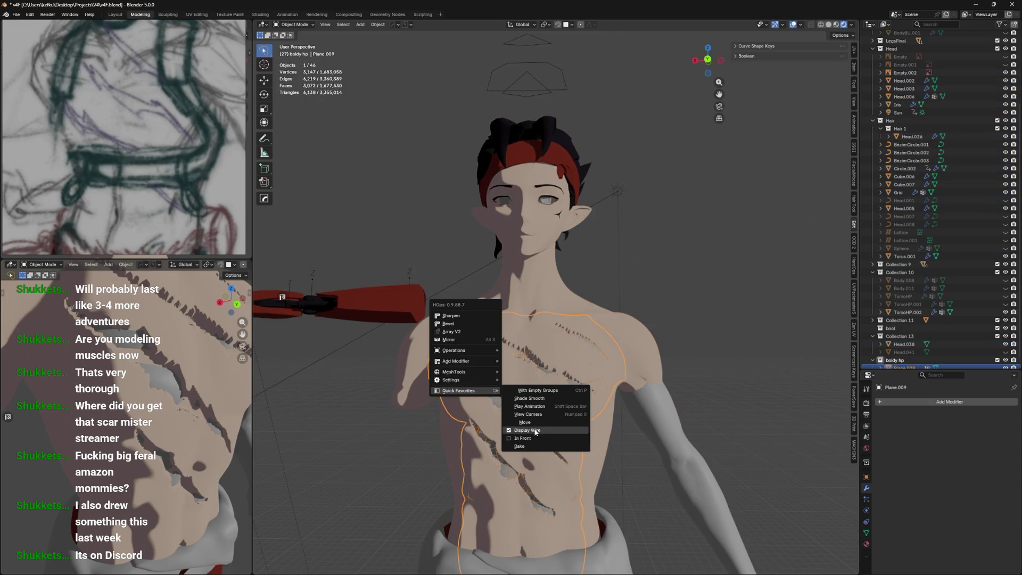
left_click(559, 434)
Select TorsoHP.002 and subdivide its Multires viewport level from 3 up to 5
scroll(680, 369, "up", 5)
left_click(527, 411)
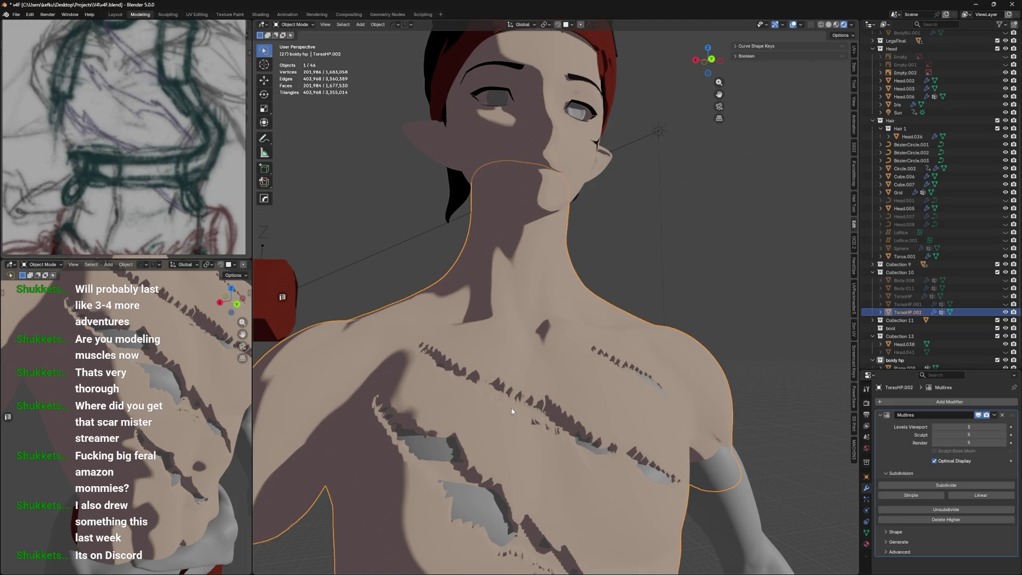
scroll(536, 394, "up", 2)
middle_click_drag(536, 394, 533, 384)
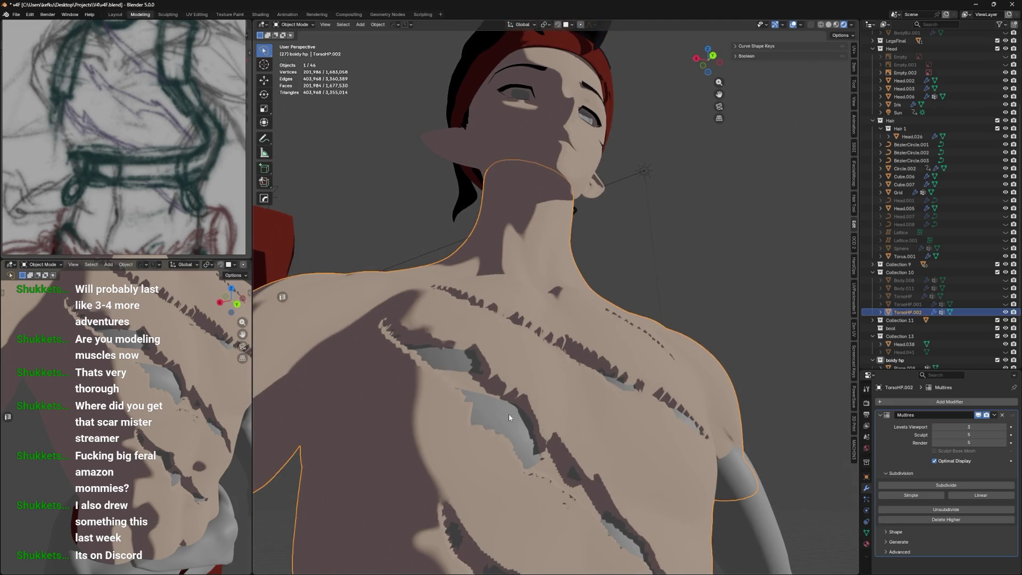
middle_click_drag(563, 395, 554, 413)
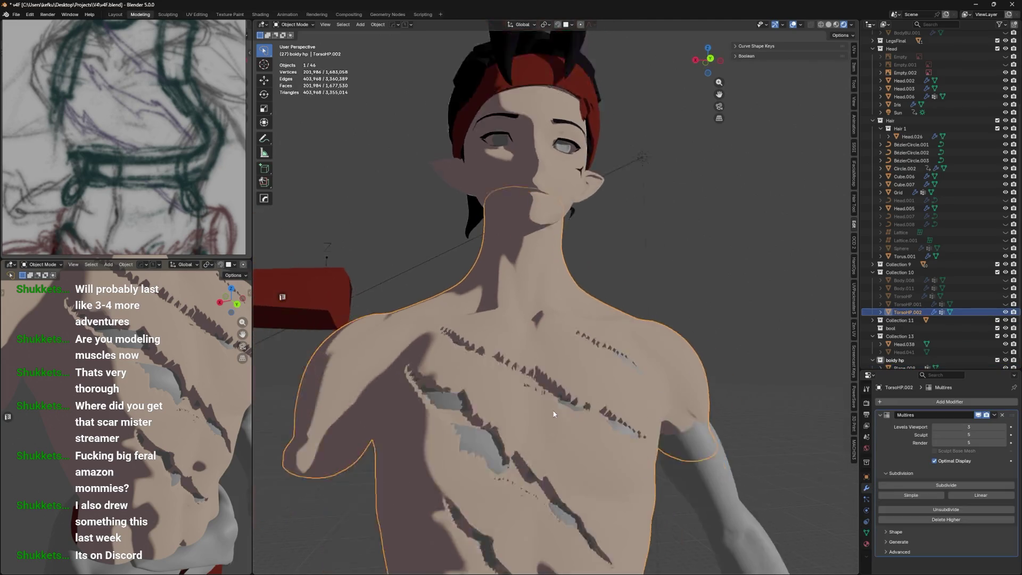
scroll(771, 446, "down", 2)
middle_click_drag(767, 435, 735, 447)
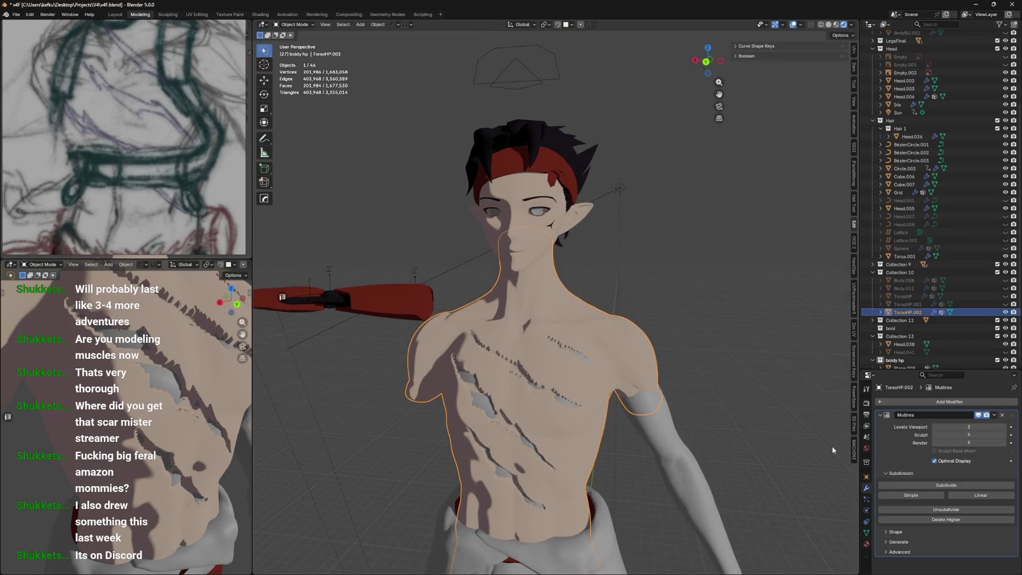
left_click(1005, 427)
left_click(1004, 427)
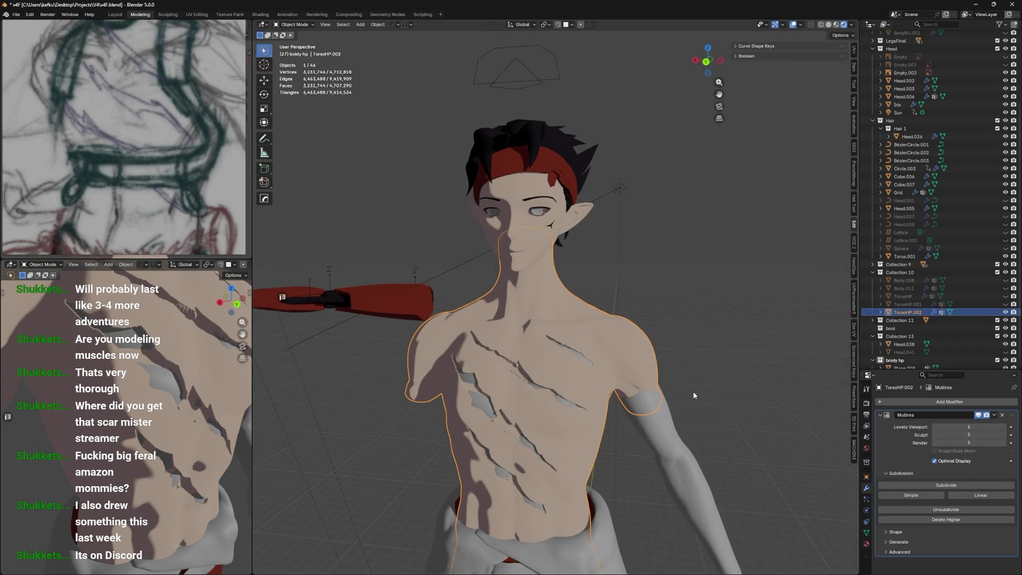
scroll(724, 397, "up", 3)
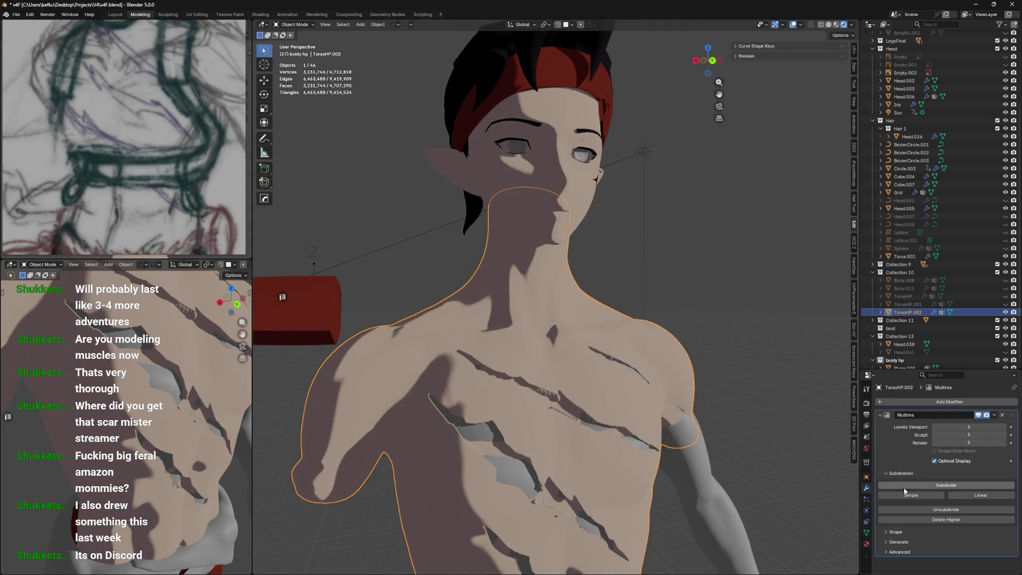
left_click(868, 544)
Give Plane.009 a new material with a dark base colour and glossier roughness
left_click(535, 484)
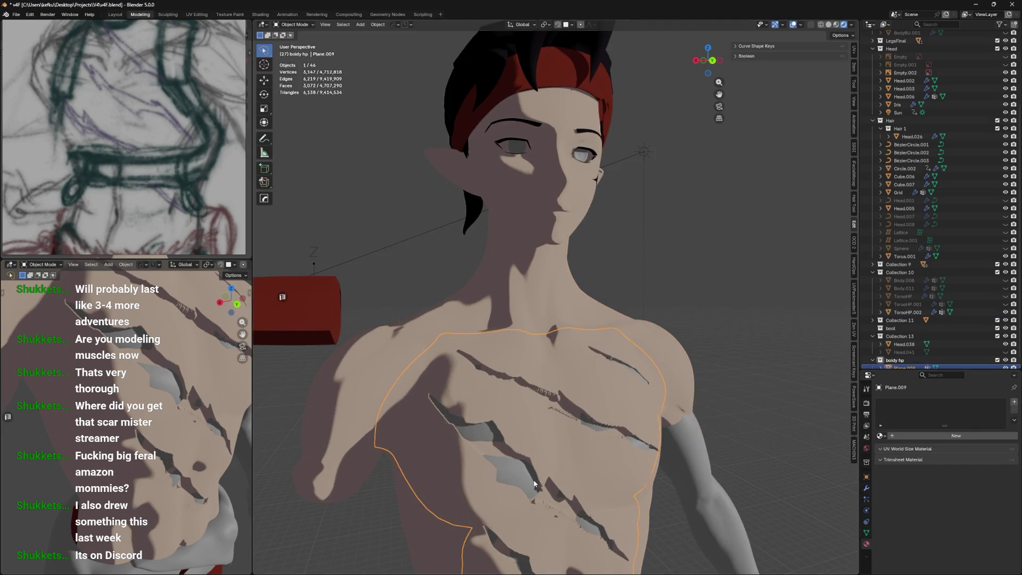
left_click(929, 436)
left_click(953, 486)
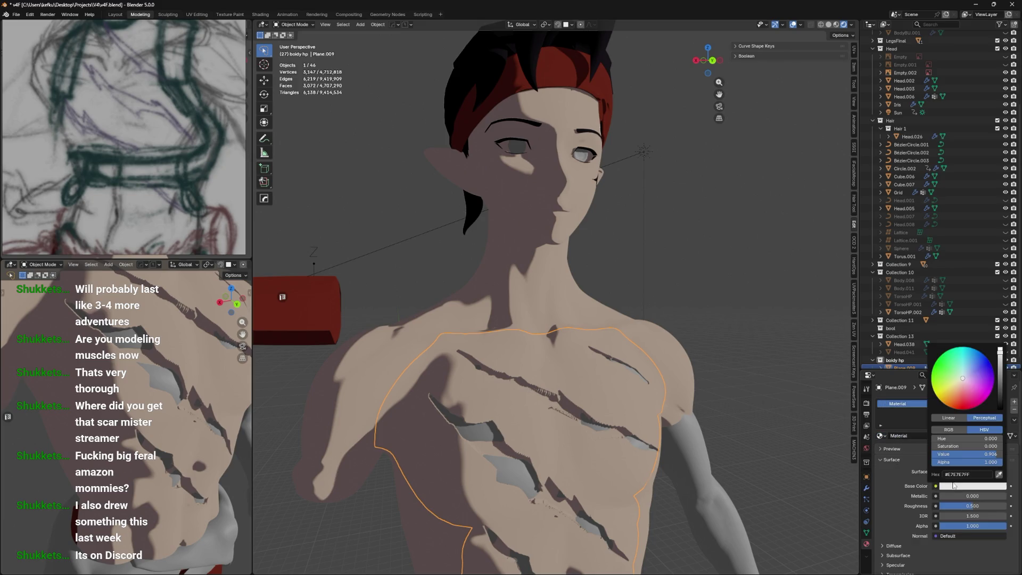
left_click(1001, 397)
left_click_drag(964, 391, 968, 388)
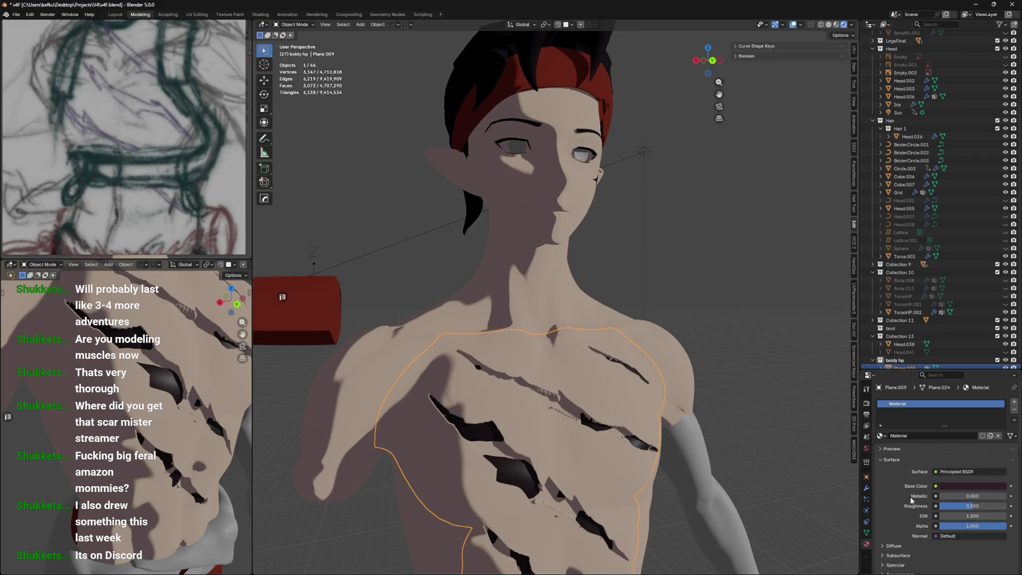
left_click_drag(969, 510, 998, 495)
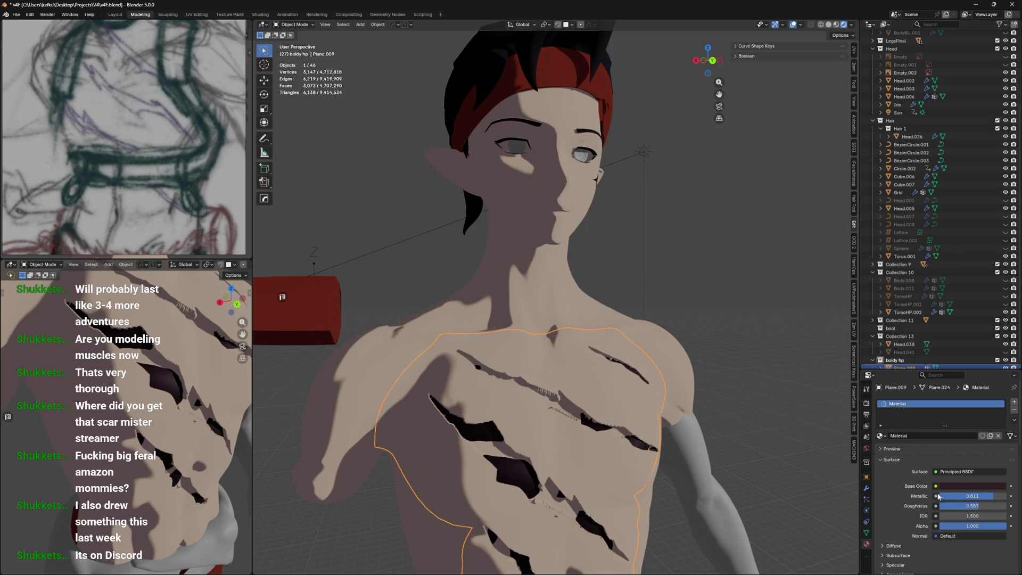
scroll(938, 496, "down", 1)
left_click_drag(986, 490, 944, 490)
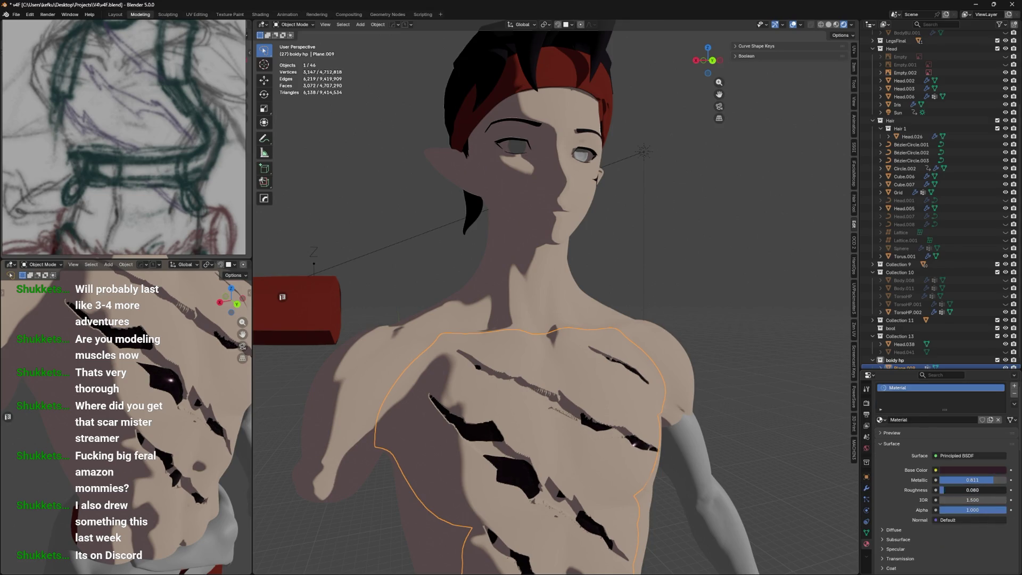
Tune the scar material to dark blue-black, roughness 0.547, metallic 0.219, then reselect the torso
mouse_move(746, 373)
middle_mouse_down()
mouse_move(772, 426)
mouse_move(765, 437)
middle_mouse_up()
left_click(948, 471)
mouse_move(1000, 384)
left_mouse_down()
mouse_move(1000, 333)
mouse_move(1000, 346)
mouse_move(949, 356)
mouse_move(962, 380)
mouse_move(955, 375)
mouse_move(975, 355)
mouse_move(1001, 385)
mouse_move(1001, 371)
mouse_move(1001, 388)
left_mouse_up()
mouse_move(999, 492)
left_mouse_down()
mouse_move(1018, 491)
mouse_move(953, 479)
left_mouse_up()
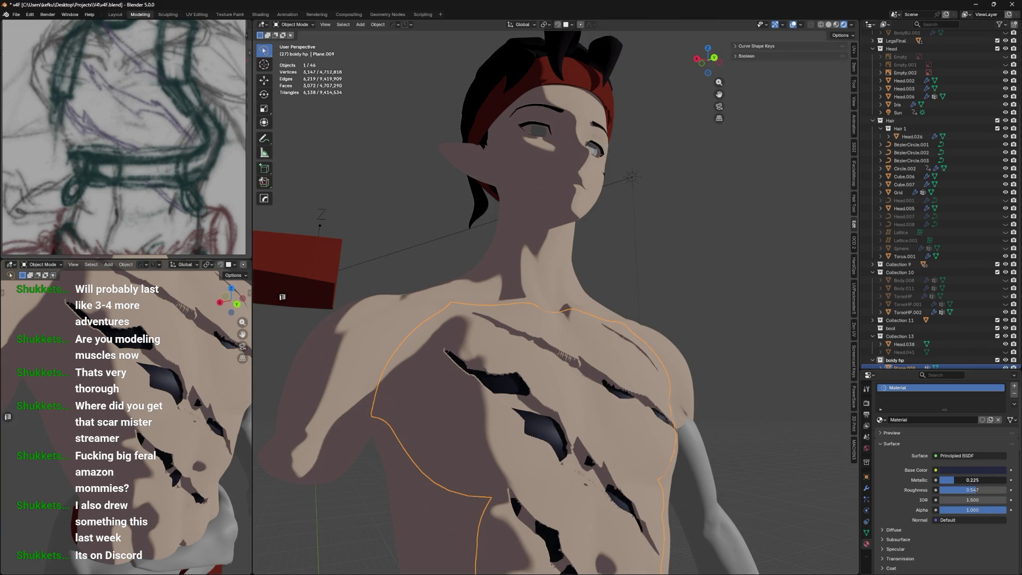
mouse_move(788, 421)
middle_mouse_down()
mouse_move(700, 428)
mouse_move(717, 432)
mouse_move(579, 349)
mouse_move(555, 361)
middle_mouse_up()
left_click(578, 350)
key("ctrl+Tab")
In Sculpt Mode, deepen the upper chest scar's hollows and reshape its rims with the Layer brush
left_click(548, 362)
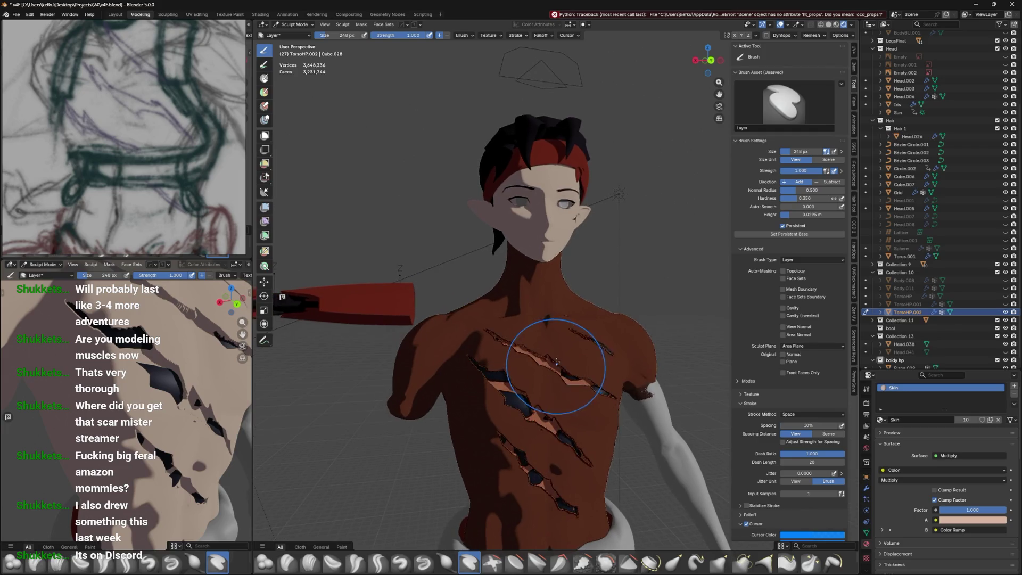
scroll(674, 282, "up", 3)
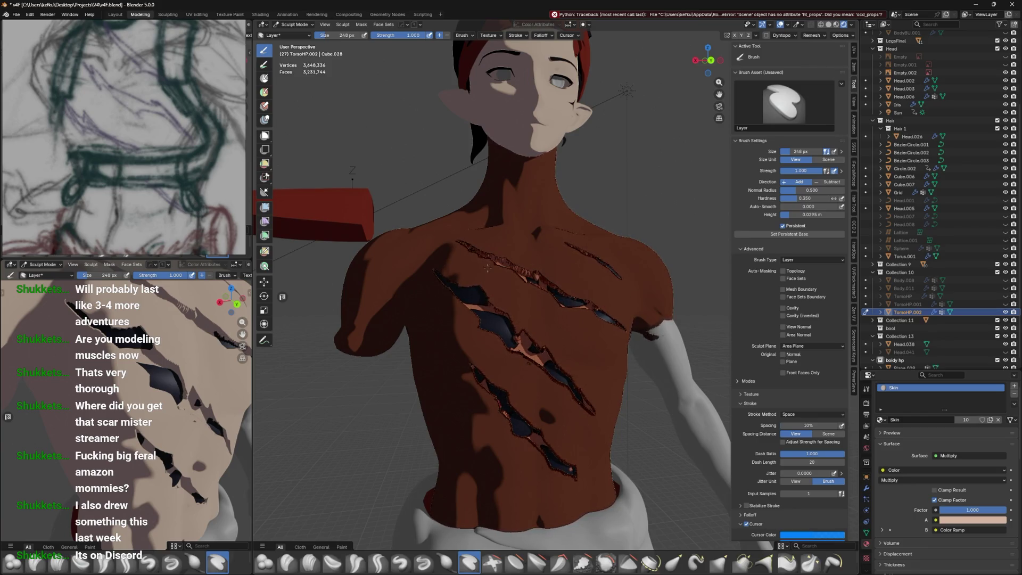
scroll(554, 228, "down", 2)
scroll(594, 287, "down", 2)
mouse_move(593, 286)
left_mouse_down()
mouse_move(578, 269)
mouse_move(532, 314)
mouse_move(543, 426)
mouse_move(518, 467)
mouse_move(531, 350)
left_mouse_up()
left_click_drag(448, 301, 572, 301)
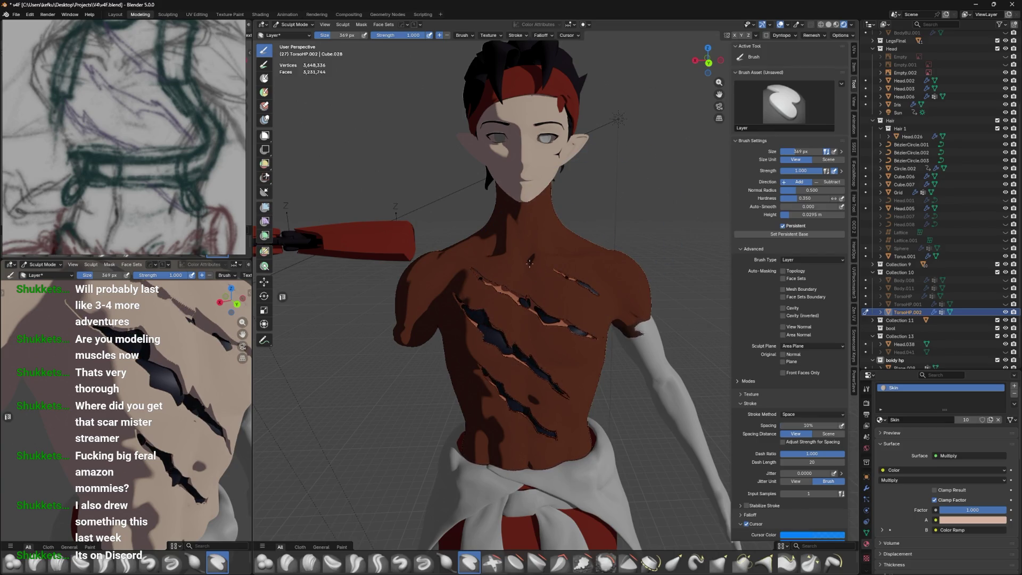
left_click_drag(527, 238, 447, 308)
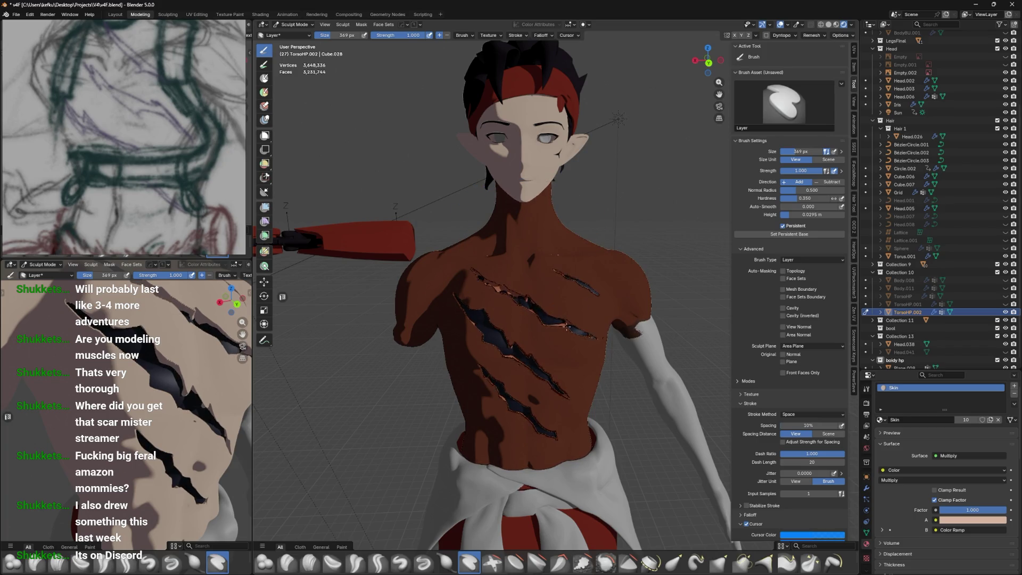
left_click_drag(586, 426, 588, 239)
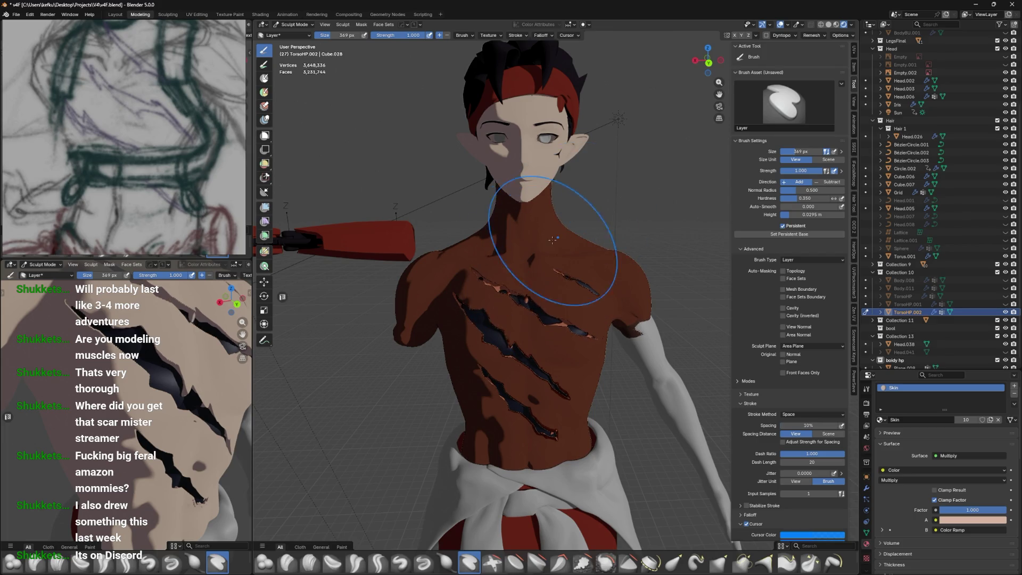
Check the chest in Object Mode, then go back into Sculpt Mode
key("ctrl+Tab")
left_click(562, 333)
mouse_move(562, 333)
middle_mouse_down()
mouse_move(615, 284)
mouse_move(632, 313)
middle_mouse_up()
scroll(575, 320, "up", 3)
scroll(633, 313, "up", 3)
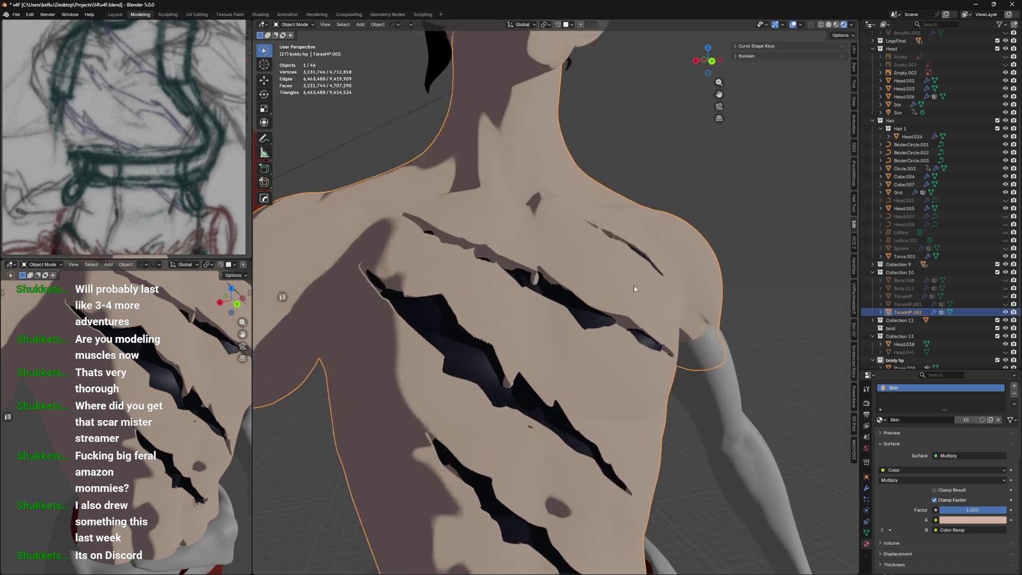
key("ctrl+Tab")
left_click(506, 266)
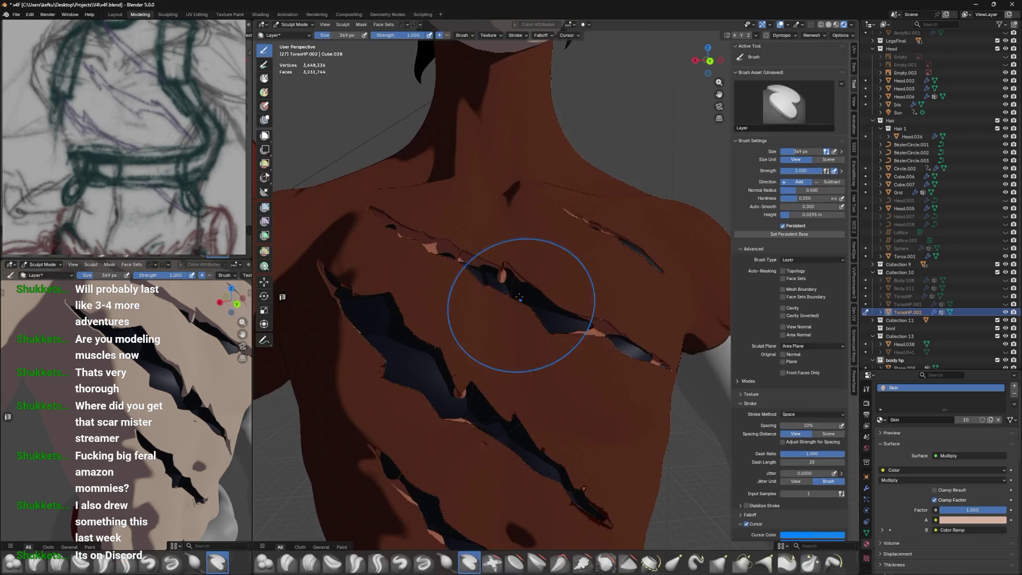
At 204 px brush size, fill the dark scar gap and puff up scar edges with Inflate/Deflate
key("f")
left_click(472, 288)
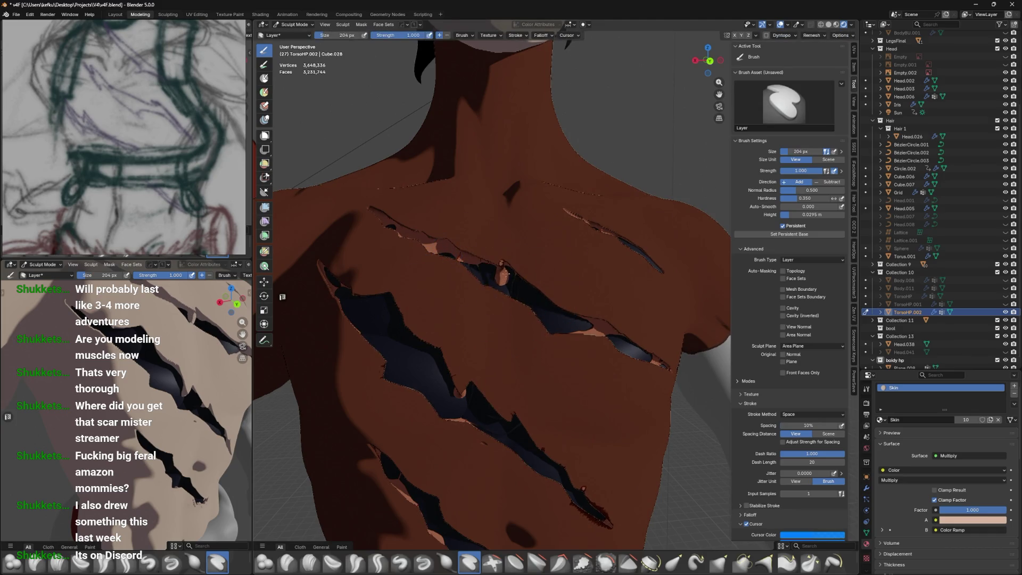
mouse_move(519, 277)
middle_mouse_down()
mouse_move(456, 297)
mouse_move(457, 342)
middle_mouse_up()
mouse_move(457, 330)
left_mouse_down()
mouse_move(479, 308)
mouse_move(419, 331)
left_mouse_up()
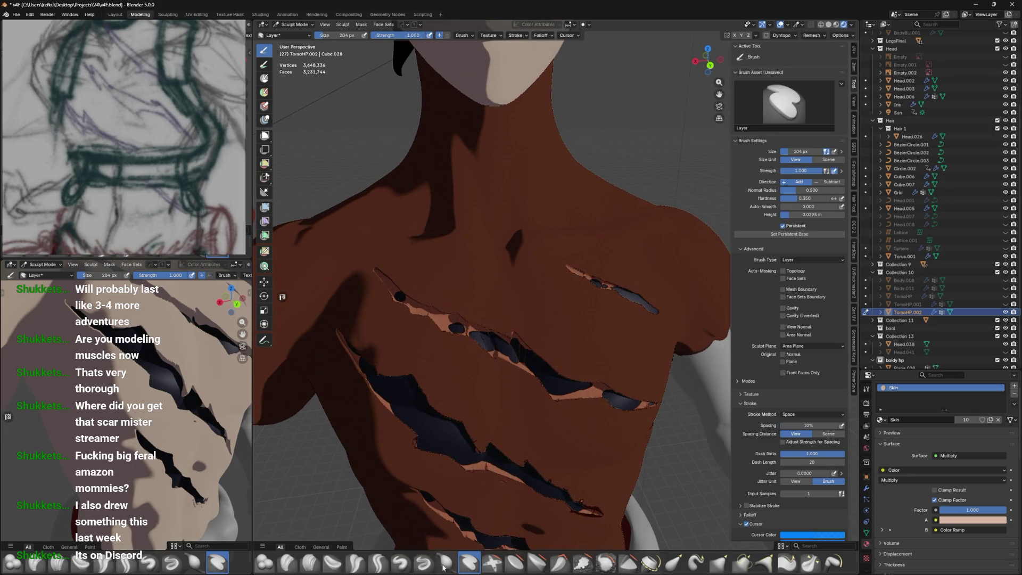
left_click(446, 562)
scroll(514, 434, "down", 2)
mouse_move(598, 394)
left_mouse_down()
mouse_move(434, 301)
mouse_move(522, 325)
mouse_move(564, 362)
mouse_move(601, 376)
mouse_move(495, 377)
mouse_move(517, 335)
mouse_move(426, 346)
mouse_move(489, 431)
mouse_move(593, 483)
mouse_move(532, 485)
left_mouse_up()
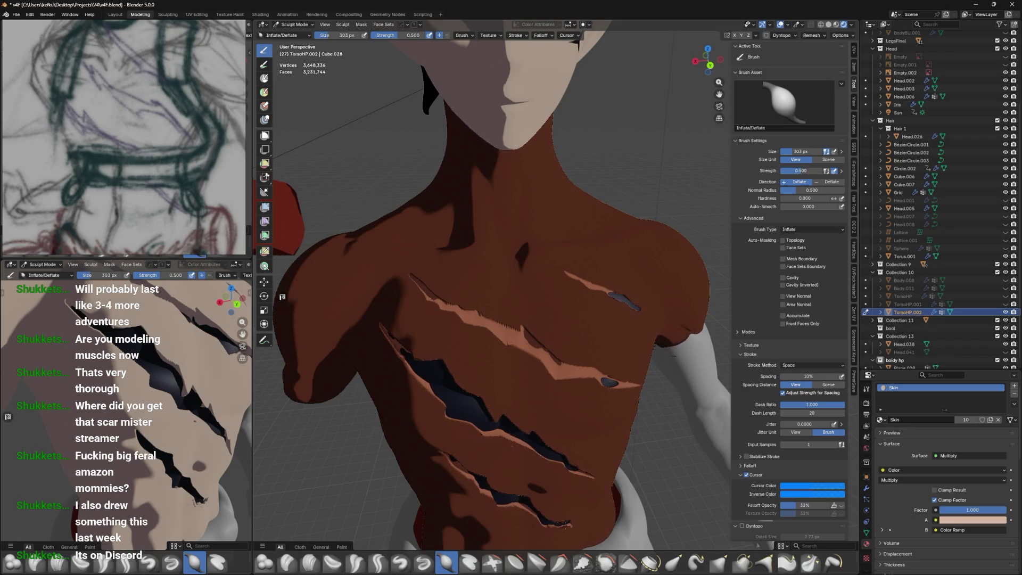
Build up clay along the upper chest scar with Clay Strips at 235 px
scroll(582, 388, "down", 2)
scroll(498, 352, "down", 2)
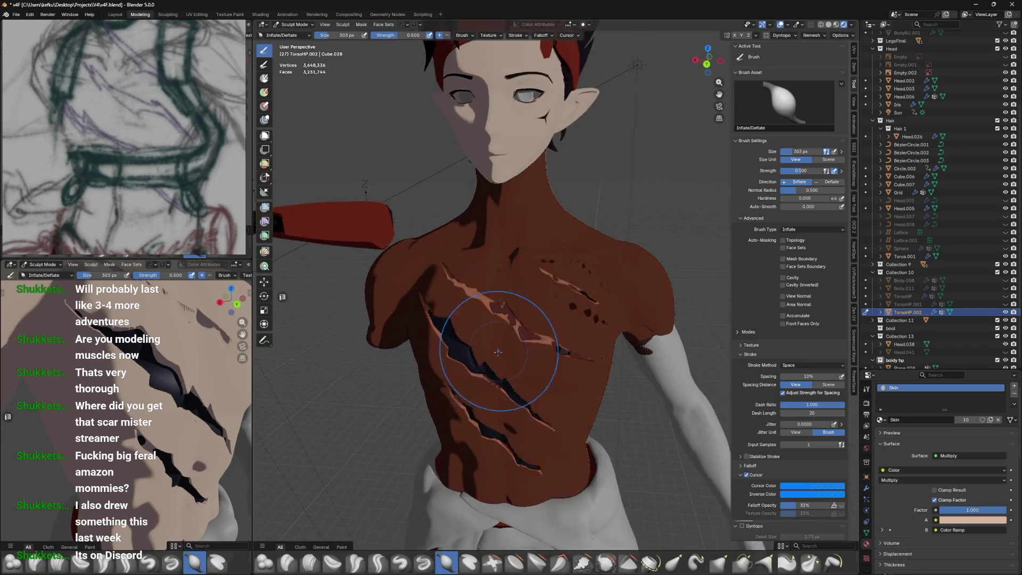
middle_click_drag(498, 352, 551, 395)
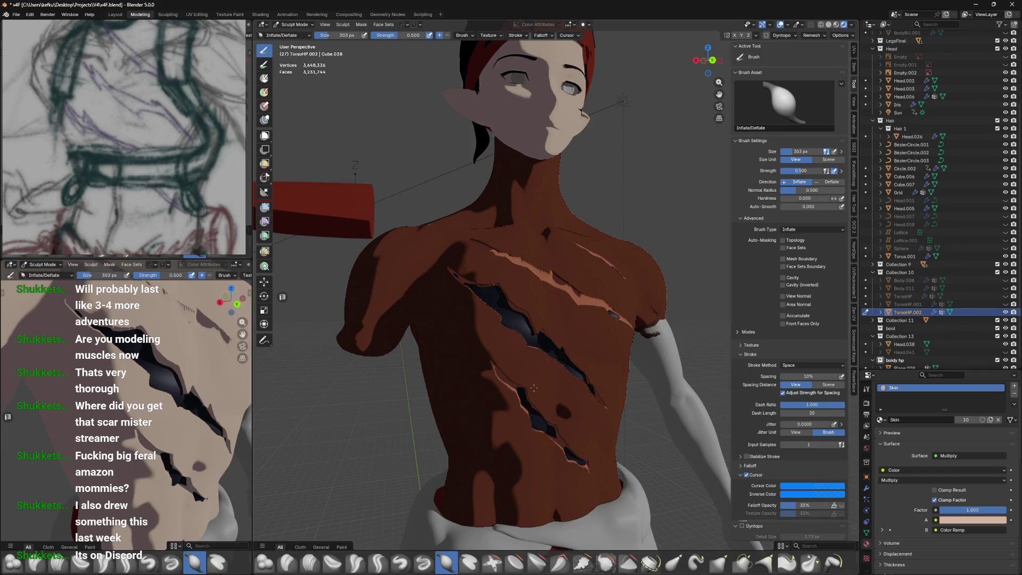
middle_click_drag(564, 405, 543, 360)
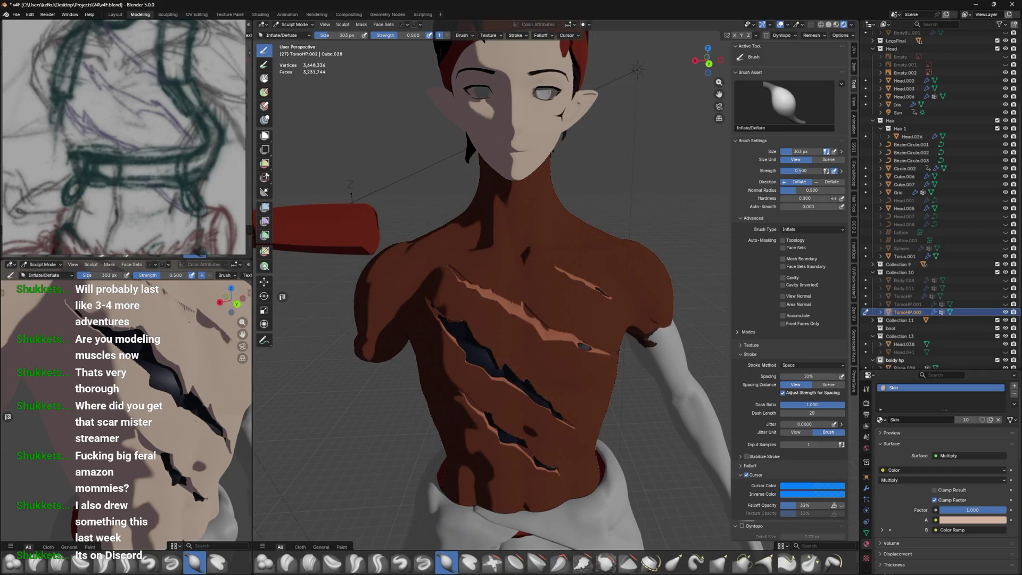
left_click(310, 561)
mouse_move(540, 281)
left_mouse_down()
mouse_move(532, 320)
mouse_move(517, 272)
left_mouse_up()
key("f")
left_click(523, 303)
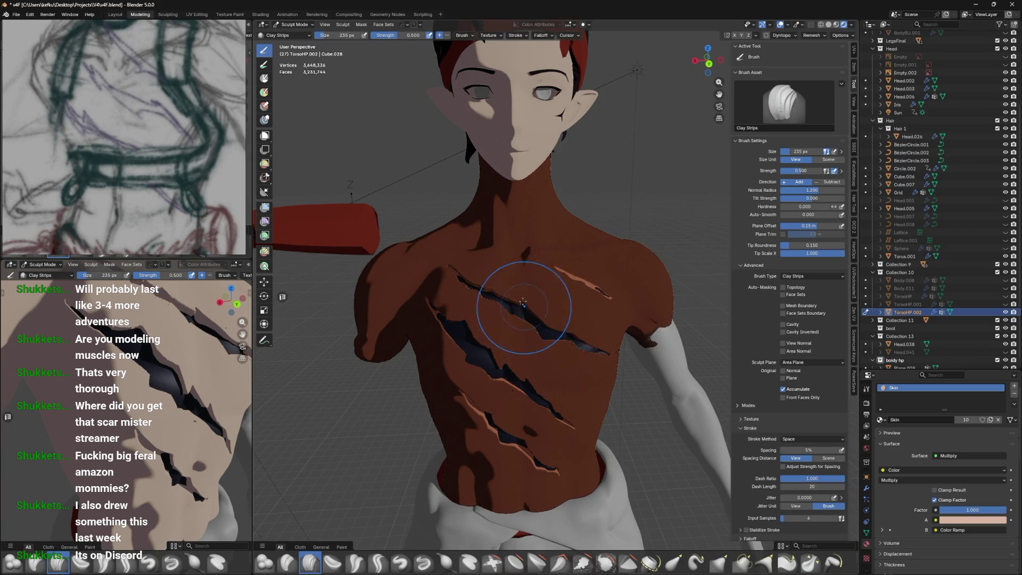
Inspect the chest in Object Mode and reselect the torso mesh
mouse_move(616, 352)
middle_mouse_down()
mouse_move(582, 332)
mouse_move(628, 334)
middle_mouse_up()
mouse_move(549, 302)
middle_mouse_down()
mouse_move(447, 305)
mouse_move(513, 329)
middle_mouse_up()
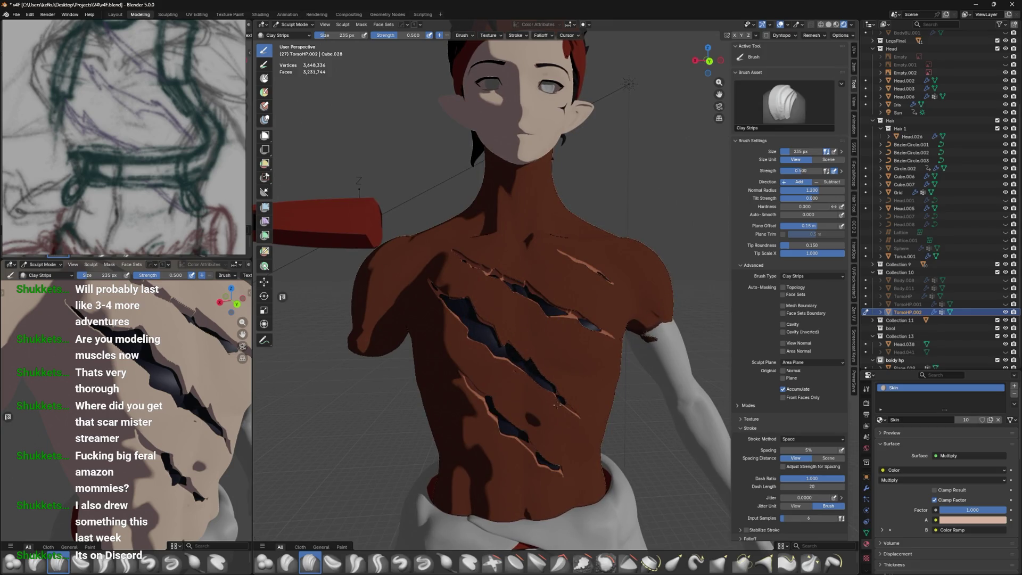
mouse_move(578, 384)
middle_mouse_down()
mouse_move(493, 326)
mouse_move(570, 331)
middle_mouse_up()
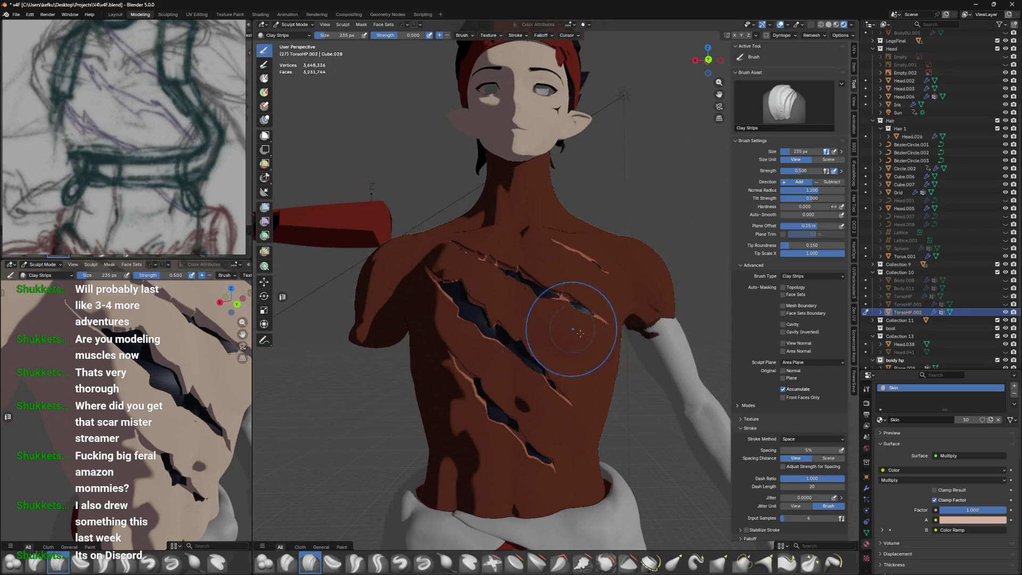
key("ctrl+Tab")
left_click(585, 345)
left_click(710, 331)
mouse_move(710, 331)
middle_mouse_down()
mouse_move(677, 363)
mouse_move(597, 388)
mouse_move(599, 344)
mouse_move(644, 324)
mouse_move(644, 342)
mouse_move(654, 330)
mouse_move(657, 349)
mouse_move(617, 369)
mouse_move(581, 347)
mouse_move(661, 319)
mouse_move(682, 326)
mouse_move(645, 334)
middle_mouse_up()
scroll(596, 387, "up", 4)
left_click(645, 324)
scroll(616, 368, "up", 3)
scroll(616, 369, "down", 3)
Re-enter Sculpt Mode on the torso and view it in Solid shading
key("ctrl+Tab")
left_click(645, 347)
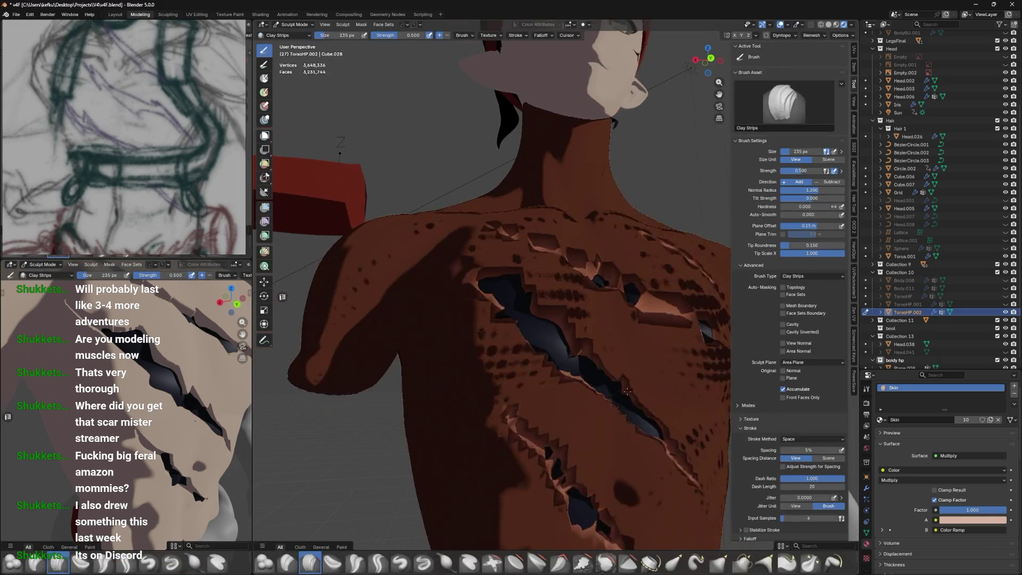
key("z")
left_click(651, 382)
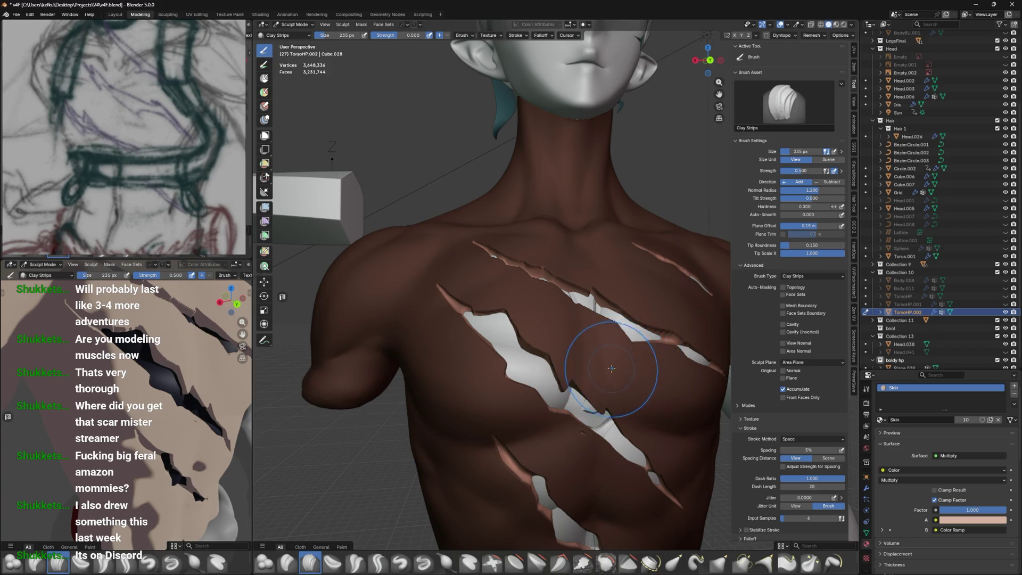
Smooth the scar mask twice, then grow and shrink it
key("a")
left_click(601, 415)
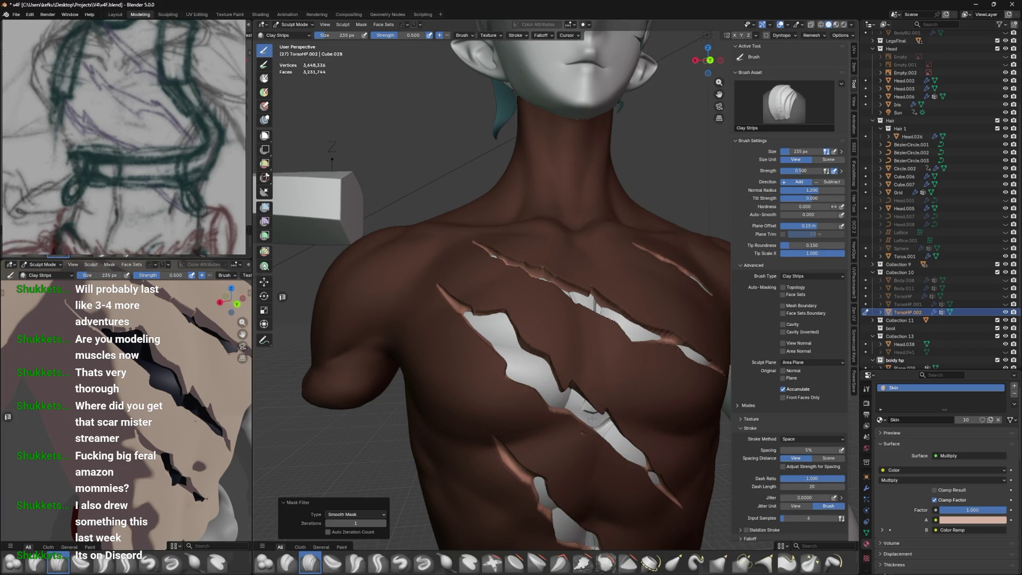
key("a")
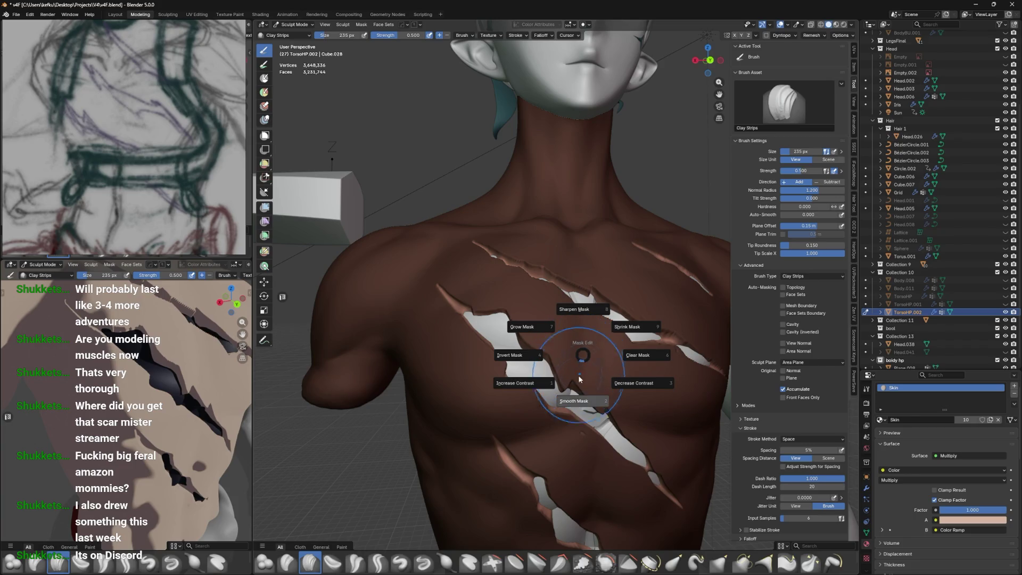
left_click(578, 415)
key("a")
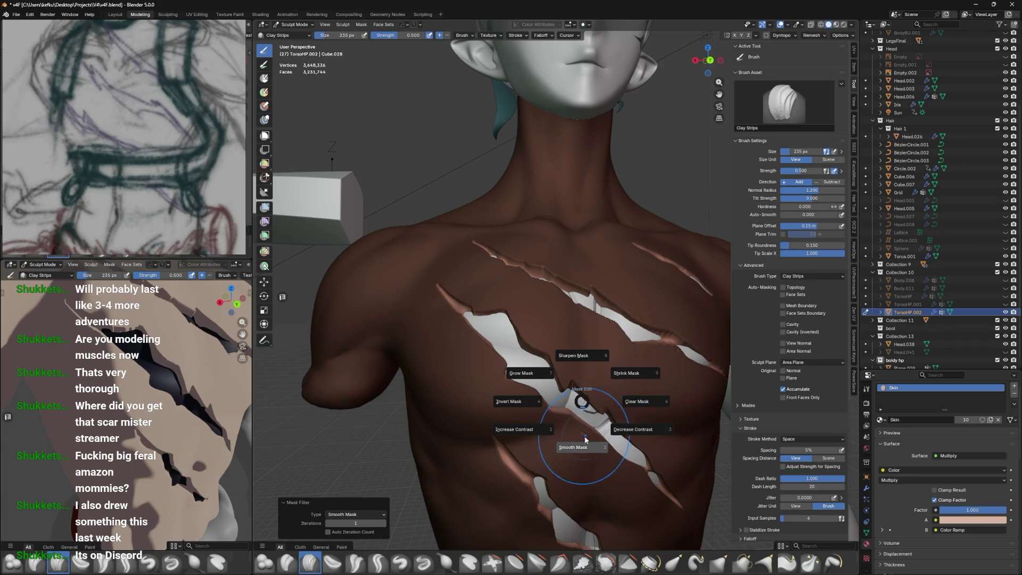
left_click(542, 366)
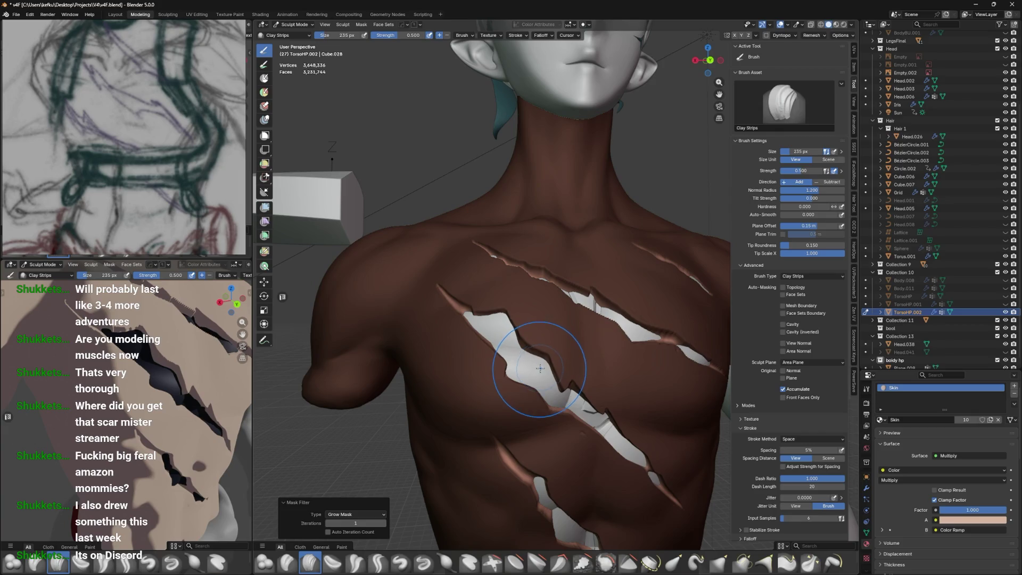
left_click(591, 348)
key("a")
left_click(600, 335)
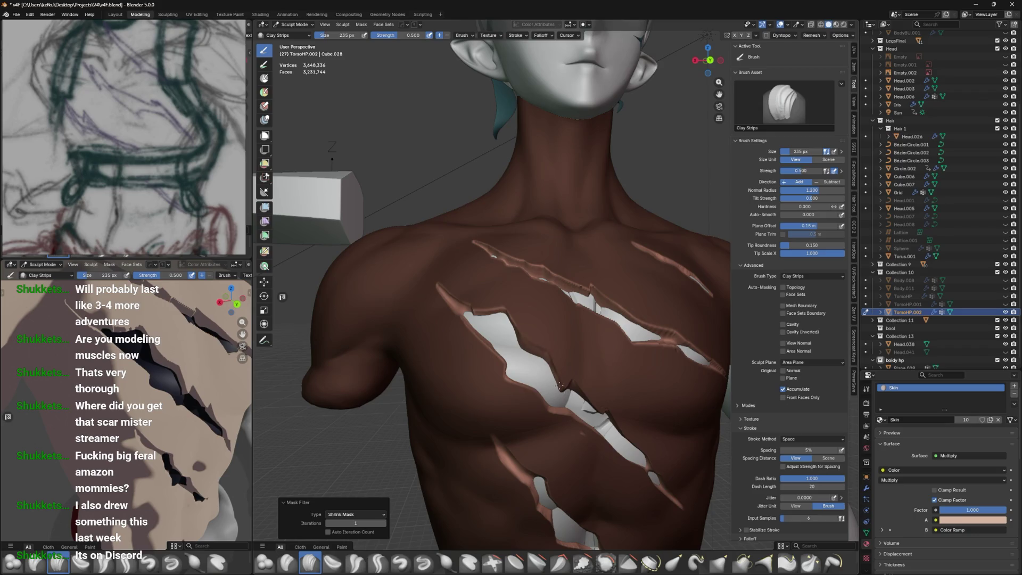
Sculpt along the upper scar edge and smooth the scar mask's edges
left_click_drag(625, 410, 660, 337)
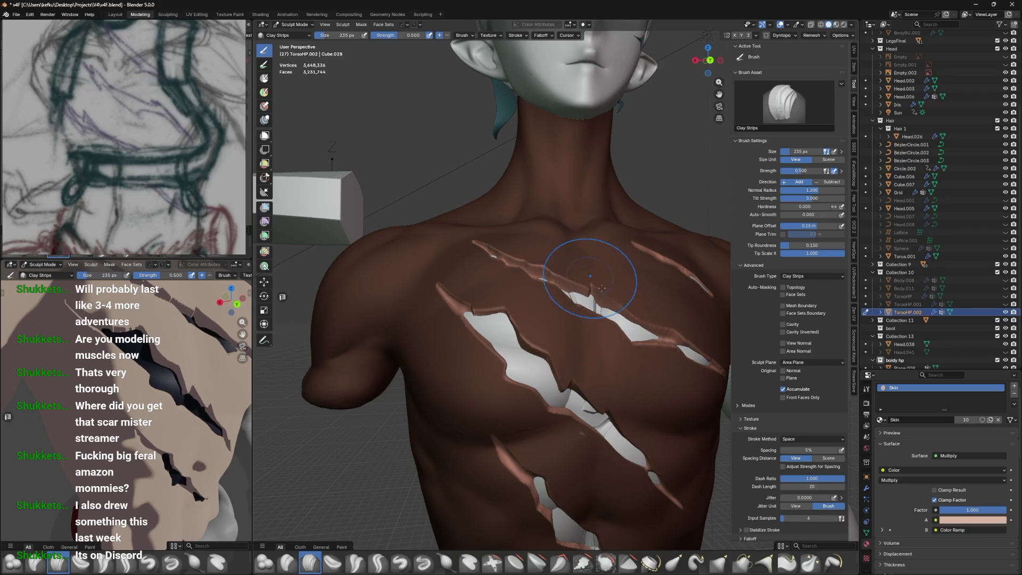
scroll(535, 255, "down", 2)
key("z")
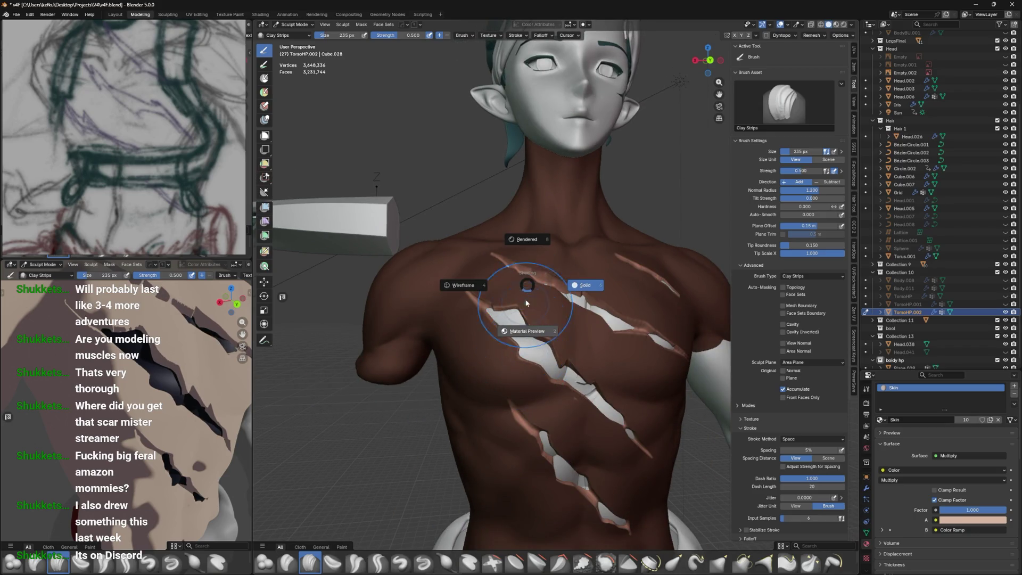
key("Escape")
key("a")
left_click(520, 379)
scroll(569, 317, "down", 2)
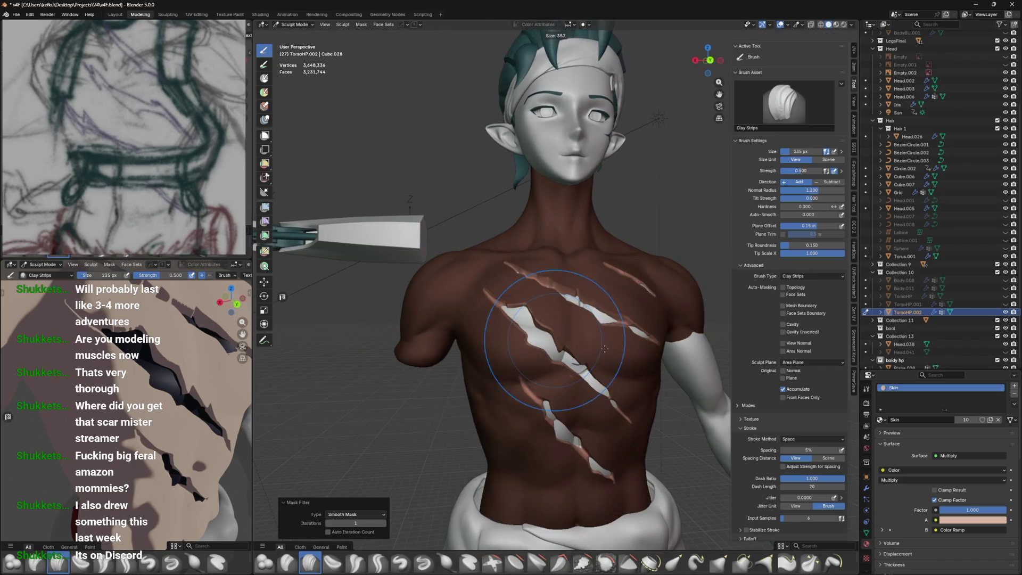
Inspect the scars from several angles, switch to Object Mode and select TorsoHP.002
middle_click_drag(663, 471, 521, 388)
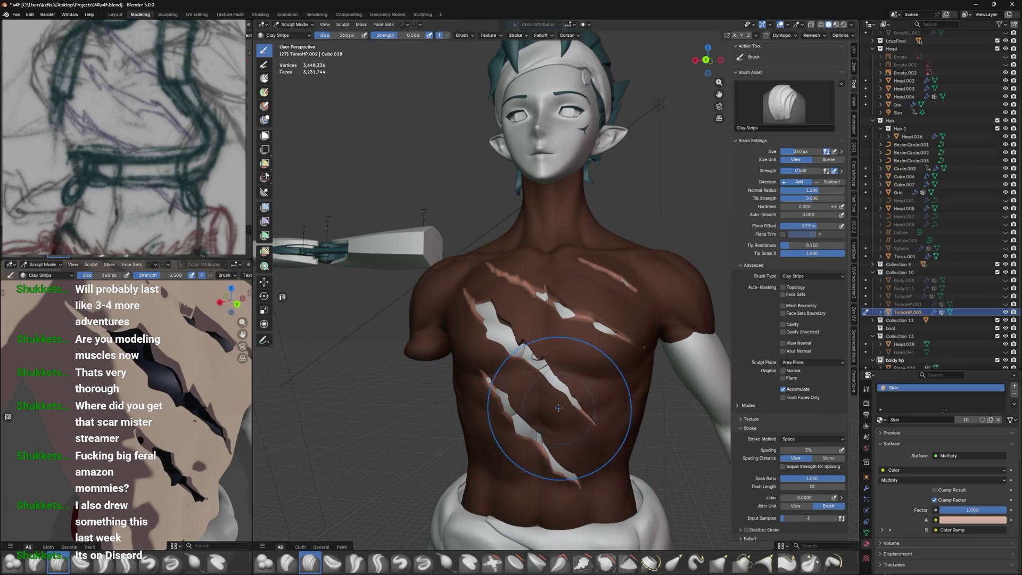
middle_click_drag(548, 320, 446, 490)
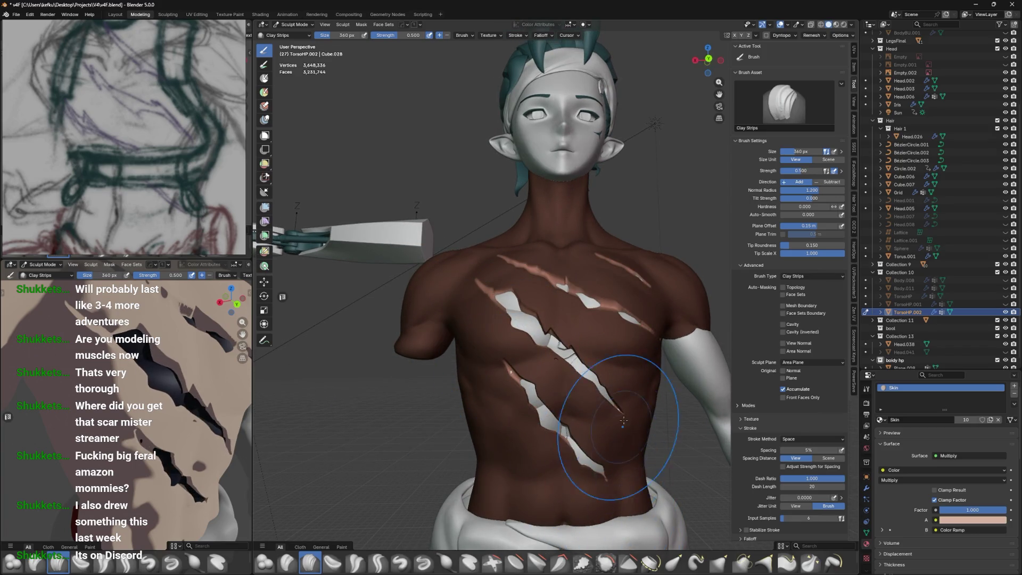
middle_click_drag(703, 495, 641, 372)
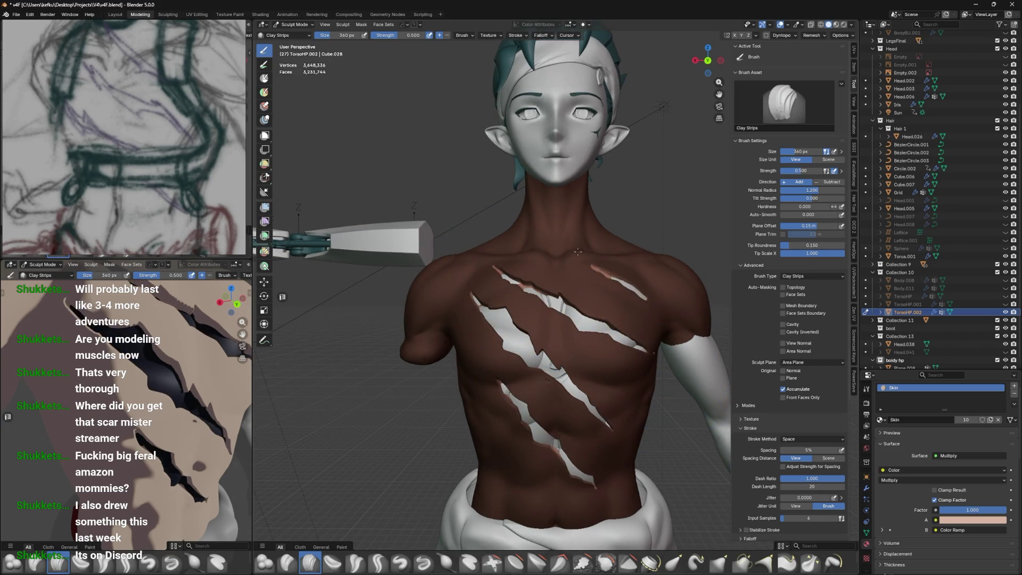
middle_click_drag(590, 260, 571, 283)
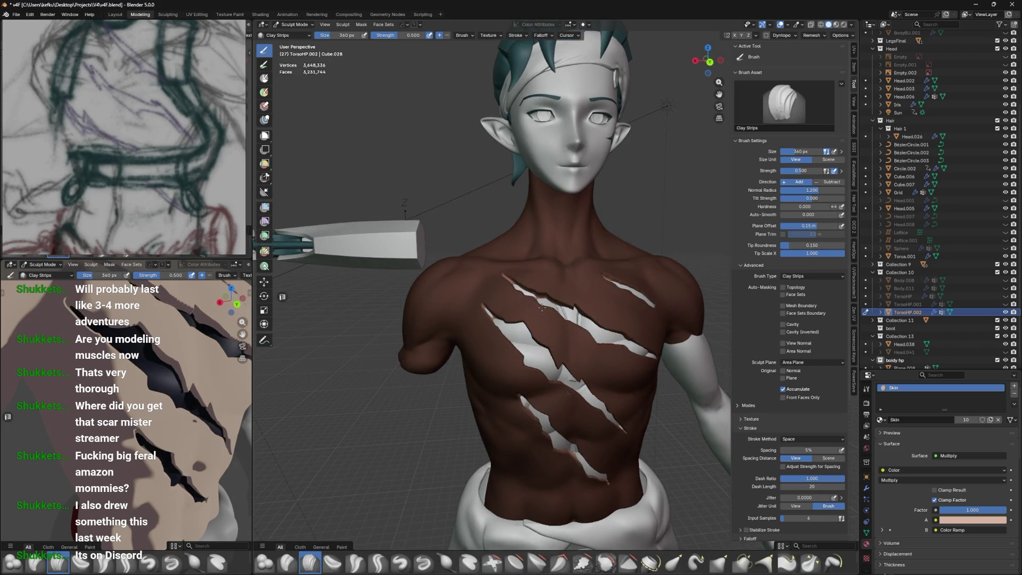
middle_click_drag(621, 280, 535, 326)
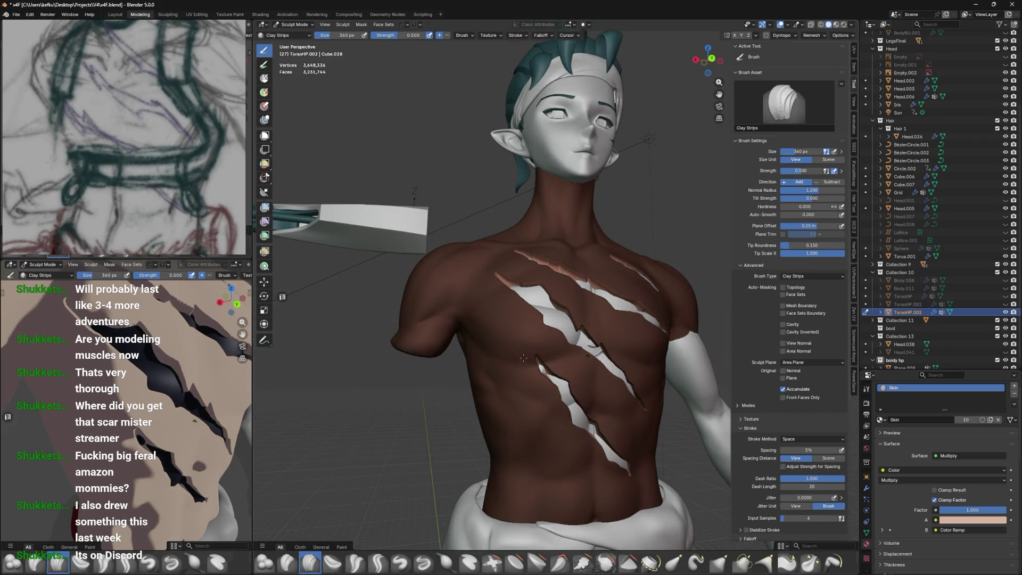
key("ctrl+Tab")
key("4")
mouse_move(628, 346)
middle_mouse_down()
mouse_move(753, 269)
mouse_move(690, 321)
mouse_move(663, 314)
middle_mouse_up()
left_click(662, 314)
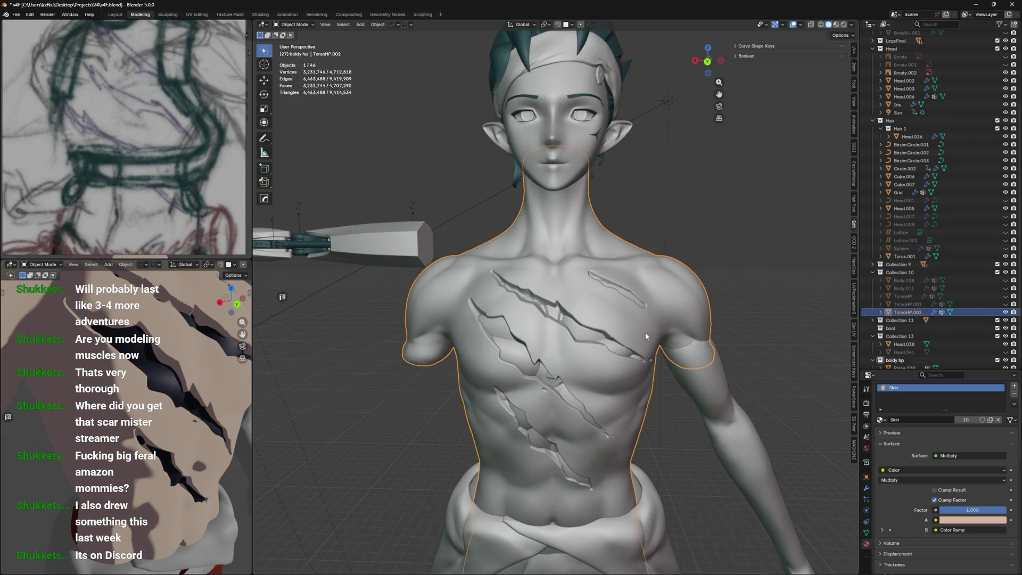
In Rendered shading, rotate the Sun about -92.7° around the Z axis
key("z")
left_click(641, 321)
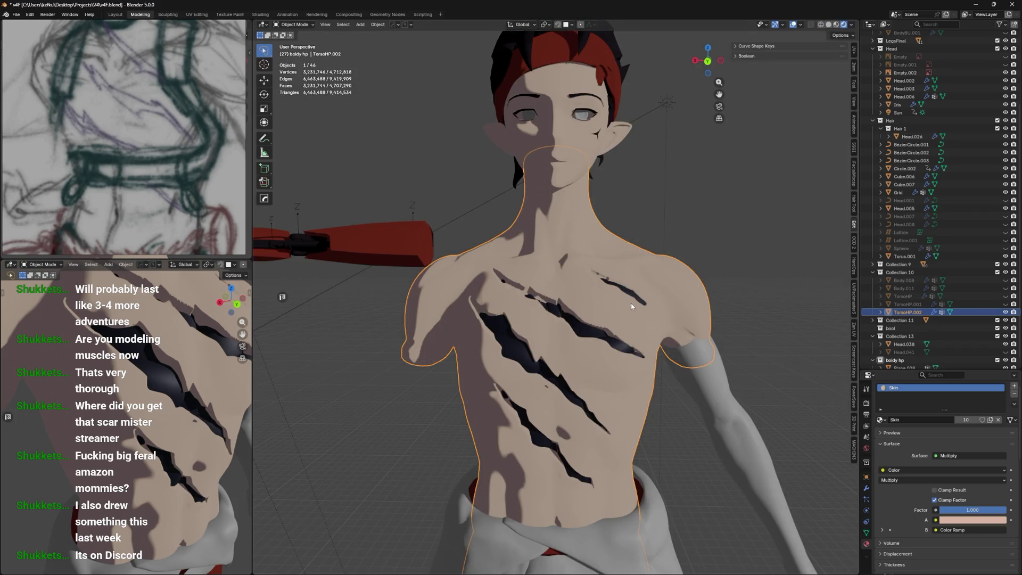
left_click(667, 102)
key("r")
key("z")
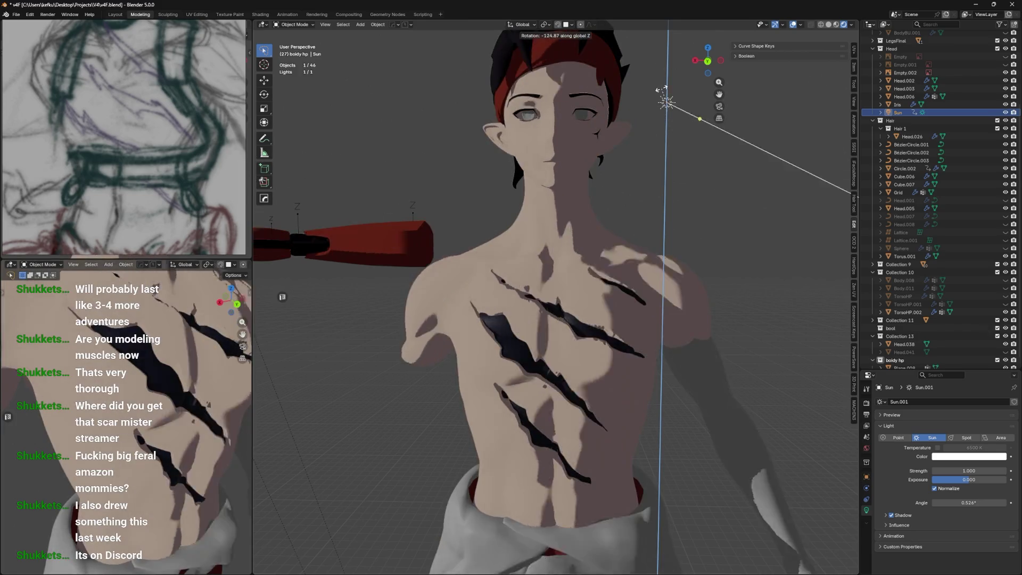
left_click(657, 123)
Select TorsoHP.002 and put it back into Sculpt Mode
scroll(647, 158, "up", 2)
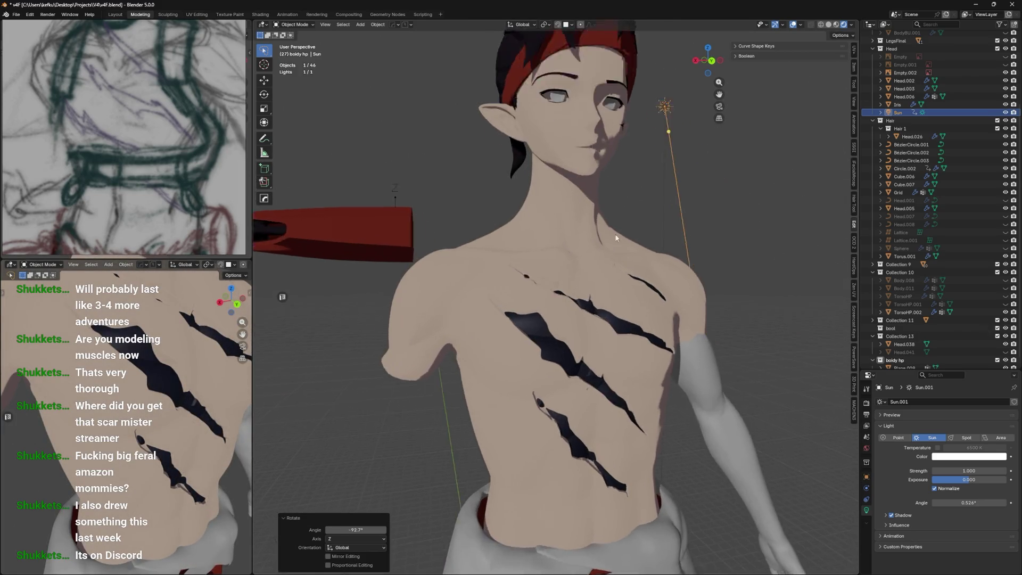
middle_click_drag(648, 158, 542, 360)
left_click(542, 360)
scroll(551, 352, "up", 2)
mouse_move(574, 319)
middle_mouse_down()
mouse_move(534, 333)
mouse_move(592, 309)
mouse_move(594, 321)
mouse_move(634, 327)
middle_mouse_up()
left_click(506, 402)
key("ctrl+Tab")
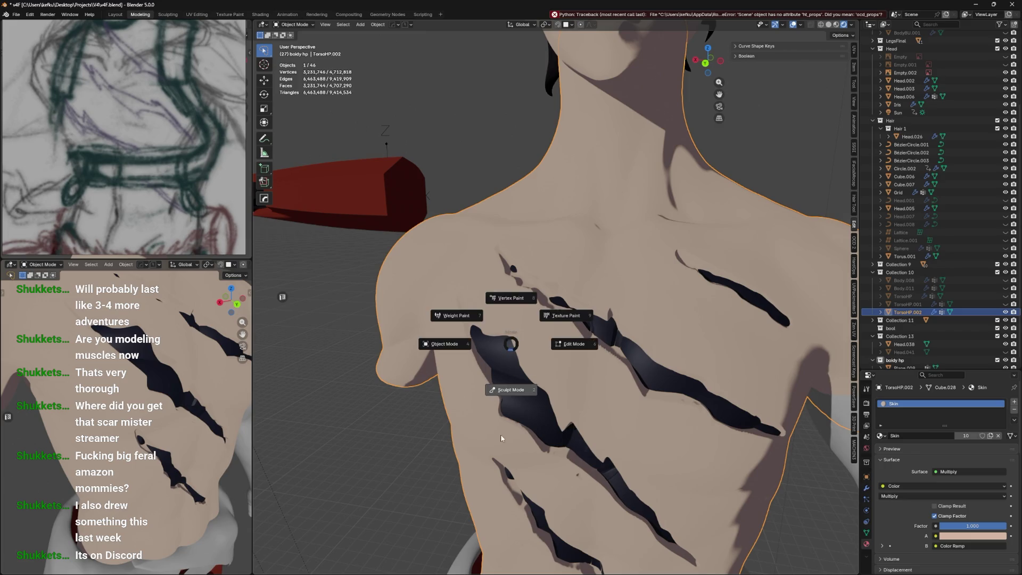
left_click(506, 383)
mouse_move(506, 383)
middle_mouse_down()
mouse_move(484, 394)
mouse_move(484, 330)
mouse_move(487, 373)
mouse_move(476, 346)
mouse_move(478, 378)
mouse_move(494, 382)
middle_mouse_up()
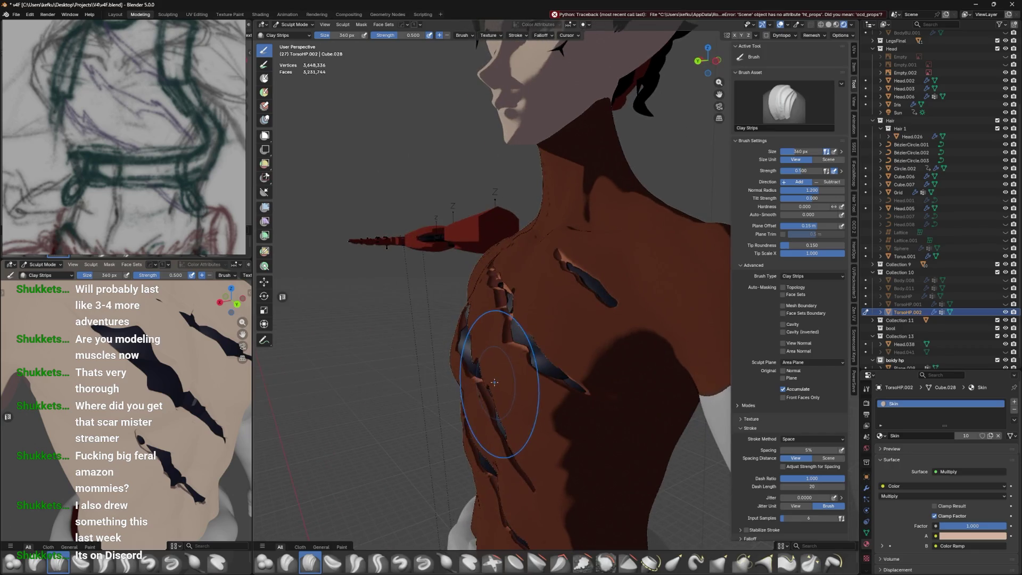
Switch to the Inflate/Deflate brush and resize its radius to 421 px, then 372 px
left_click(447, 563)
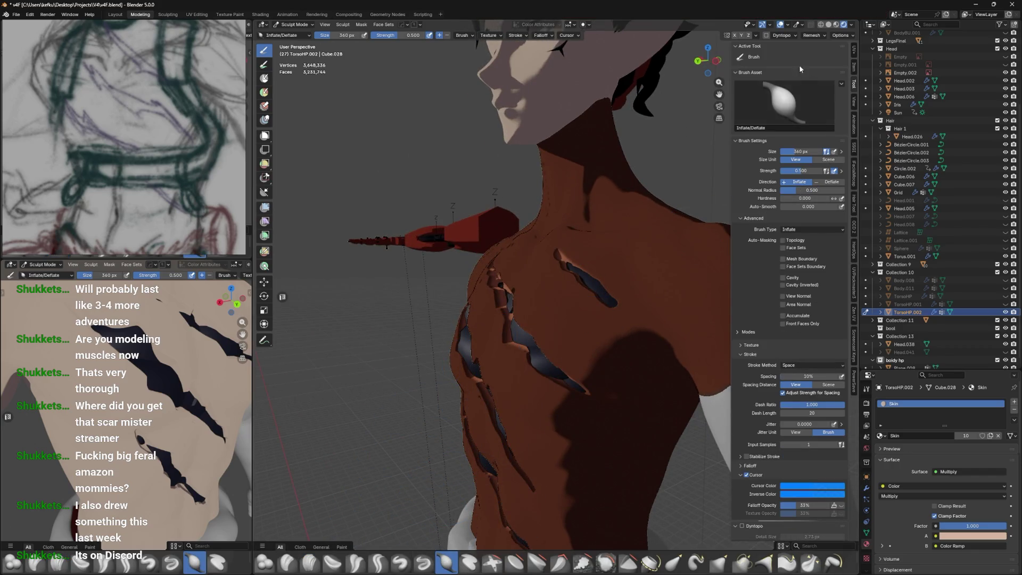
mouse_move(588, 152)
middle_mouse_down()
mouse_move(493, 283)
mouse_move(270, 302)
mouse_move(297, 319)
mouse_move(493, 361)
mouse_move(506, 322)
mouse_move(536, 320)
mouse_move(521, 350)
middle_mouse_up()
key("f")
left_click(559, 319)
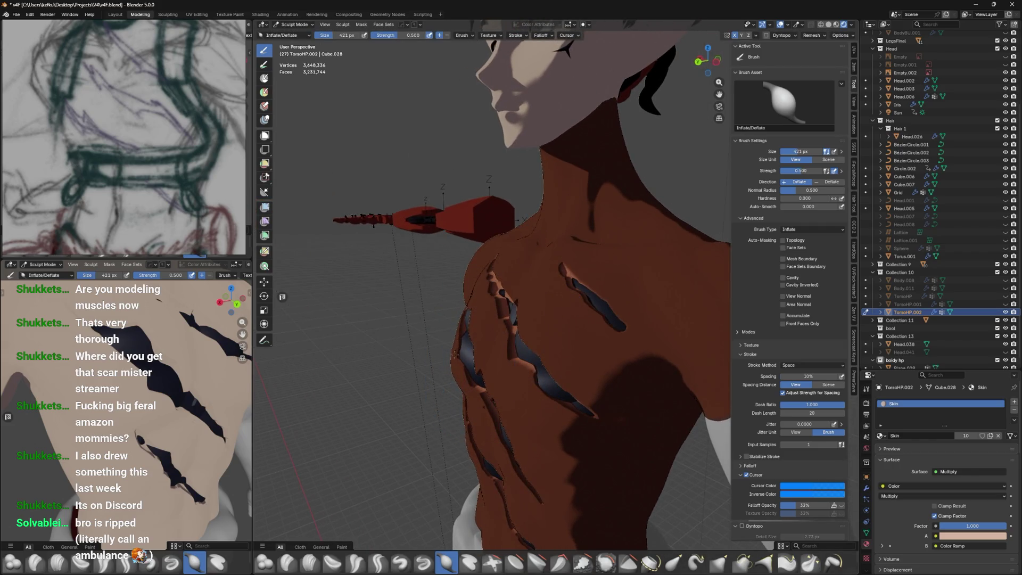
left_click(438, 346)
mouse_move(438, 346)
middle_mouse_down()
mouse_move(629, 338)
mouse_move(627, 273)
middle_mouse_up()
key("f")
left_click(532, 349)
Drop the torso to Object Mode, level the view, and re-enter Sculpt Mode
key("ctrl+Tab")
left_click(468, 320)
scroll(627, 274, "up", 2)
mouse_move(608, 358)
middle_mouse_down()
mouse_move(596, 375)
mouse_move(630, 321)
middle_mouse_up()
key("ctrl+Tab")
left_click(612, 396)
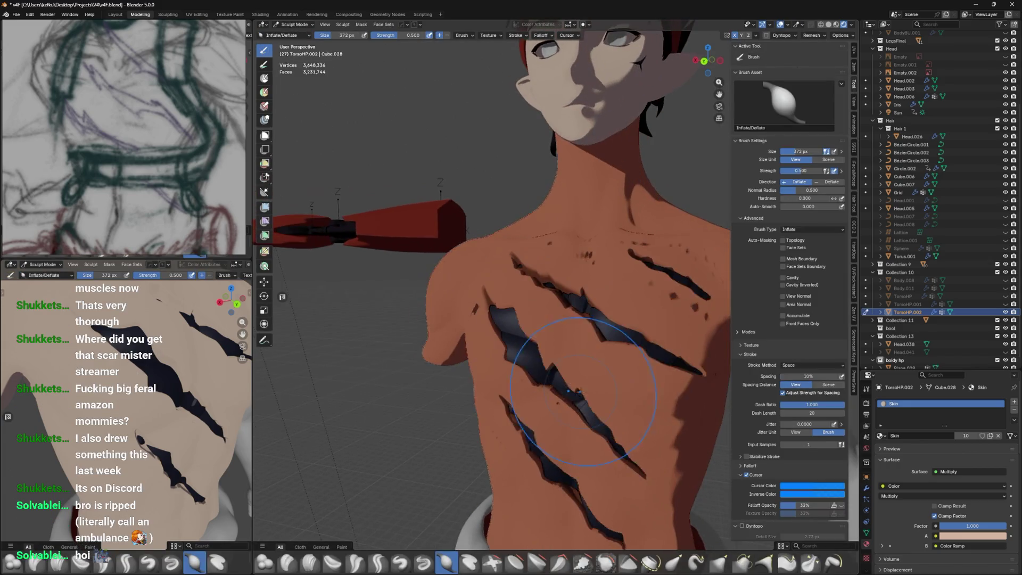
Invert the torso mask so only the chest scars stay editable
key("alt+m")
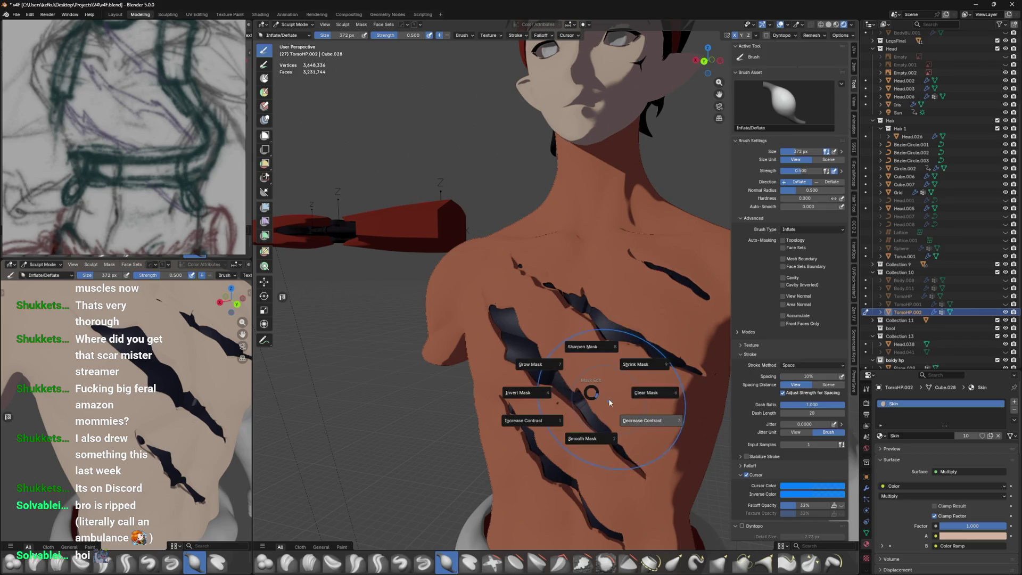
left_click(547, 393)
middle_click_drag(547, 394, 594, 370)
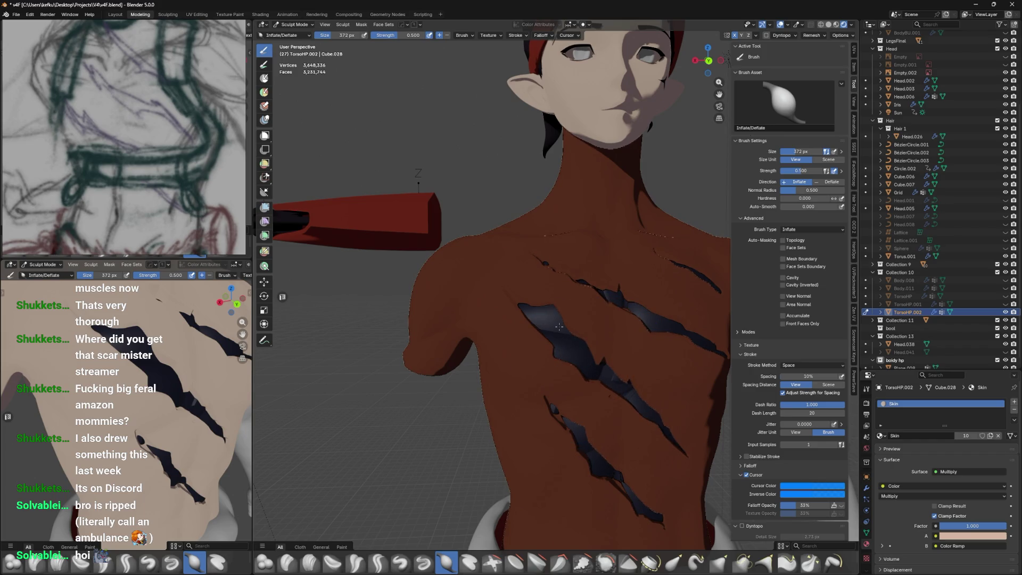
key("a")
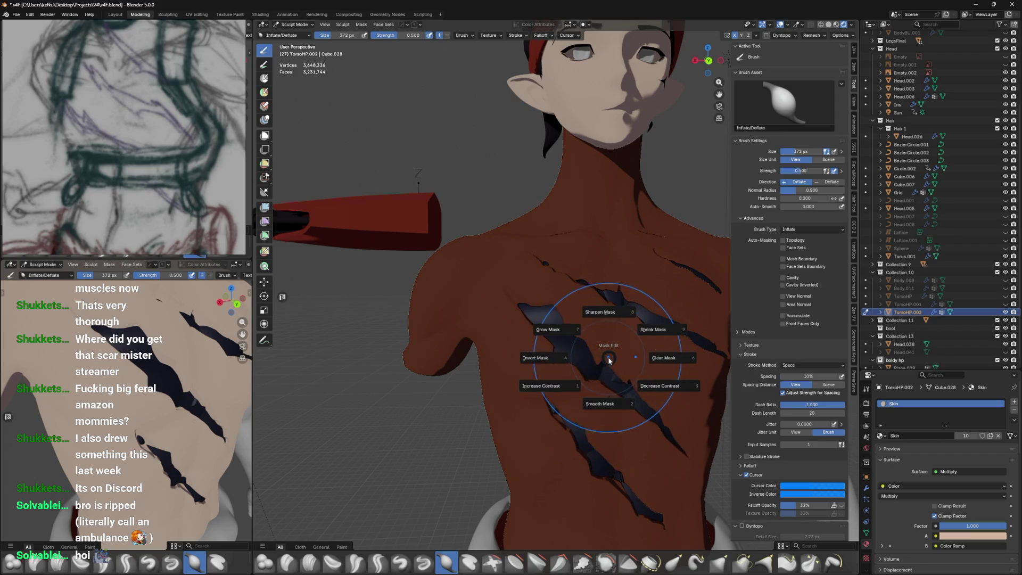
key("Escape")
key("alt+m")
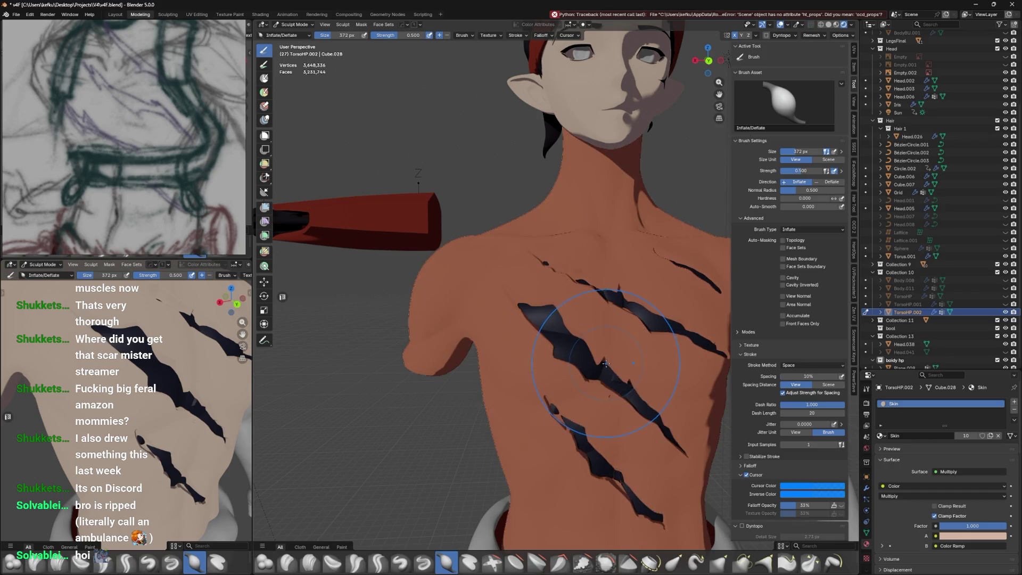
key("ctrl+Tab")
key("ctrl+Tab")
key("a")
left_click(539, 390)
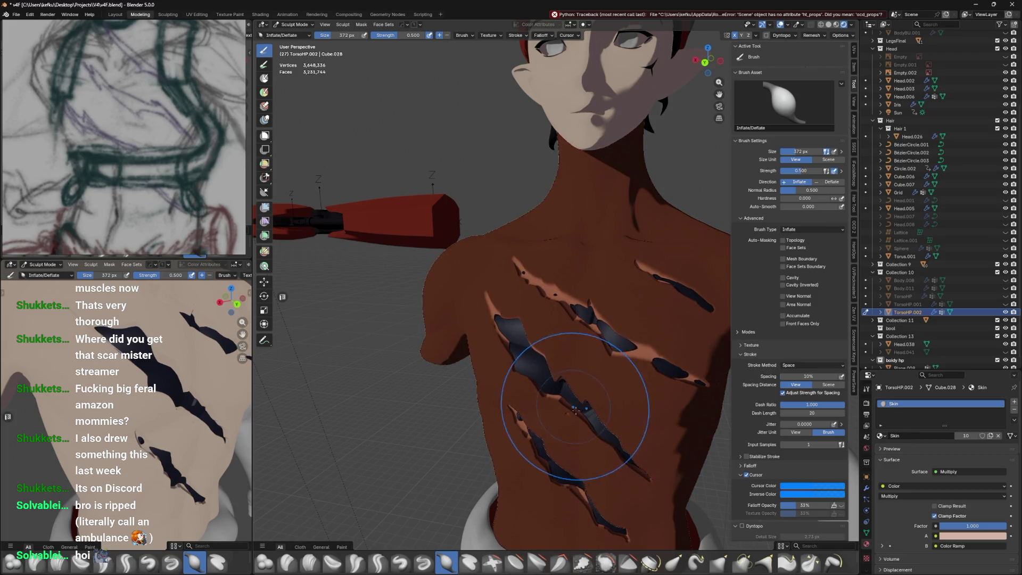
Look around the scarred chest and return the torso to Object Mode
mouse_move(555, 390)
middle_mouse_down()
mouse_move(590, 465)
mouse_move(597, 405)
middle_mouse_up()
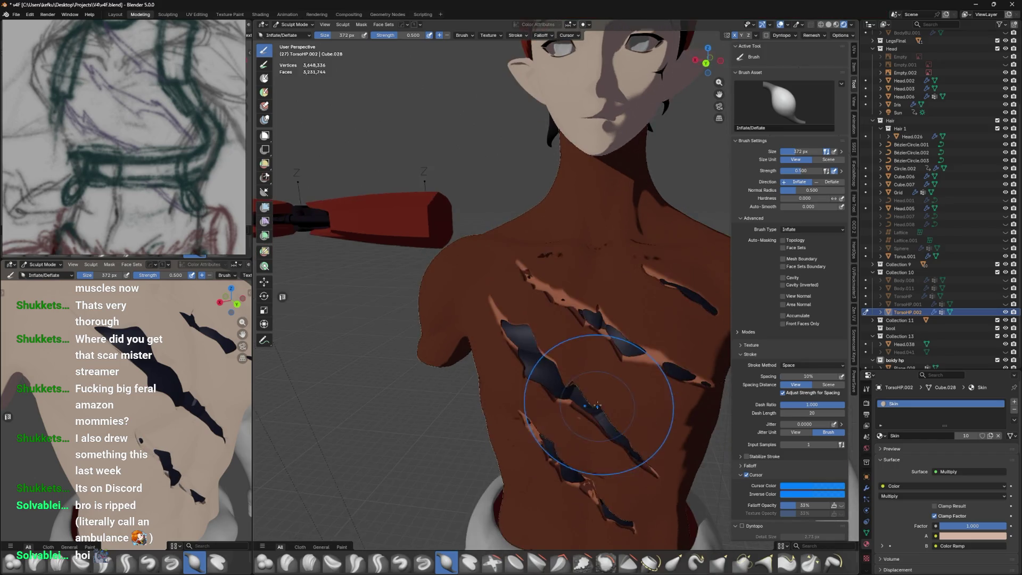
middle_click_drag(631, 344, 578, 320)
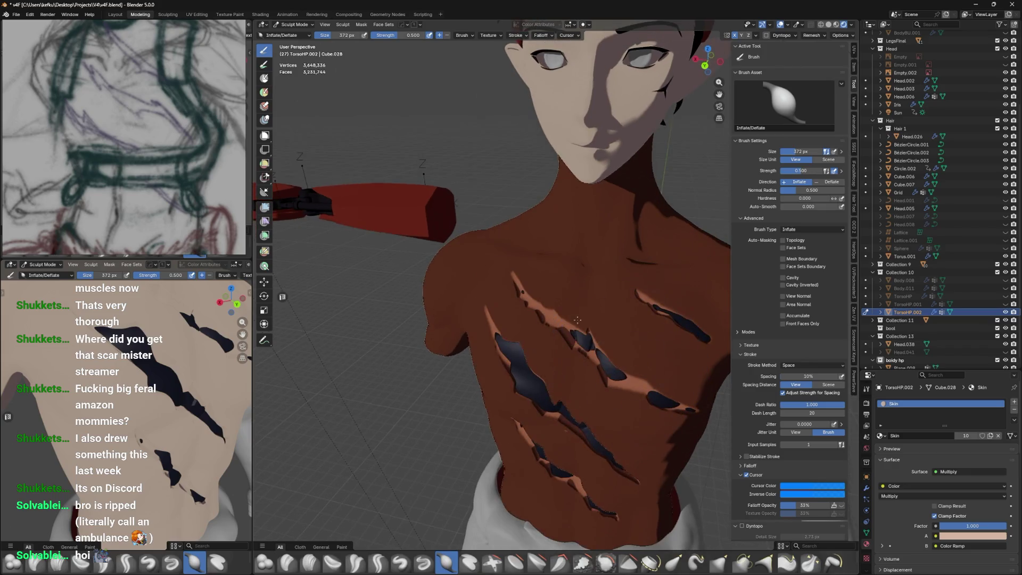
key("ctrl+Tab")
left_click(601, 362)
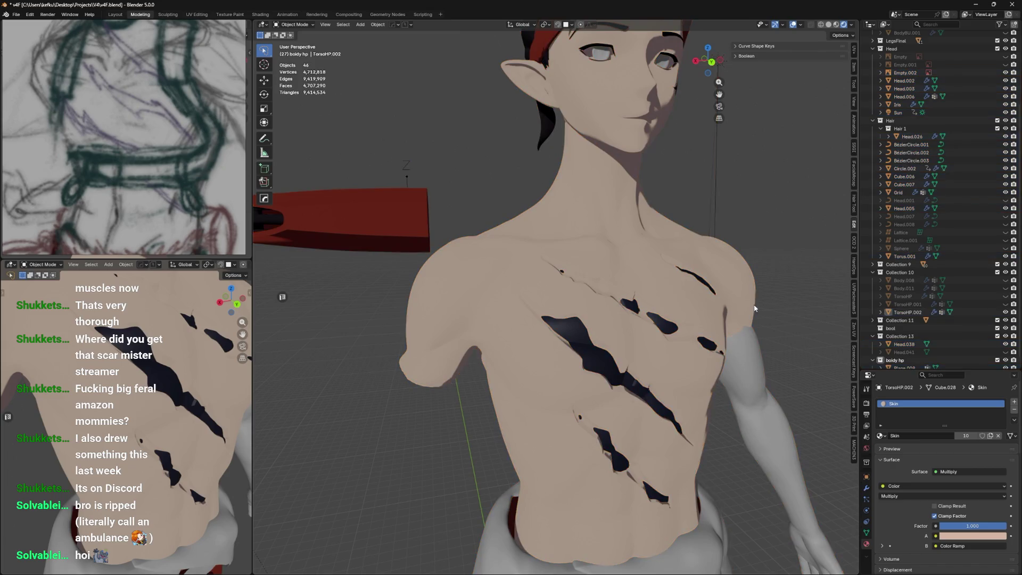
Deselect everything and switch the viewport to Solid shading
left_click(795, 304)
key("z")
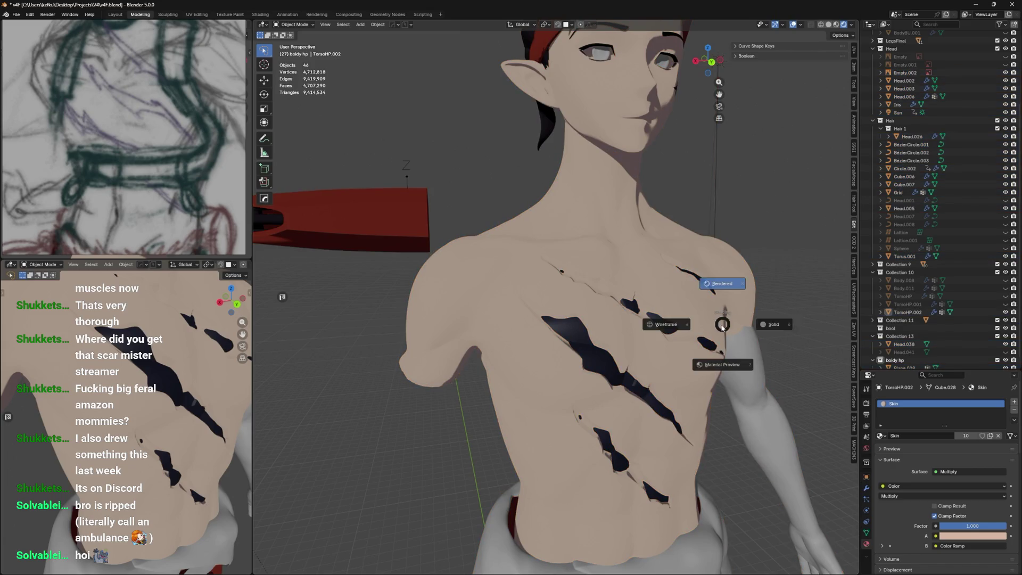
left_click(776, 327)
mouse_move(775, 328)
middle_mouse_down()
mouse_move(704, 324)
mouse_move(752, 316)
middle_mouse_up()
Set the viewport display colour of scar shell Plane.009 to light blue
left_click(701, 336)
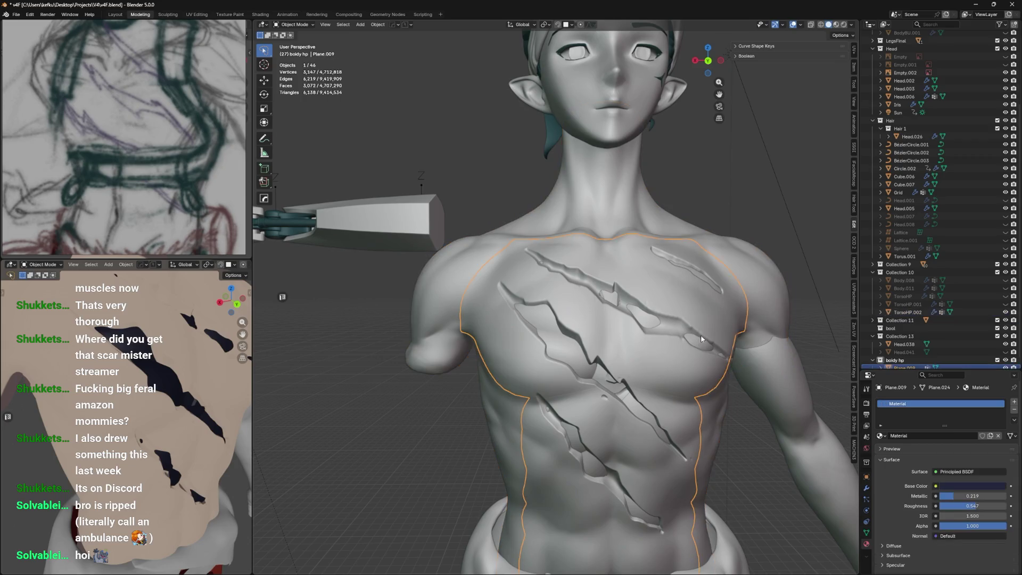
scroll(928, 465, "down", 15)
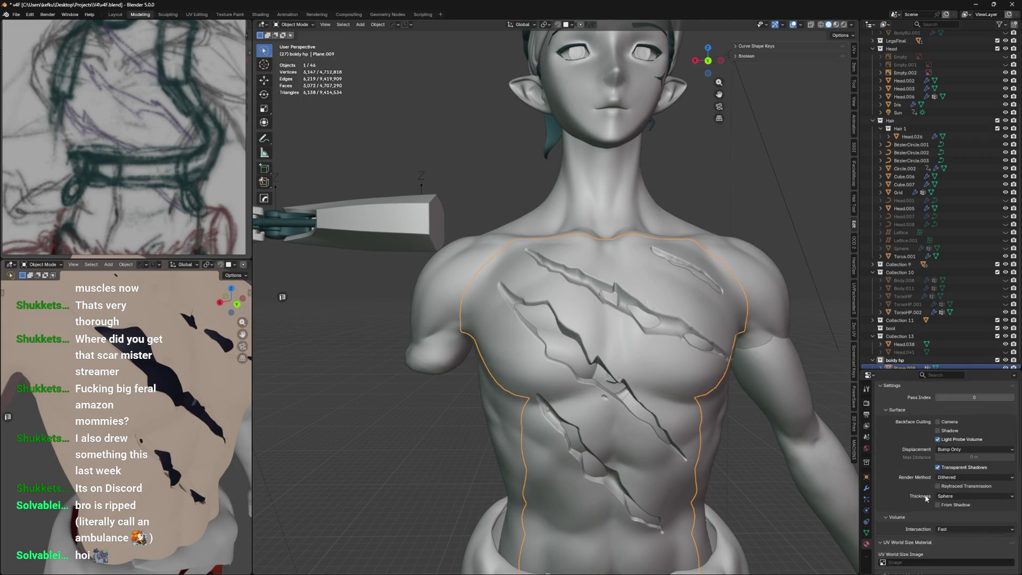
left_click(953, 528)
mouse_move(971, 419)
left_mouse_down()
mouse_move(1001, 444)
mouse_move(1001, 434)
left_mouse_up()
middle_click_drag(726, 341, 701, 342)
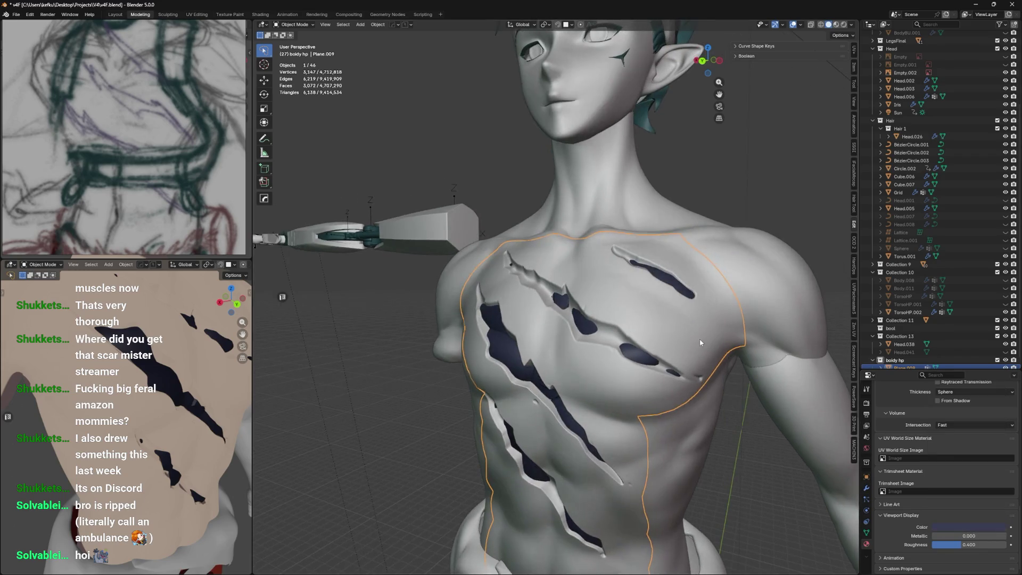
Deselect all objects and save the blend file
left_click(783, 246)
key("alt+a")
middle_click_drag(783, 246, 565, 279)
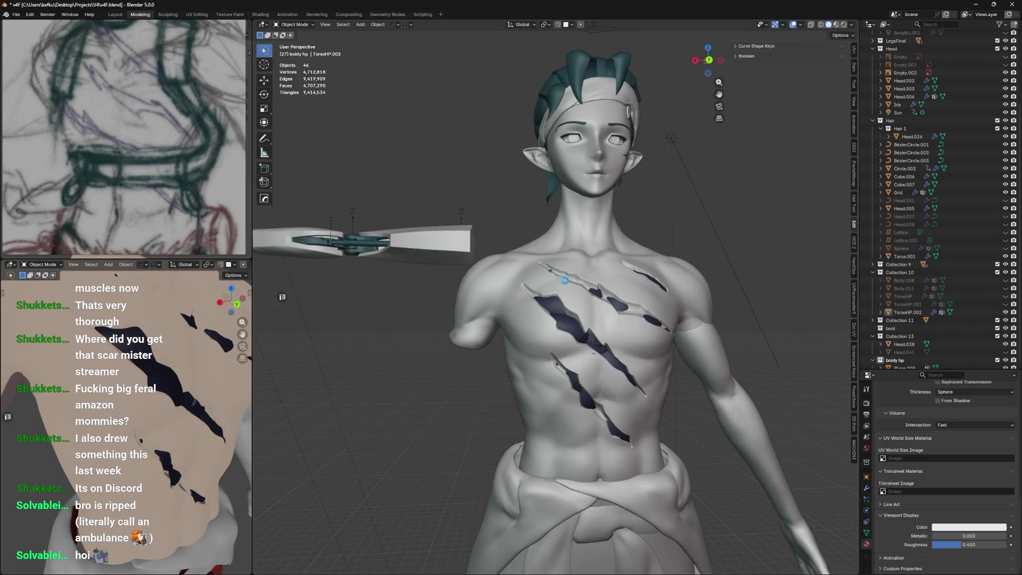
key("ctrl+s")
Reselect the torso TorsoHP.002 after briefly activating Plane.009
middle_click_drag(634, 271, 573, 294)
mouse_move(514, 367)
middle_mouse_down()
mouse_move(597, 384)
mouse_move(567, 353)
mouse_move(546, 356)
mouse_move(650, 354)
mouse_move(606, 383)
mouse_move(631, 369)
mouse_move(558, 371)
mouse_move(566, 344)
mouse_move(570, 355)
mouse_move(590, 315)
mouse_move(615, 362)
mouse_move(635, 310)
mouse_move(593, 324)
mouse_move(588, 362)
mouse_move(612, 314)
mouse_move(570, 318)
mouse_move(600, 323)
mouse_move(559, 331)
mouse_move(574, 340)
mouse_move(616, 339)
mouse_move(583, 373)
middle_mouse_up()
left_click(543, 372)
left_click(615, 362)
left_click(633, 310)
Preview the torso in Material Preview, then return to Solid shading
key("z")
scroll(574, 386, "down", 2)
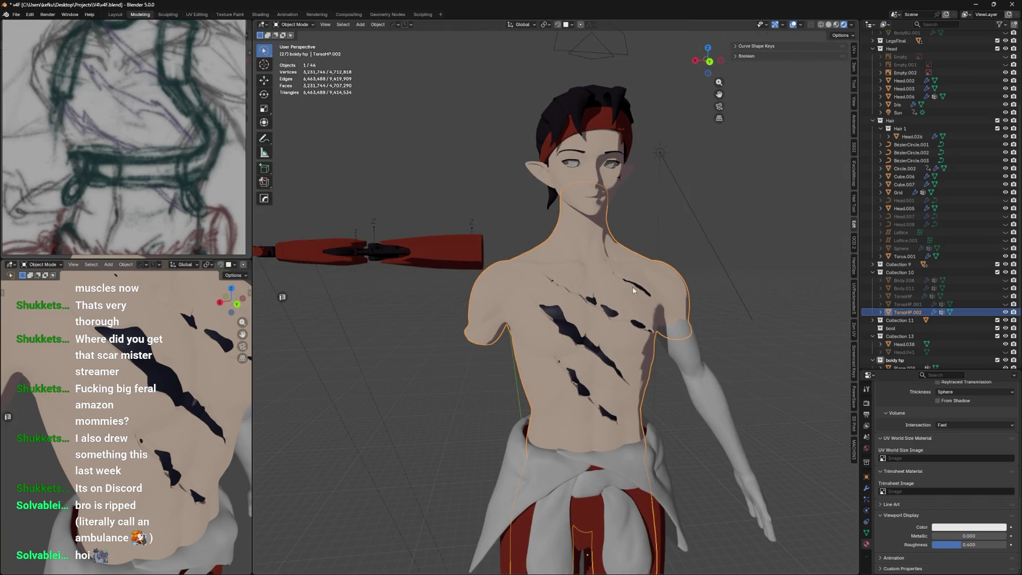
key("z")
scroll(586, 325, "up", 2)
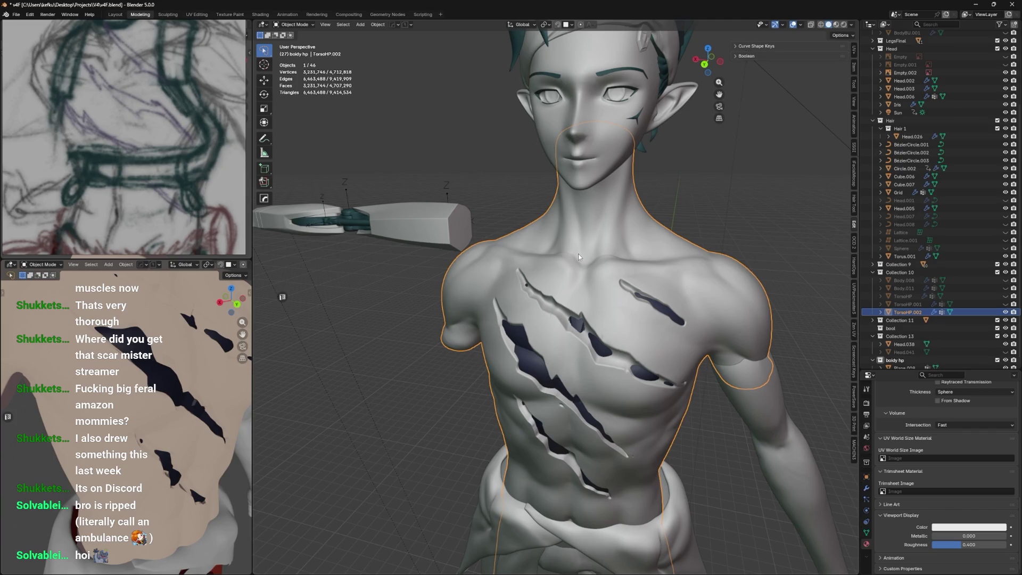
mouse_move(577, 282)
middle_mouse_down()
mouse_move(589, 276)
mouse_move(590, 347)
mouse_move(624, 342)
mouse_move(638, 373)
mouse_move(633, 346)
middle_mouse_up()
scroll(590, 276, "up", 2)
key("ctrl+Tab")
Pick the Layer sculpting brush, then switch the torso back to Object Mode
middle_click_drag(613, 363, 559, 343)
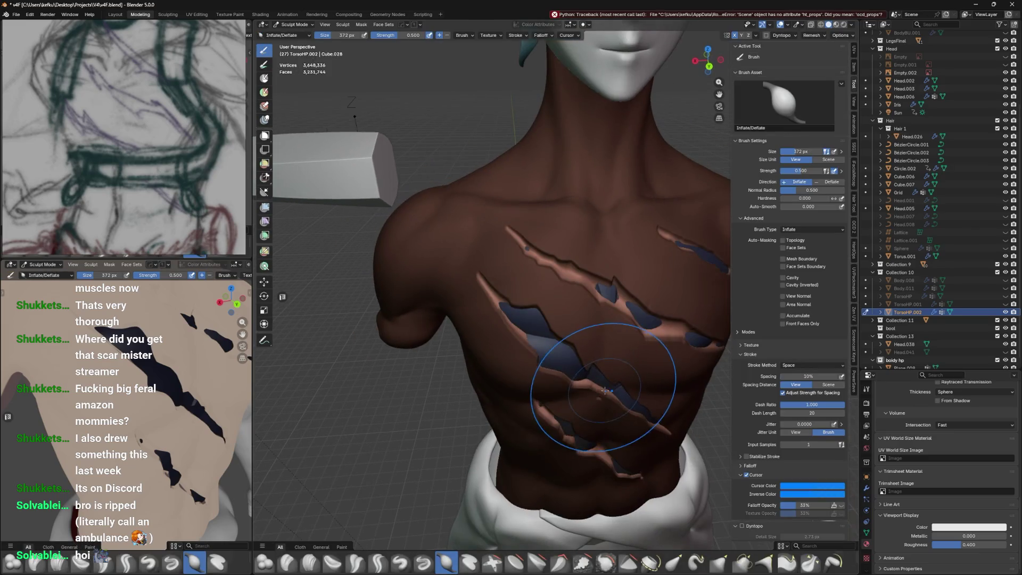
left_click(470, 562)
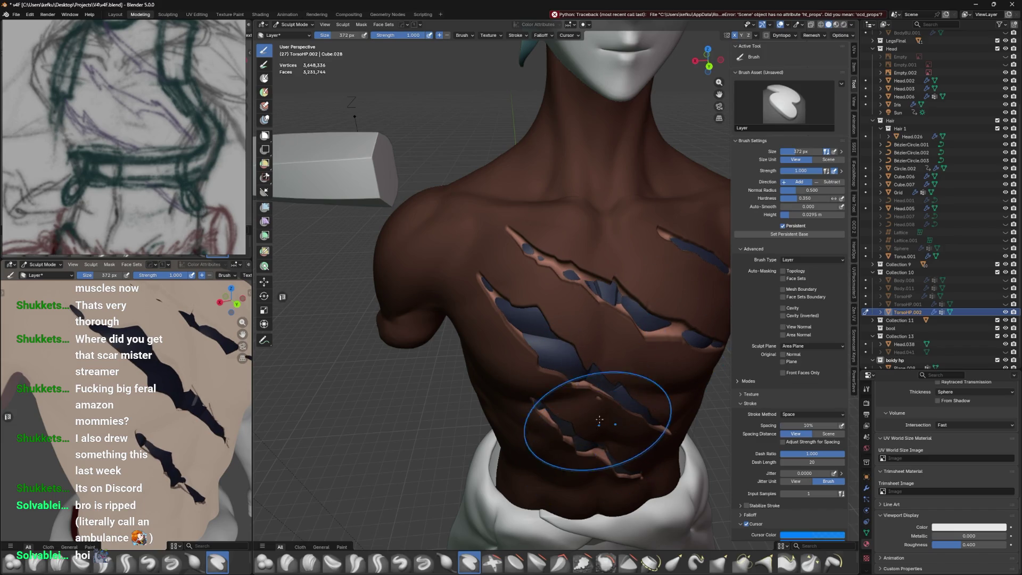
middle_click_drag(595, 428, 536, 319)
mouse_move(598, 320)
middle_mouse_down()
mouse_move(609, 367)
mouse_move(590, 376)
mouse_move(605, 358)
middle_mouse_up()
key("ctrl+Tab")
left_click(590, 348)
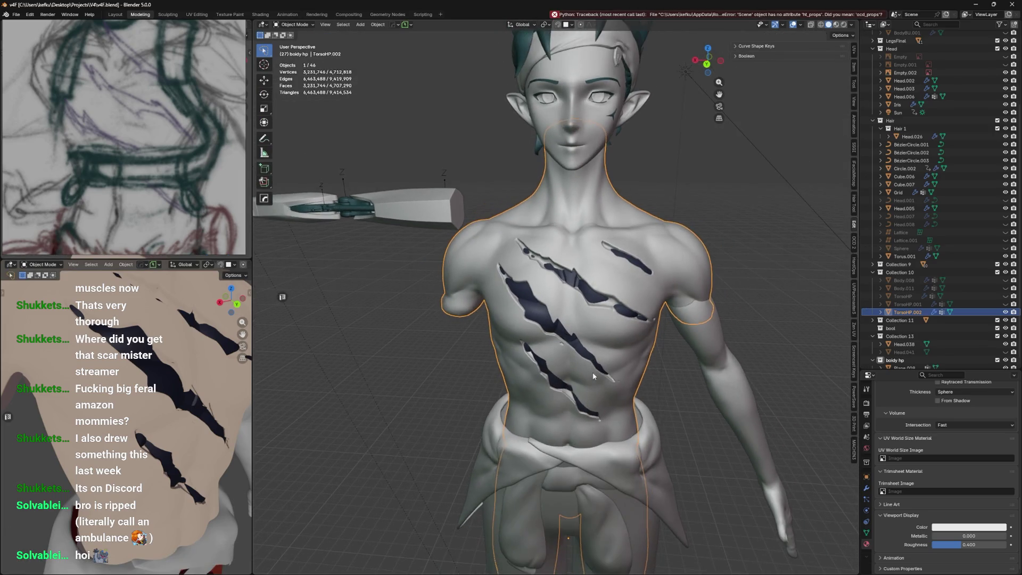
key("a")
key("alt+a")
key("z")
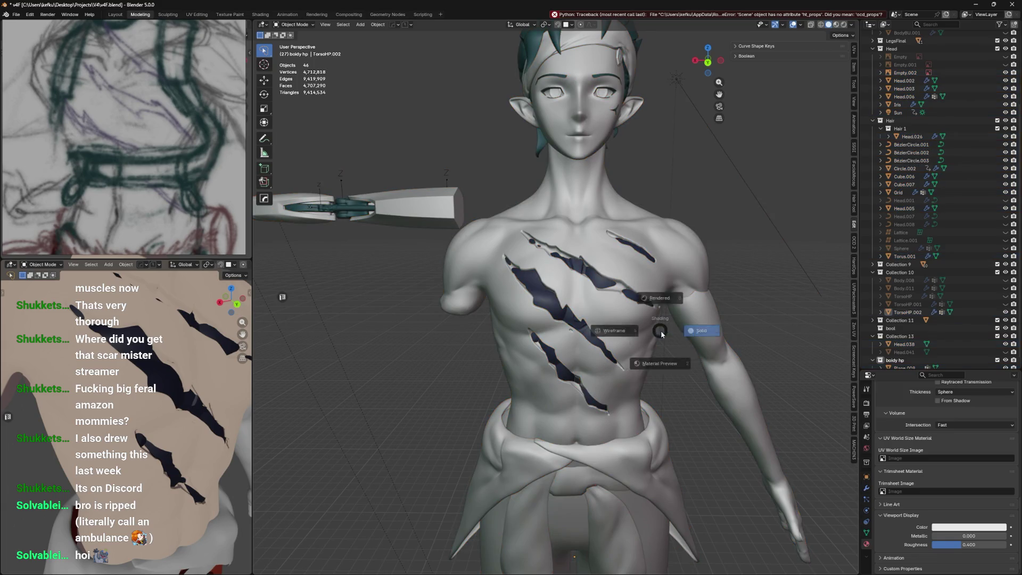
left_click(681, 390)
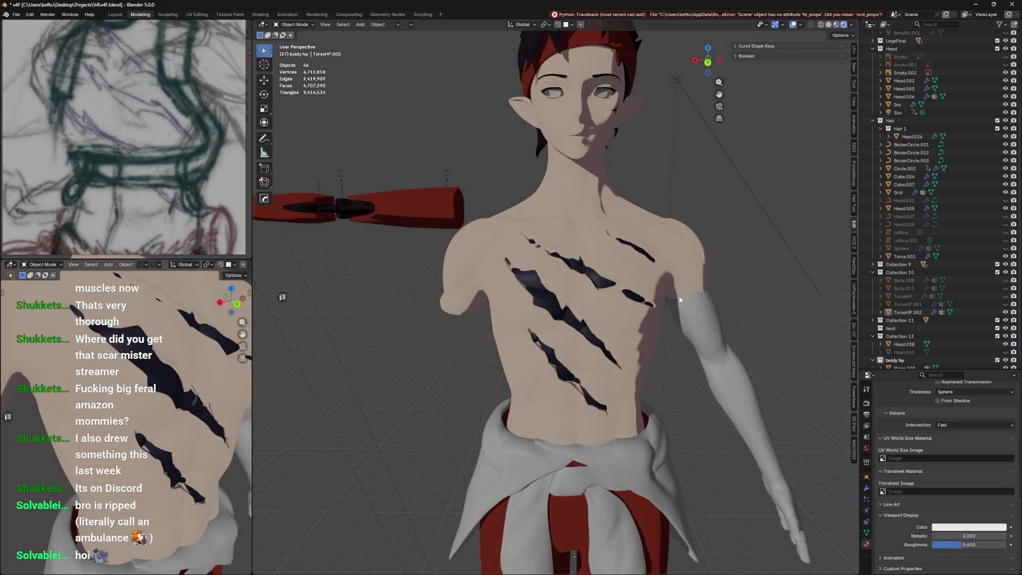
middle_click_drag(665, 366, 685, 302)
scroll(685, 301, "down", 5)
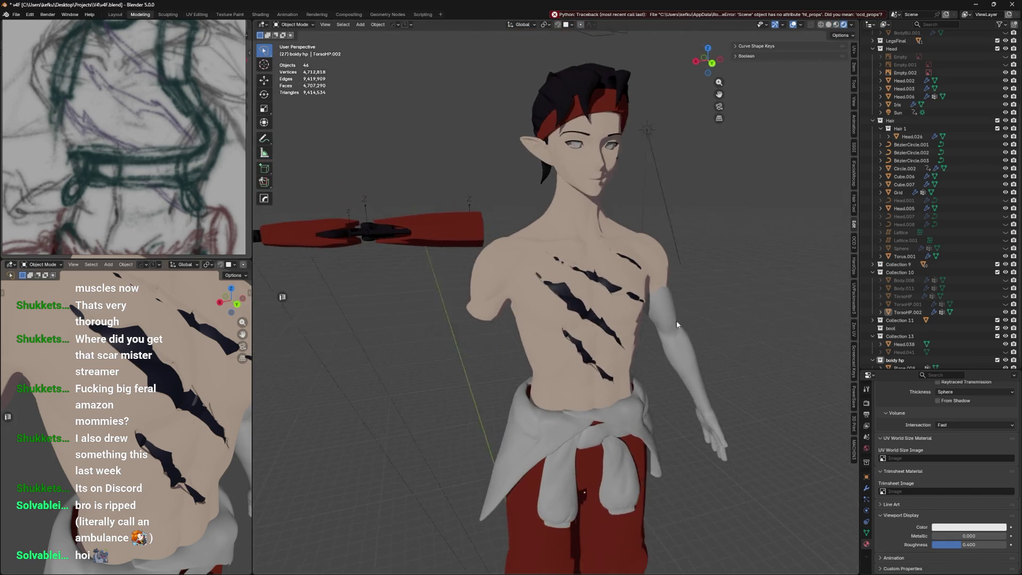
key("a")
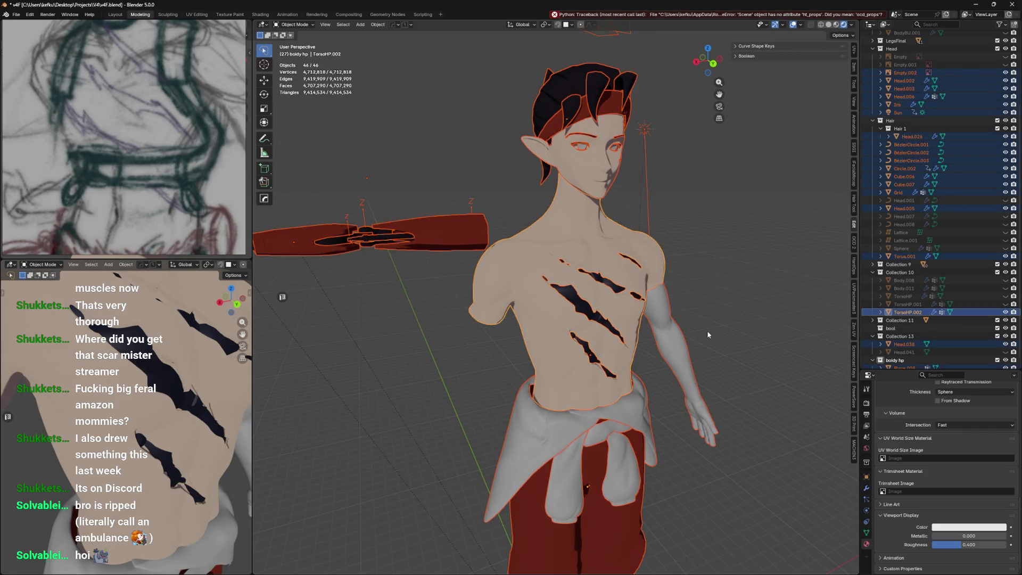
left_click(699, 338)
scroll(699, 339, "up", 5)
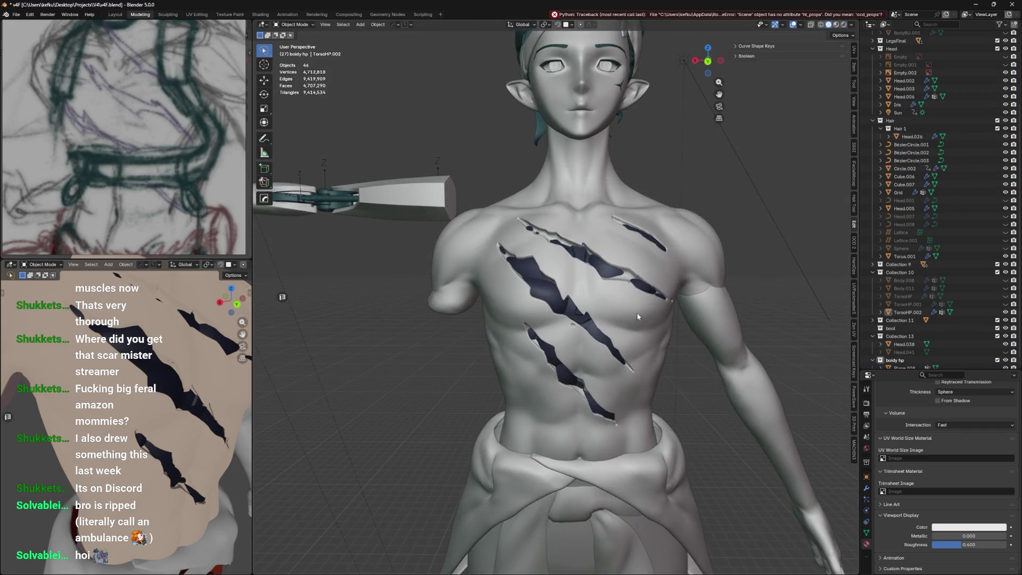
scroll(625, 318, "up", 2)
mouse_move(624, 319)
middle_mouse_down()
mouse_move(616, 347)
mouse_move(626, 344)
middle_mouse_up()
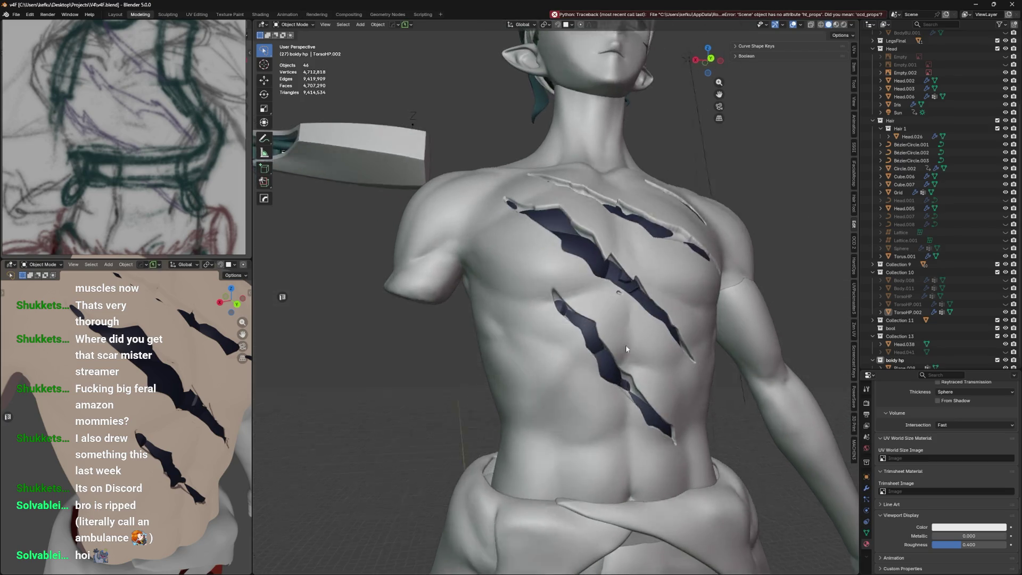
scroll(626, 349, "down", 6)
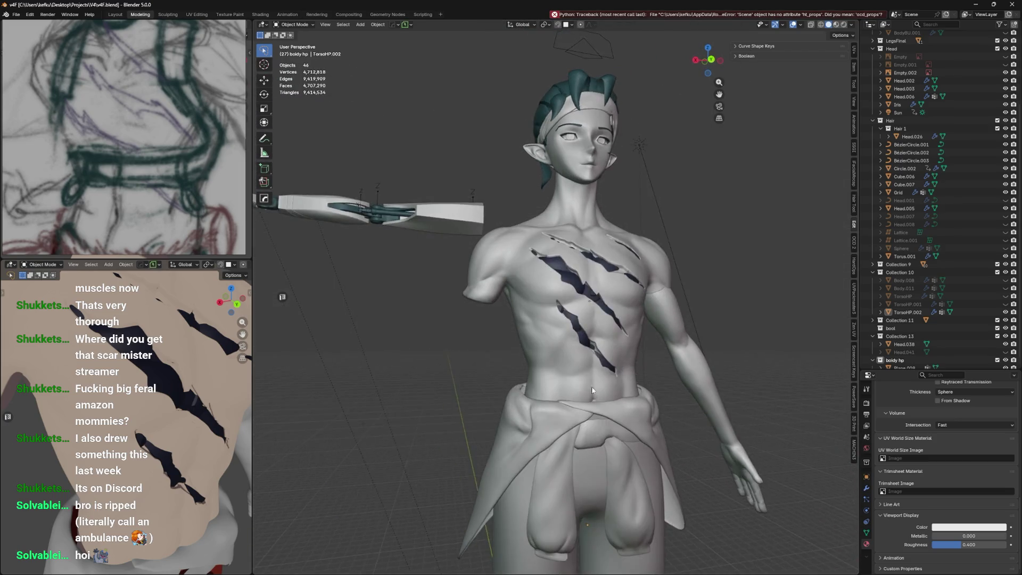
scroll(592, 390, "up", 4)
middle_click_drag(625, 337, 639, 341)
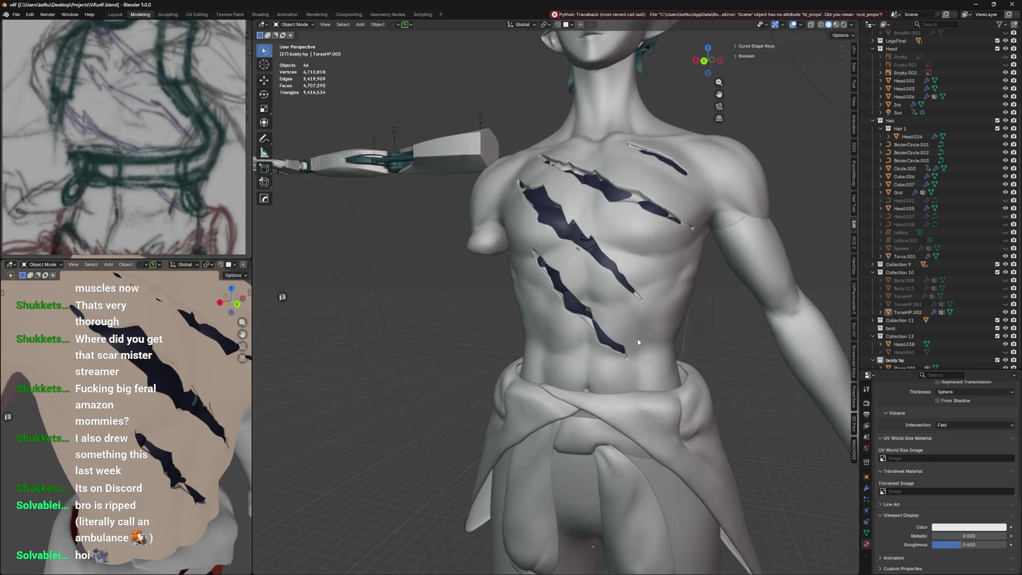
scroll(639, 342, "up", 4)
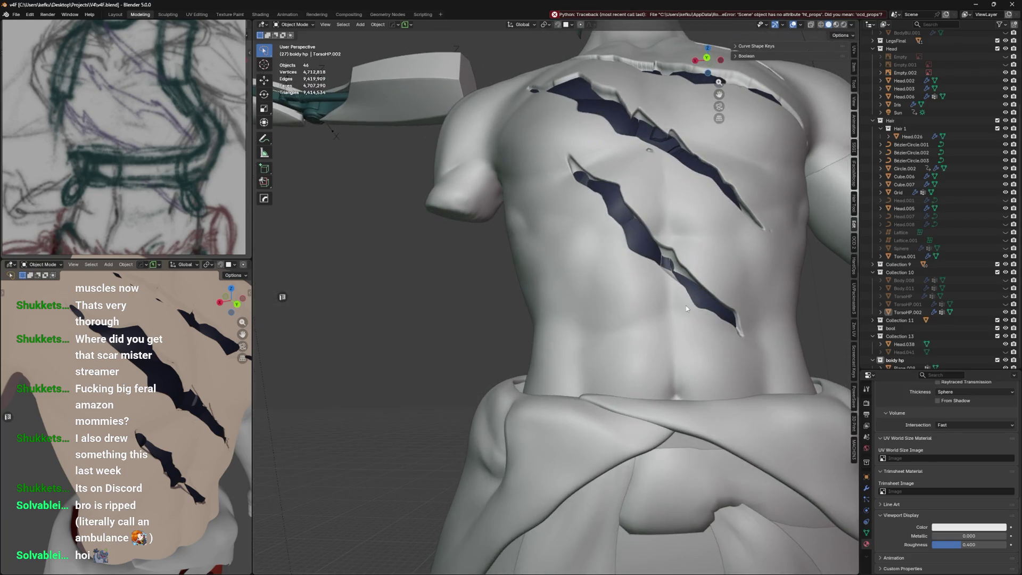
scroll(686, 309, "down", 2)
key("ctrl+Tab")
left_click(639, 333)
Resize the Layer brush to 86 px then 46 px, undo a stroke, and return to Object Mode
key("f")
left_click(573, 334)
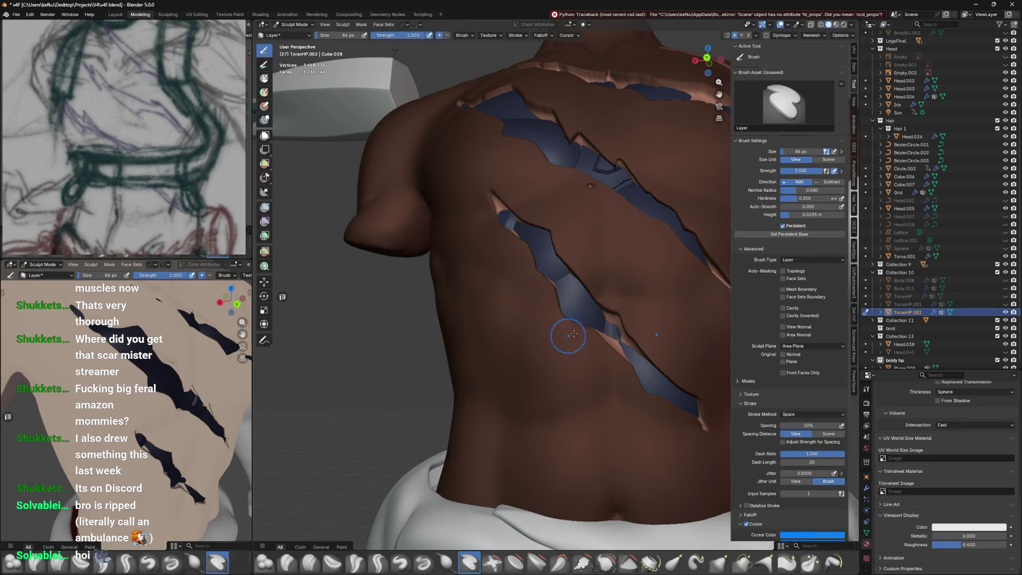
middle_click_drag(615, 332, 615, 361)
key("f")
left_click(611, 386)
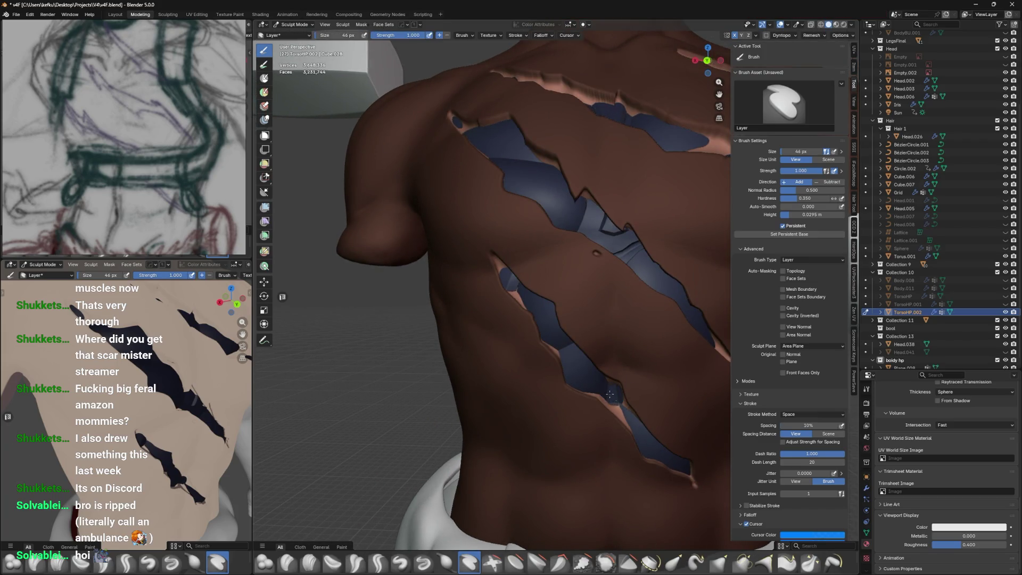
key("ctrl+z")
key("ctrl+Tab")
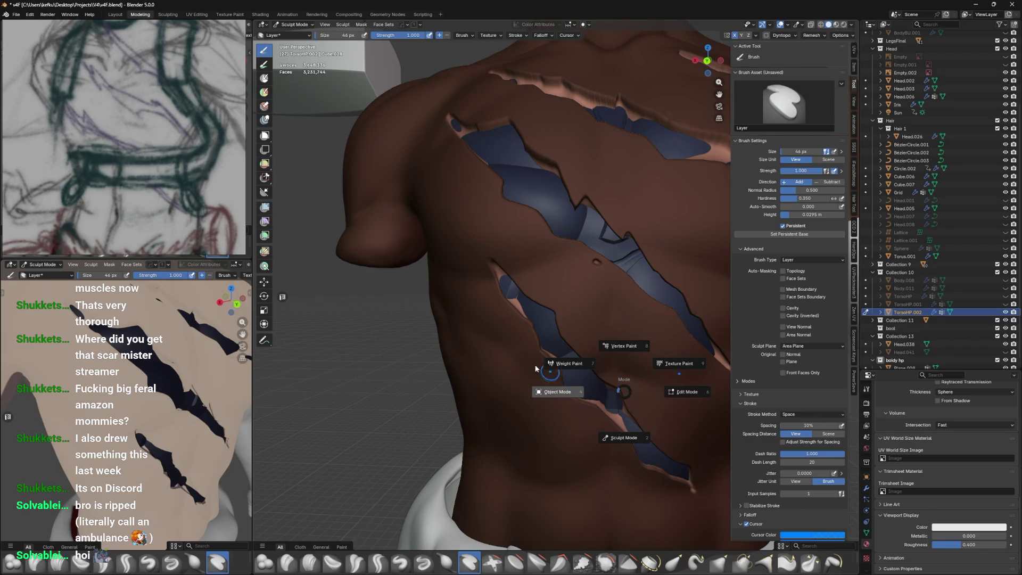
left_click(576, 397)
middle_click_drag(596, 368, 675, 330)
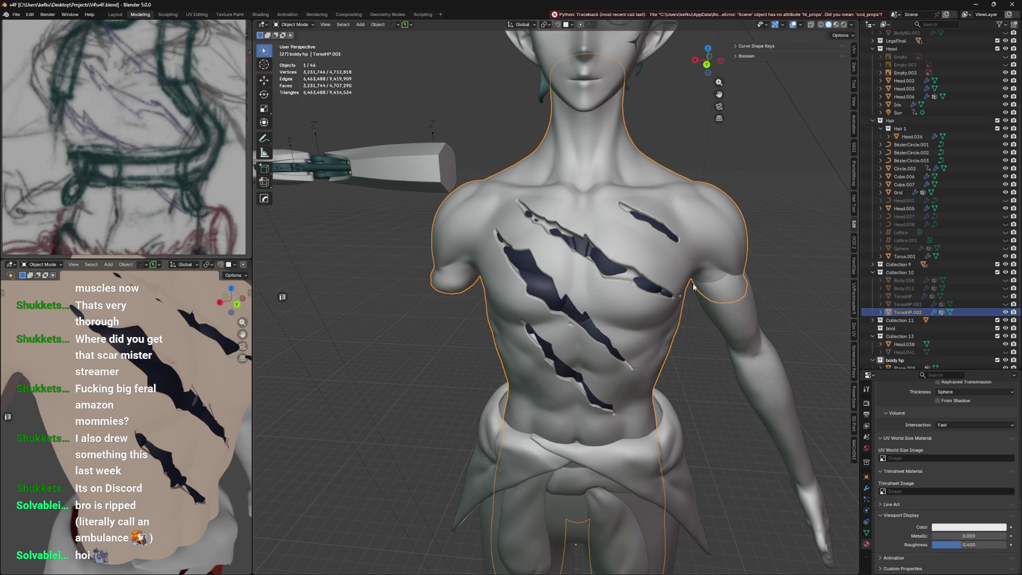
Inspect the chest scars from several angles and undo the accidental Pants move
mouse_move(694, 287)
middle_mouse_down()
mouse_move(490, 280)
mouse_move(545, 291)
middle_mouse_up()
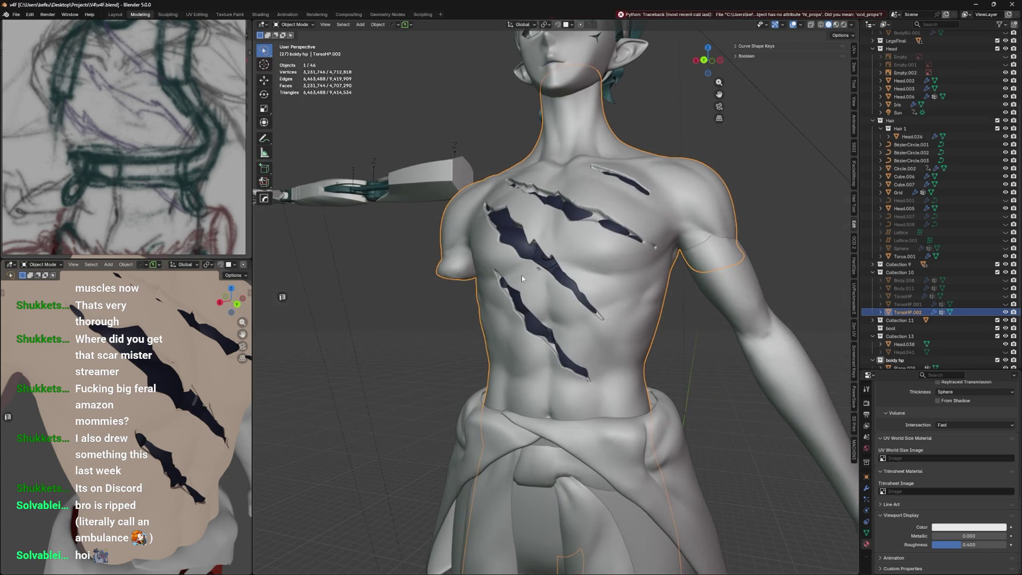
middle_click_drag(588, 318, 629, 338)
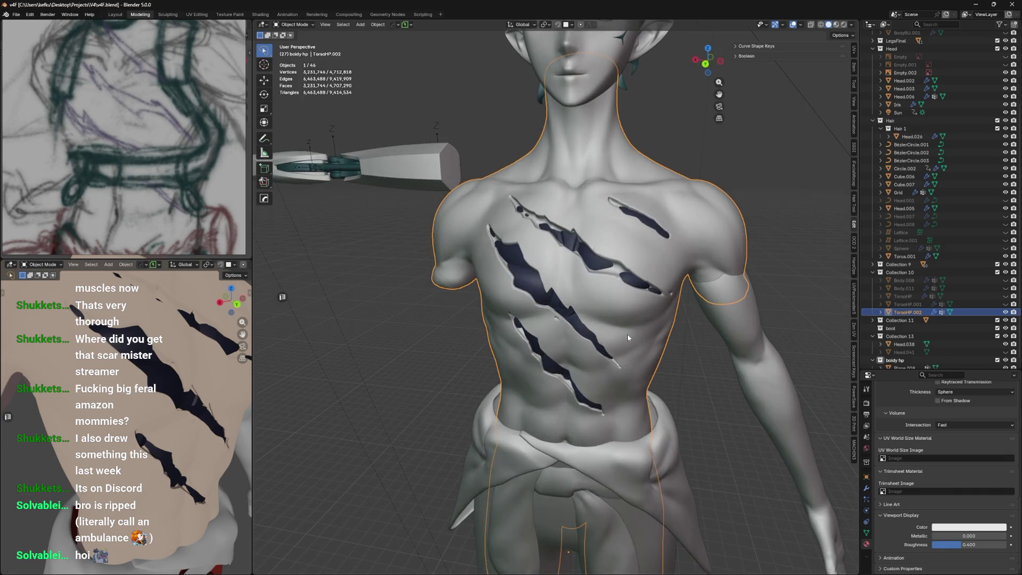
middle_click_drag(179, 367, 160, 373)
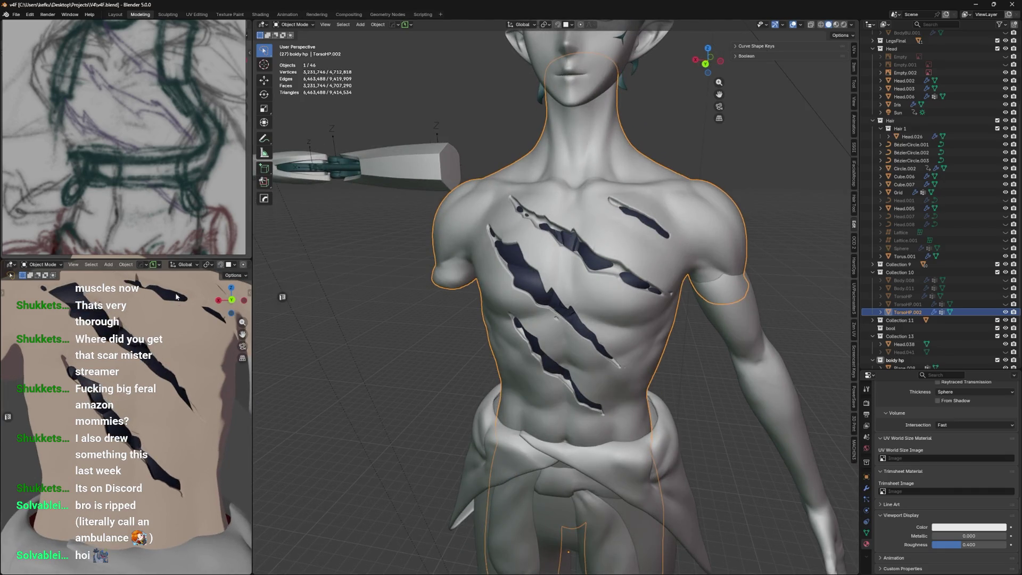
scroll(154, 334, "down", 5)
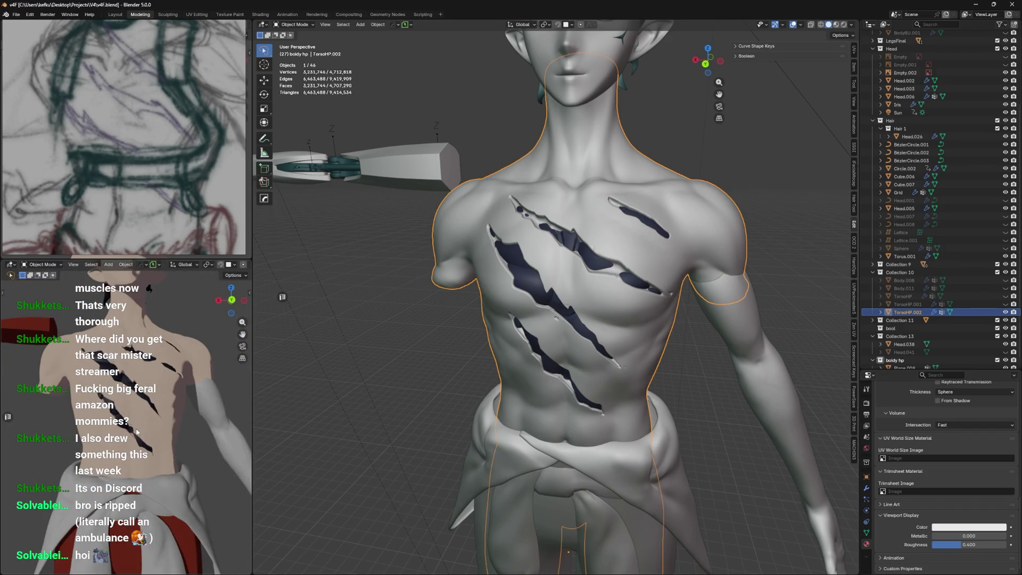
scroll(136, 432, "up", 4)
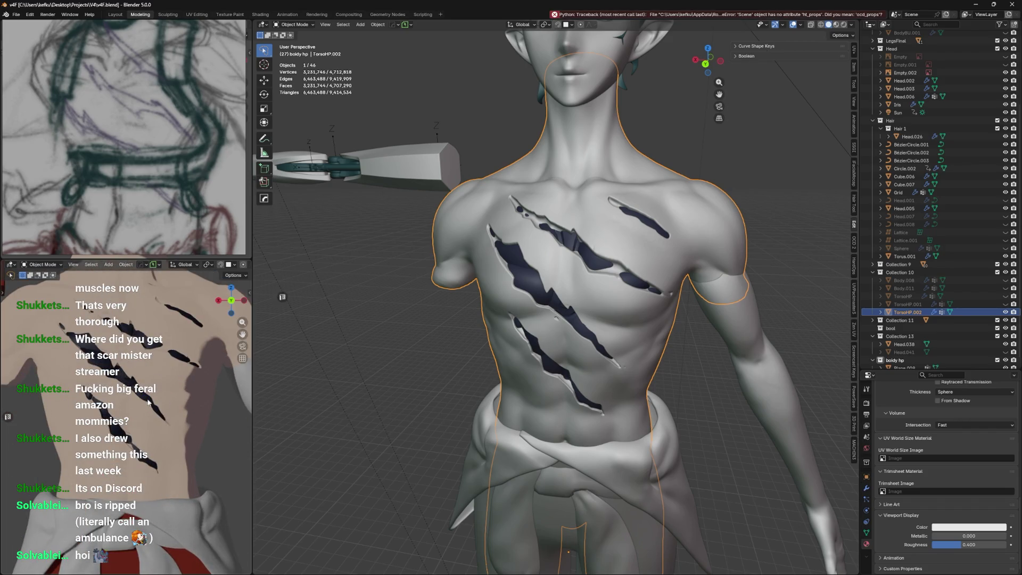
scroll(147, 405, "down", 3)
scroll(174, 373, "down", 2)
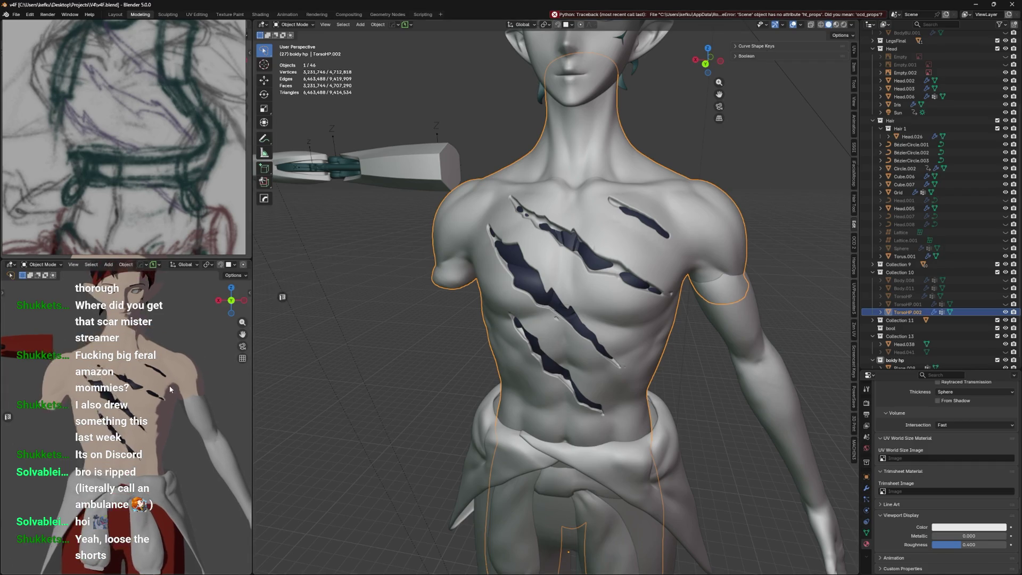
scroll(481, 443, "down", 3)
key("ctrl+z")
key("ctrl+z")
key("ctrl+z")
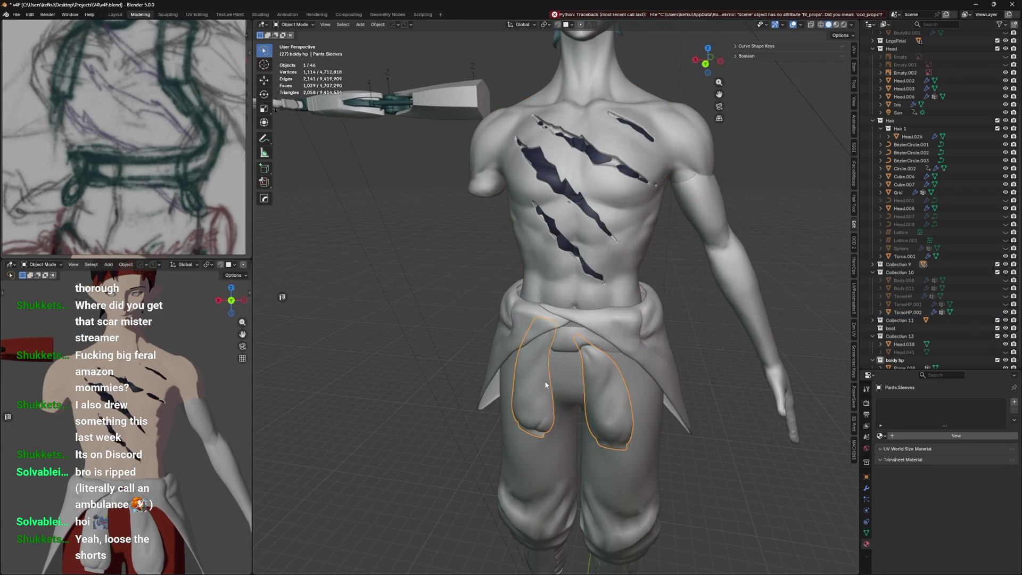
scroll(513, 381, "down", 3)
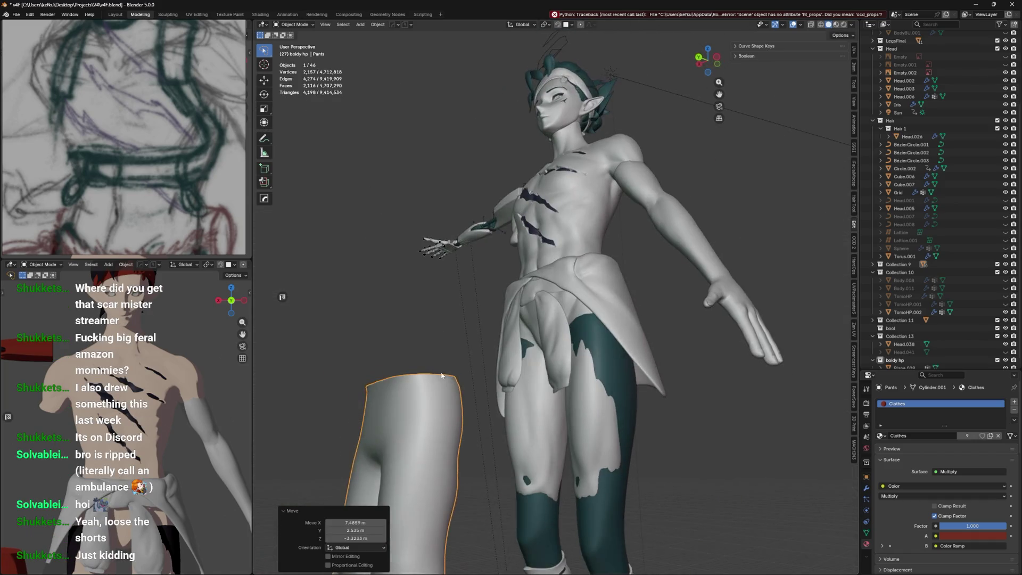
key("ctrl+z")
mouse_move(512, 381)
middle_mouse_down()
mouse_move(574, 383)
mouse_move(590, 368)
mouse_move(590, 381)
mouse_move(594, 364)
middle_mouse_up()
scroll(574, 383, "up", 4)
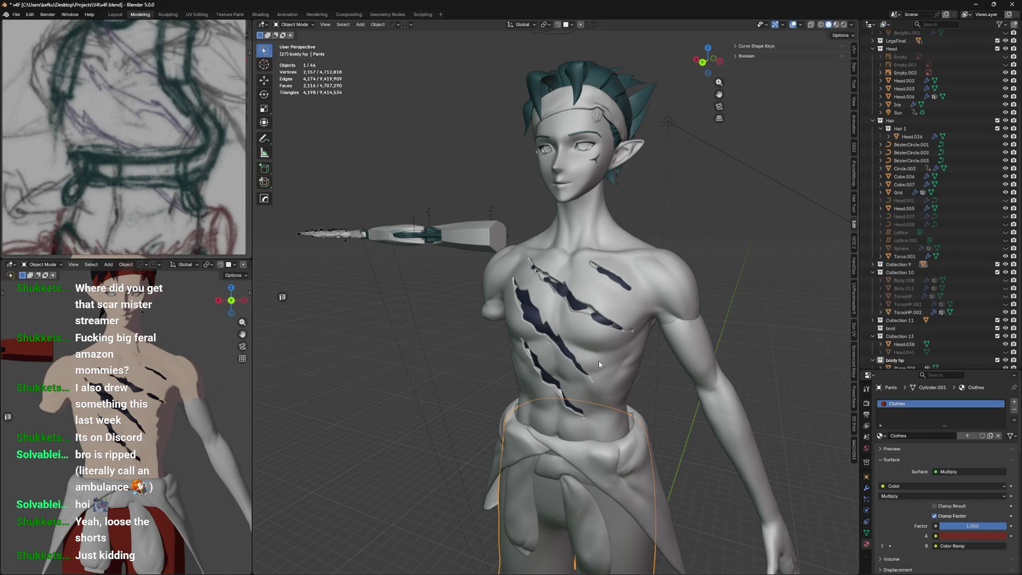
View the character from behind and front, select TorsoHP.002, and save the file
mouse_move(488, 171)
middle_mouse_down()
mouse_move(611, 190)
mouse_move(534, 169)
middle_mouse_up()
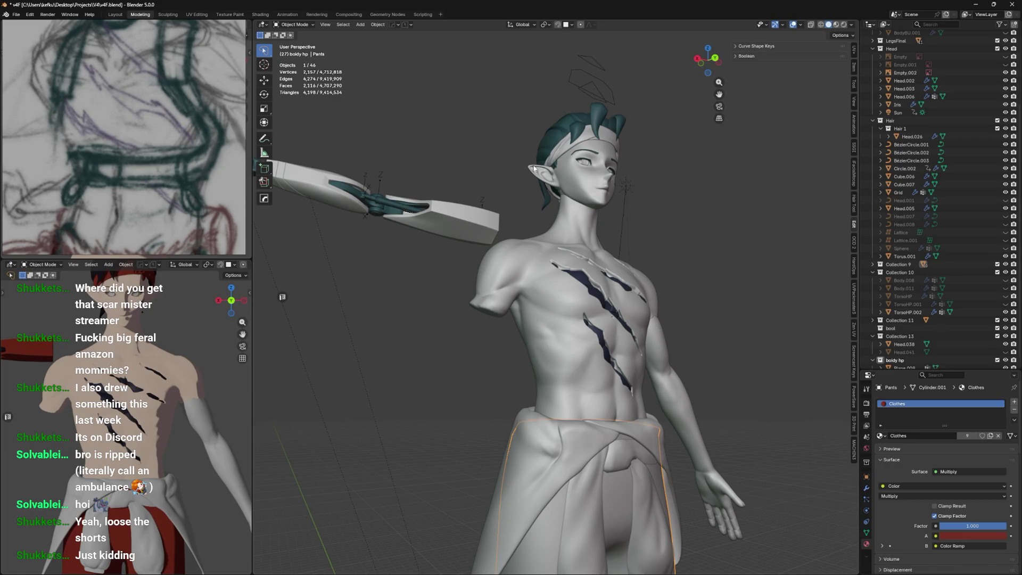
middle_click_drag(580, 236, 572, 298)
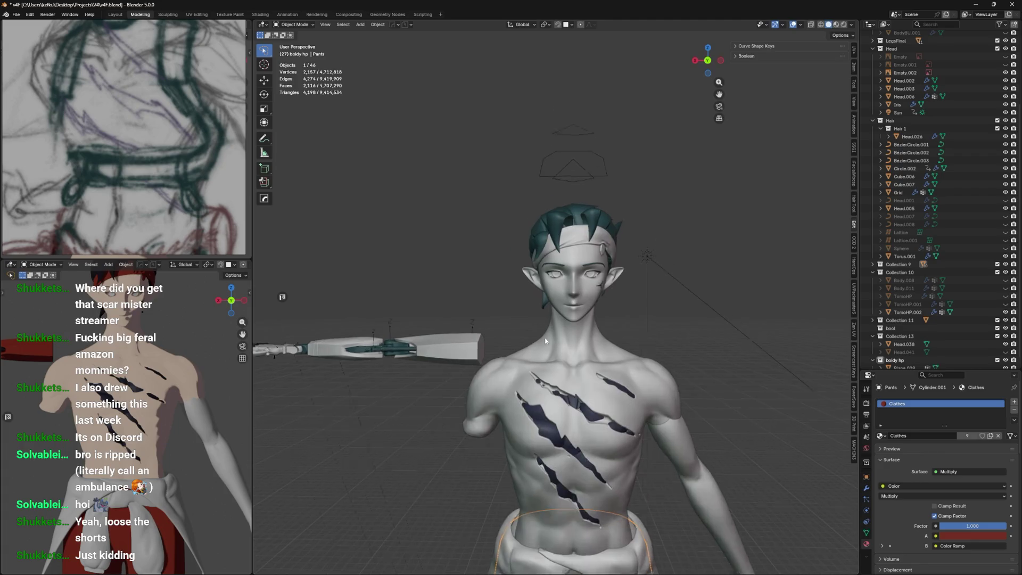
left_click(571, 319)
scroll(570, 341, "up", 3)
middle_click_drag(568, 368, 581, 356)
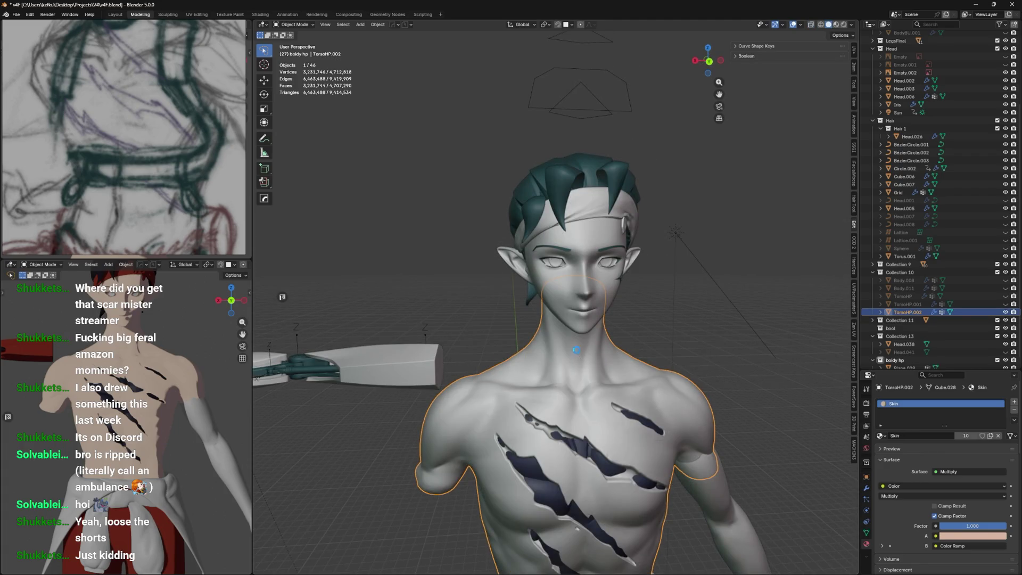
key("ctrl+s")
scroll(202, 80, "down", 3)
scroll(164, 78, "up", 5)
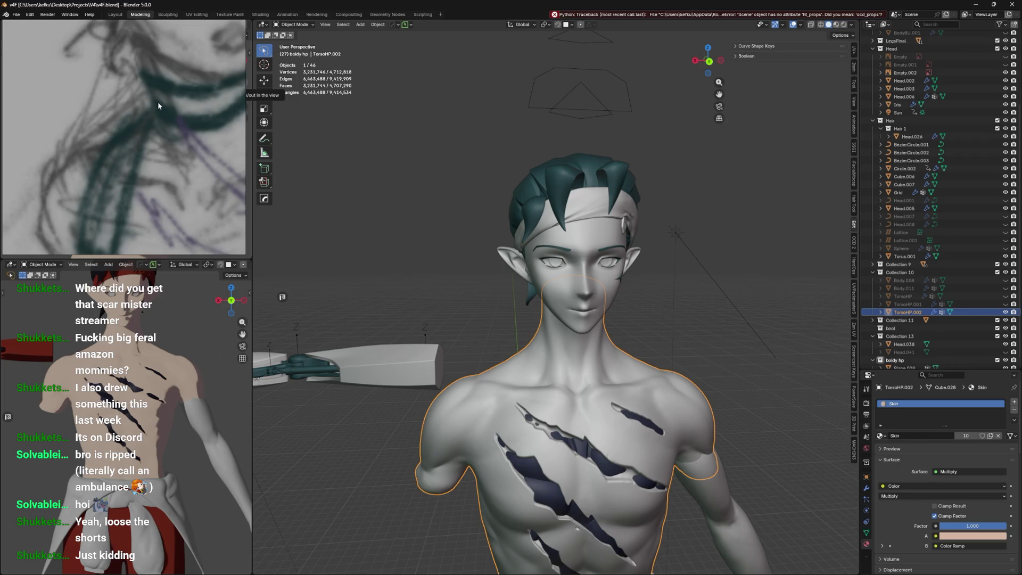
Check the torso in front and side orthographic views, briefly toggling Edit Mode
mouse_move(533, 353)
middle_mouse_down()
mouse_move(528, 345)
mouse_move(604, 347)
middle_mouse_up()
key("KP_1")
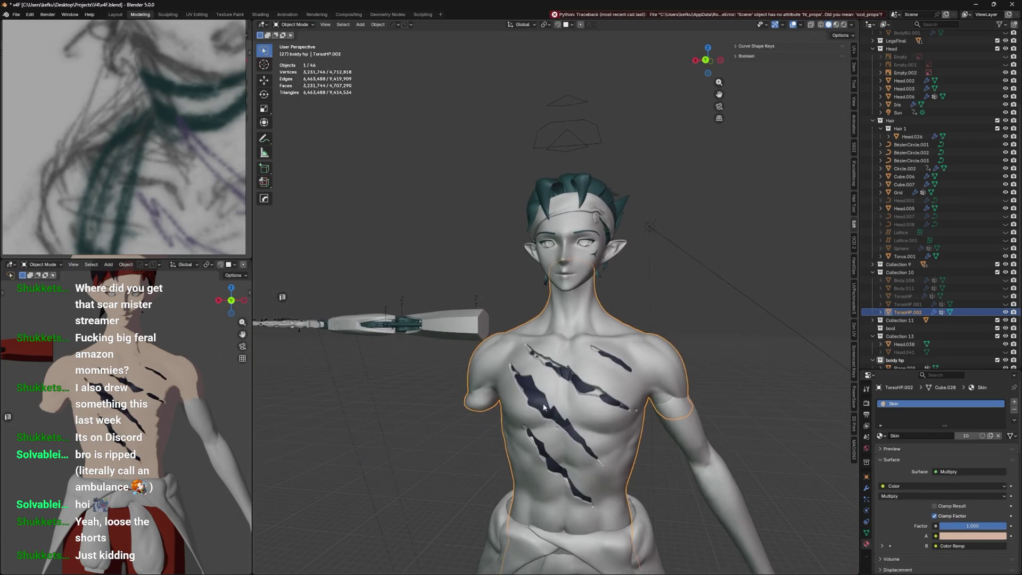
key("Tab")
key("ctrl+KP_3")
key("KP_1")
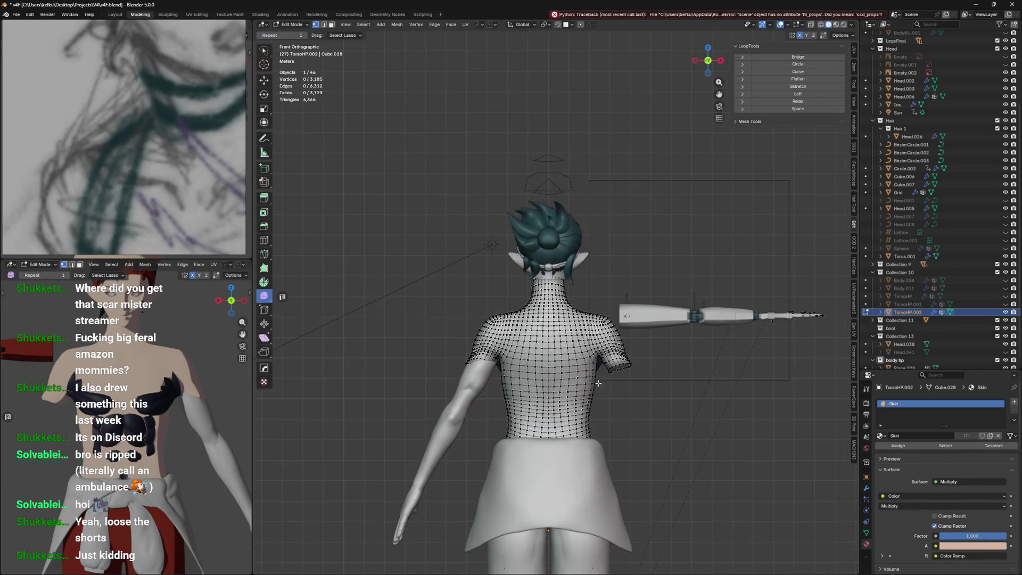
key("ctrl+KP_1")
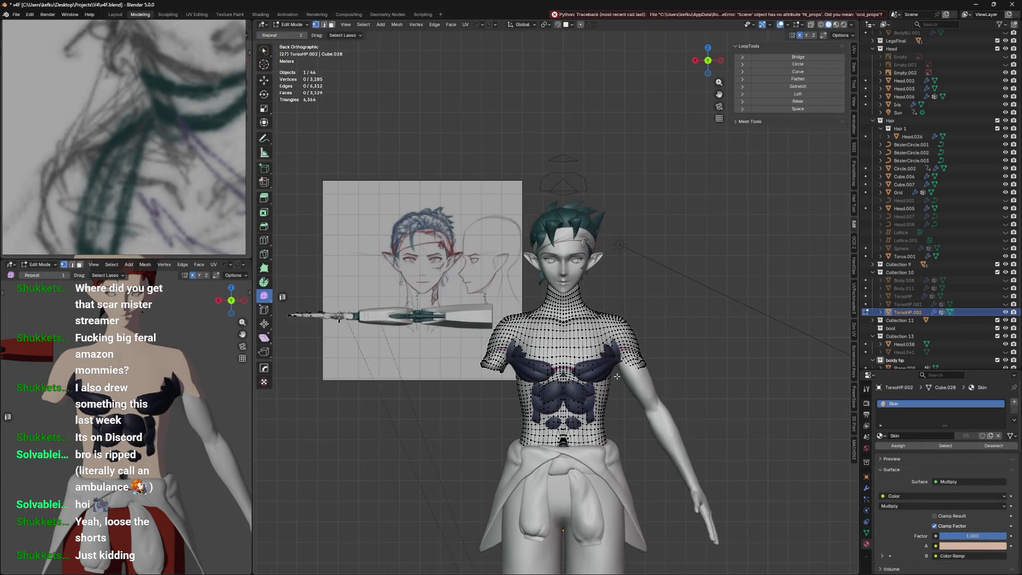
key("Tab")
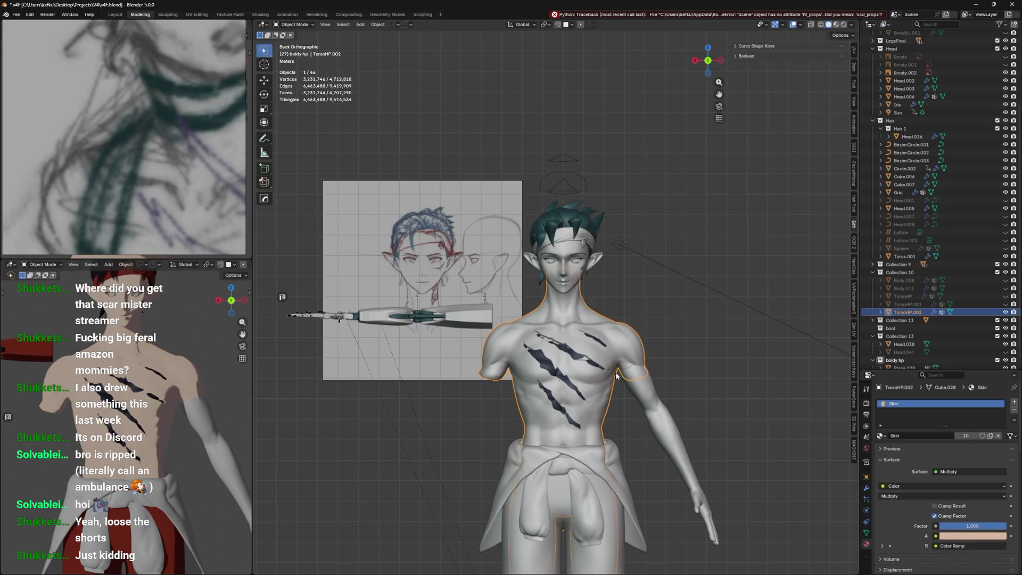
key("Tab")
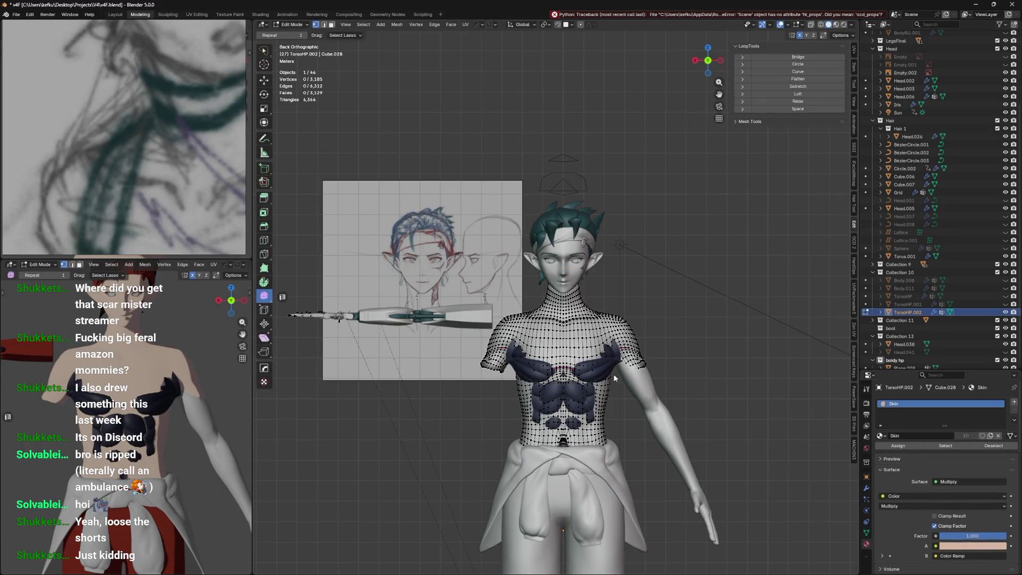
key("Tab")
scroll(557, 370, "up", 4)
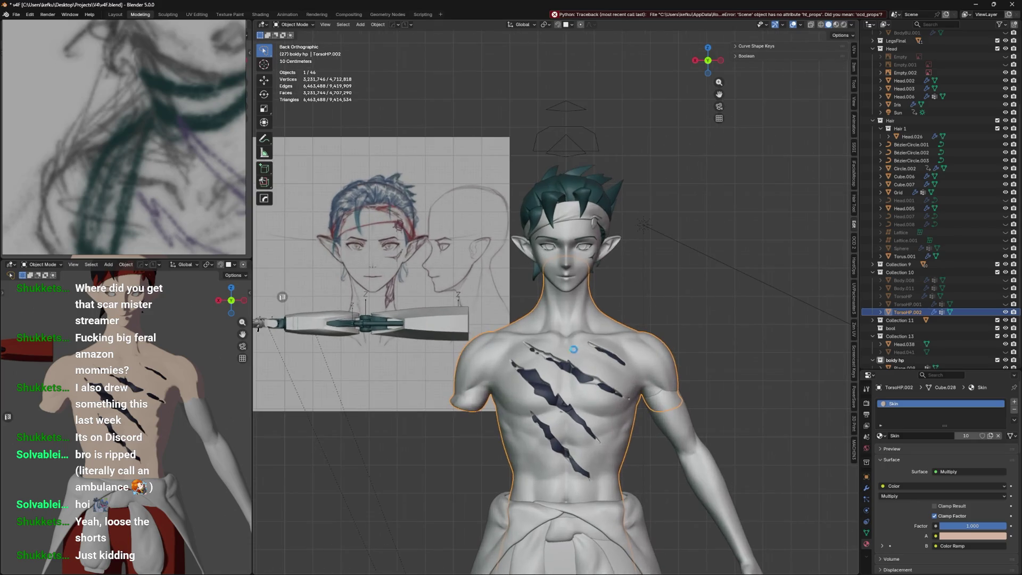
mouse_move(556, 370)
middle_mouse_down()
mouse_move(718, 387)
mouse_move(731, 372)
mouse_move(678, 330)
mouse_move(699, 382)
middle_mouse_up()
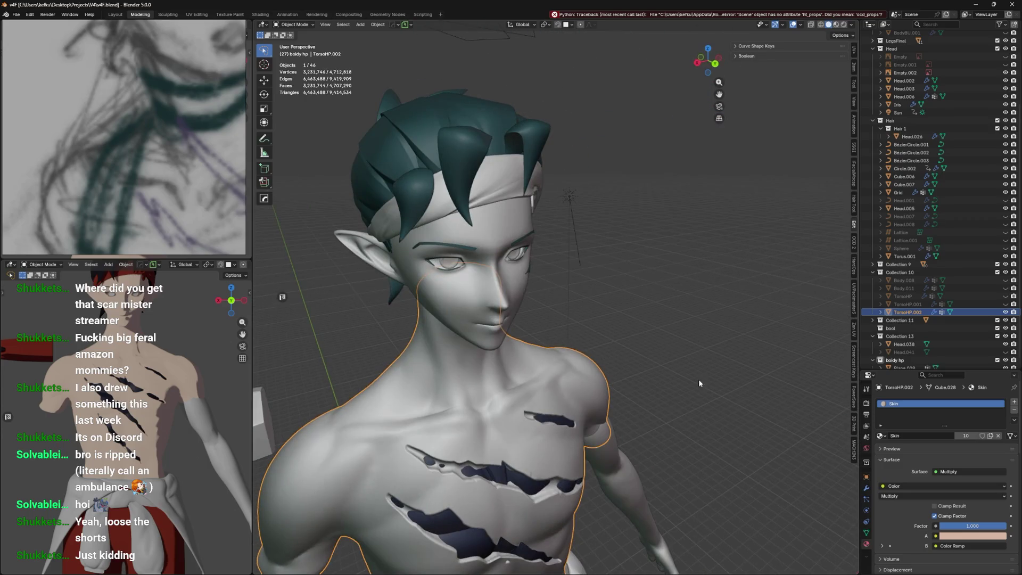
Select the chest scar plane Plane.009 and enlarge the outliner to show more rows
left_click(867, 487)
mouse_move(717, 453)
middle_mouse_down()
mouse_move(699, 416)
mouse_move(520, 430)
middle_mouse_up()
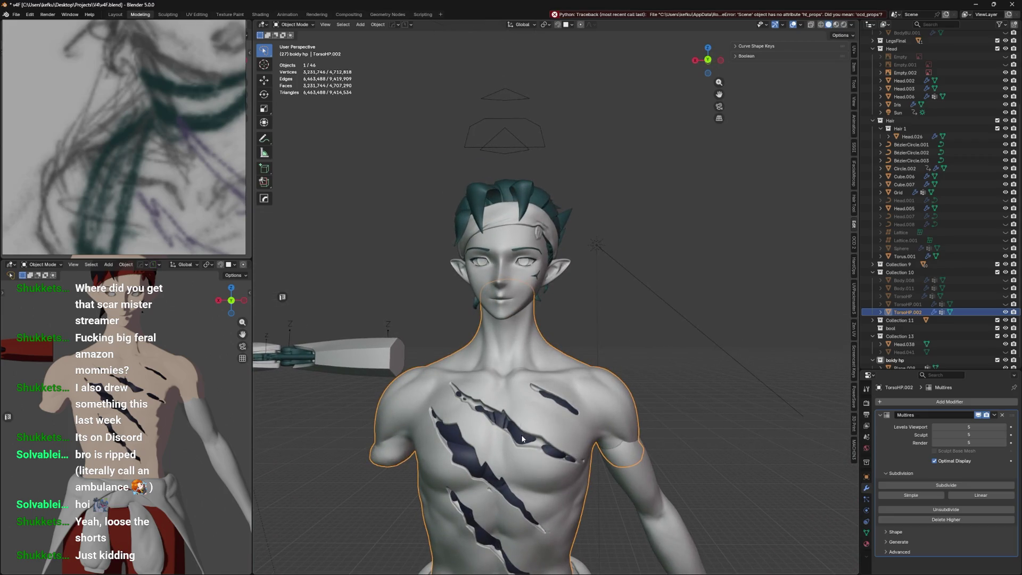
left_click(520, 431)
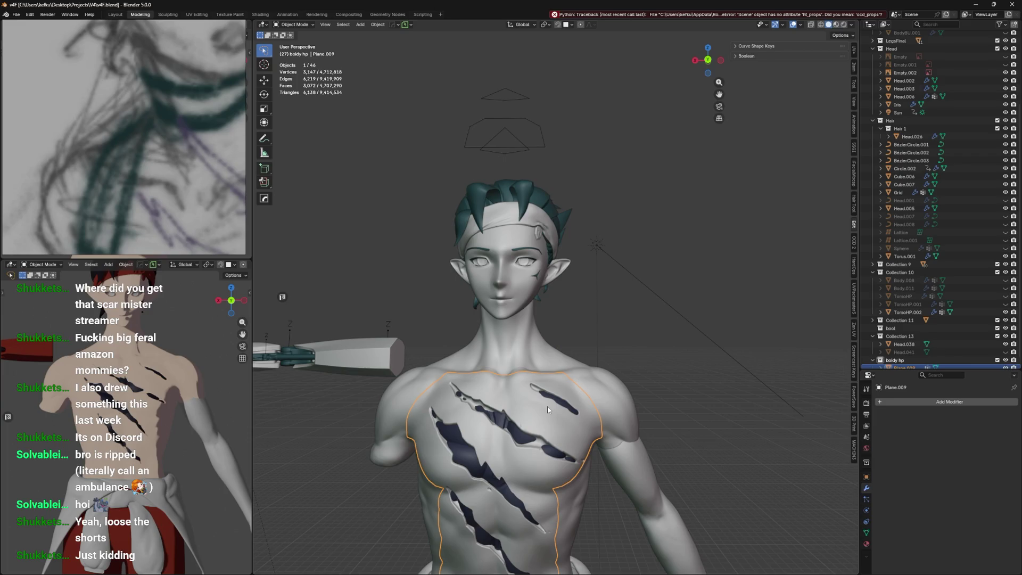
left_click(532, 364)
left_click(458, 442)
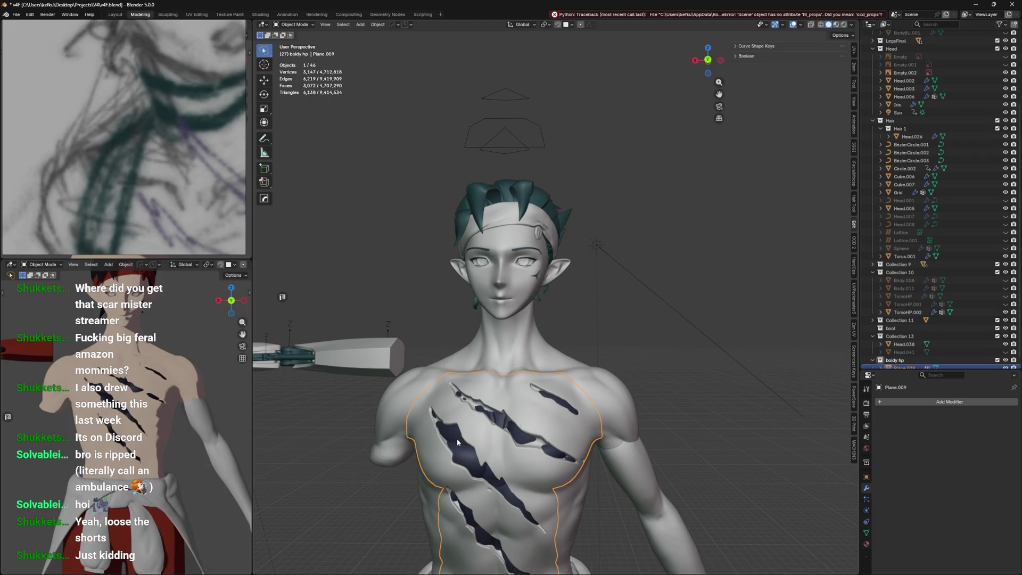
middle_click_drag(519, 397, 511, 400)
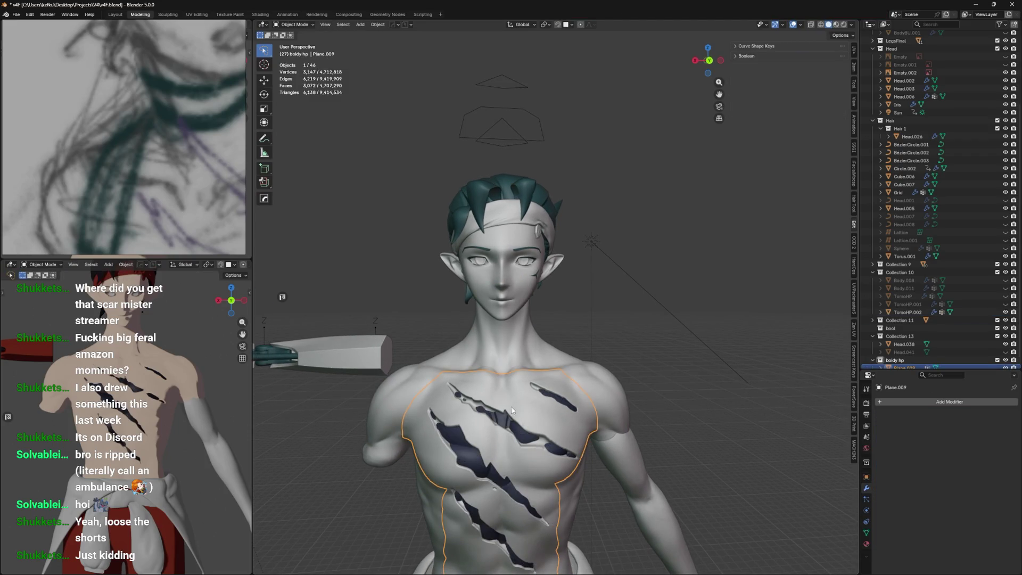
left_click(507, 380)
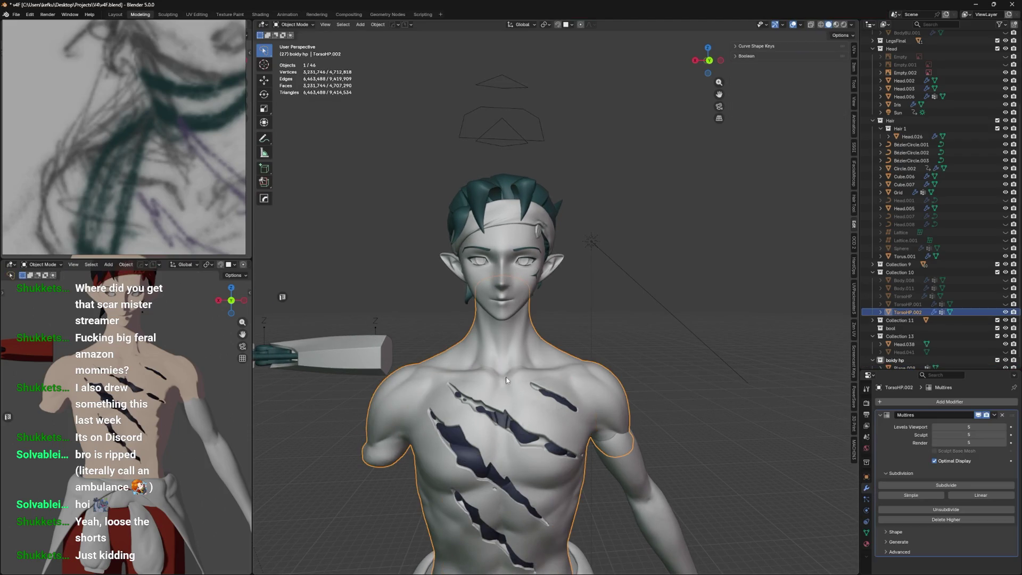
left_click(459, 446)
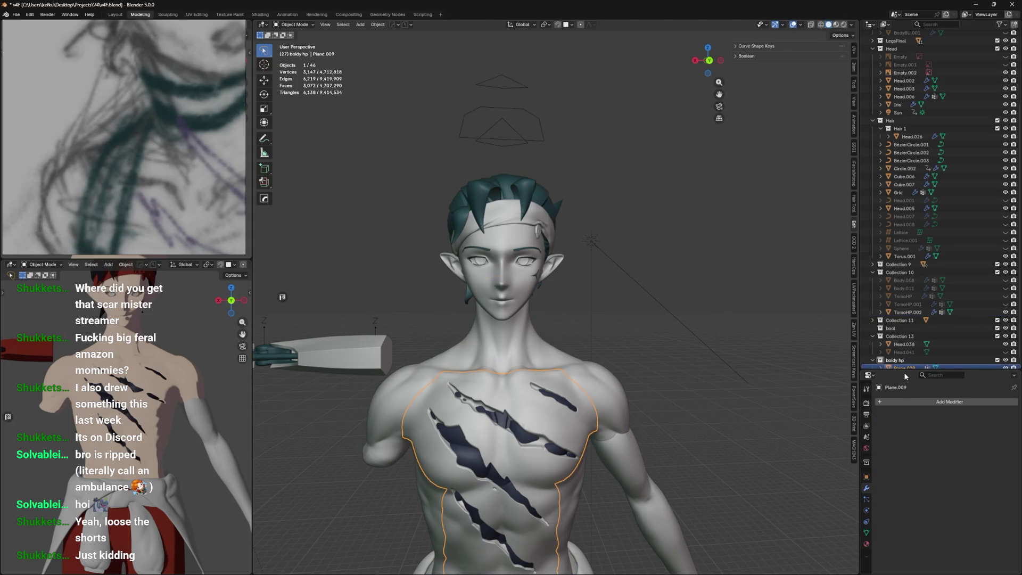
left_click_drag(908, 377, 907, 492)
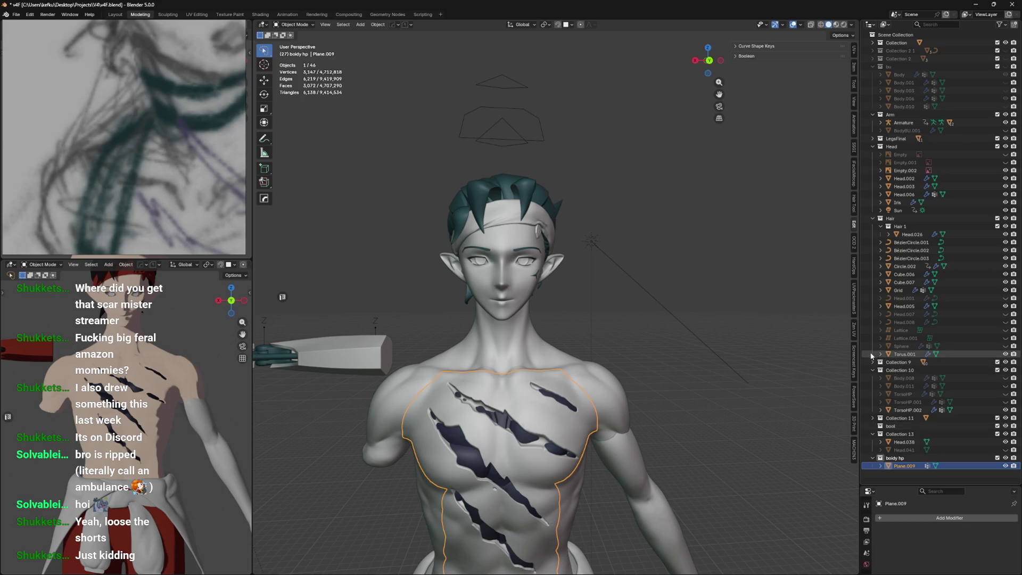
middle_click_drag(611, 346, 599, 349)
Separate one face of Plane.009 into a new object, Plane.010
key("Tab")
key("3")
left_click(442, 416)
key("g")
left_click(477, 424)
key("p")
left_click(442, 417)
key("Tab")
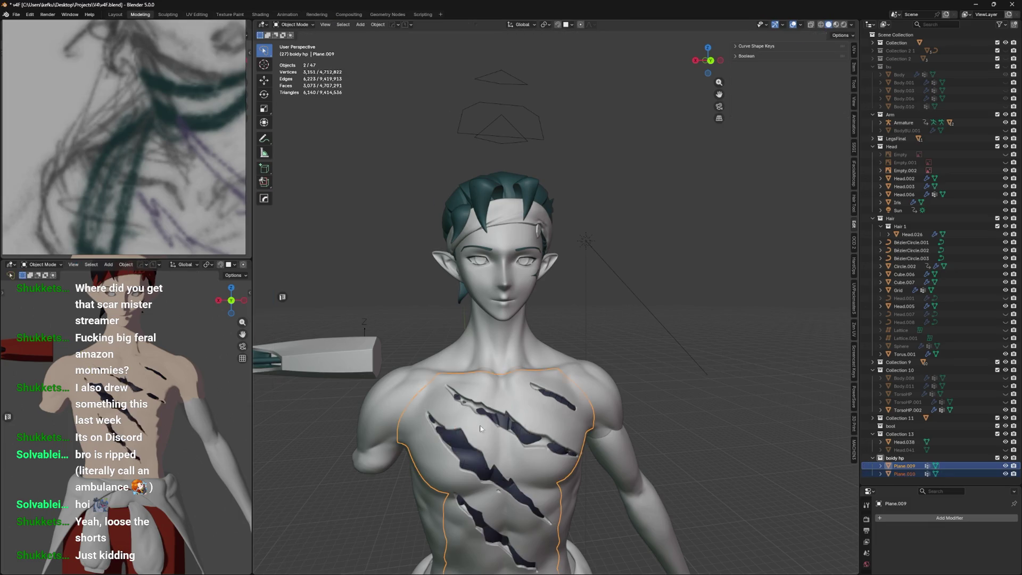
Move Plane.010's face onto the neck with snapping on, then save the file
left_click(905, 474)
key("Tab")
key("g")
left_click(520, 332)
key("shift+Tab")
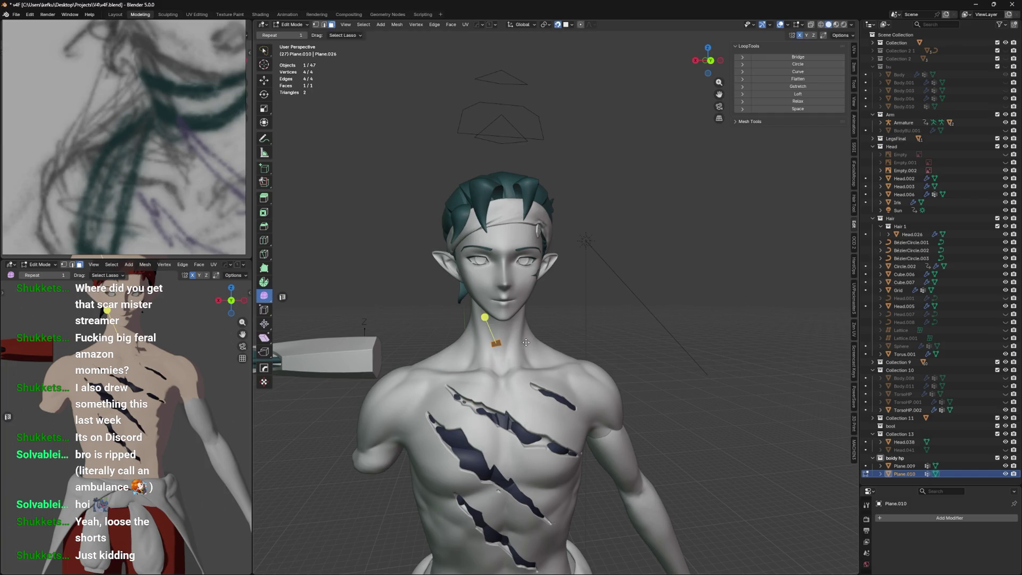
left_click(526, 343)
key("Tab")
scroll(479, 367, "up", 5)
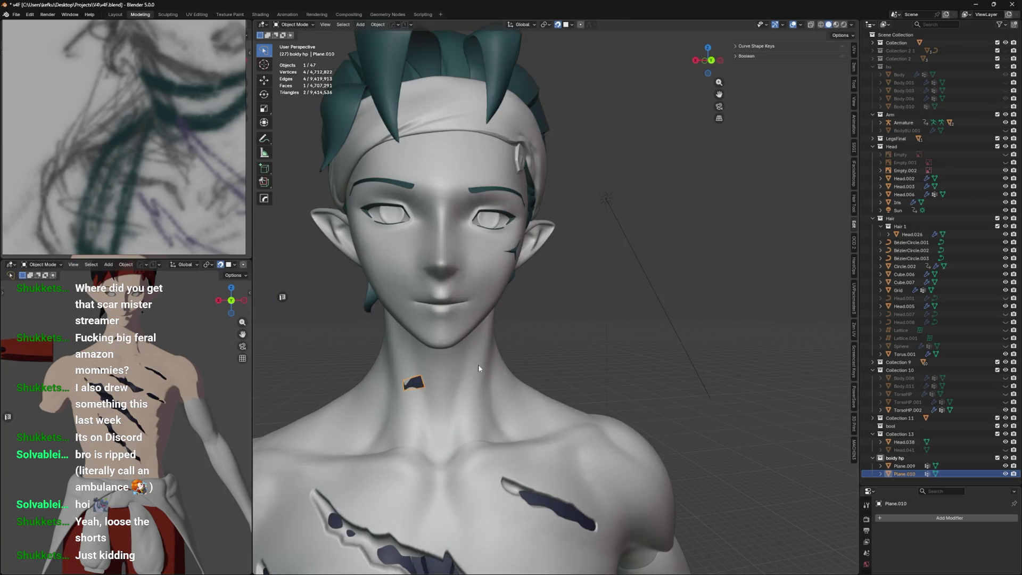
key("Tab")
key("ctrl+s")
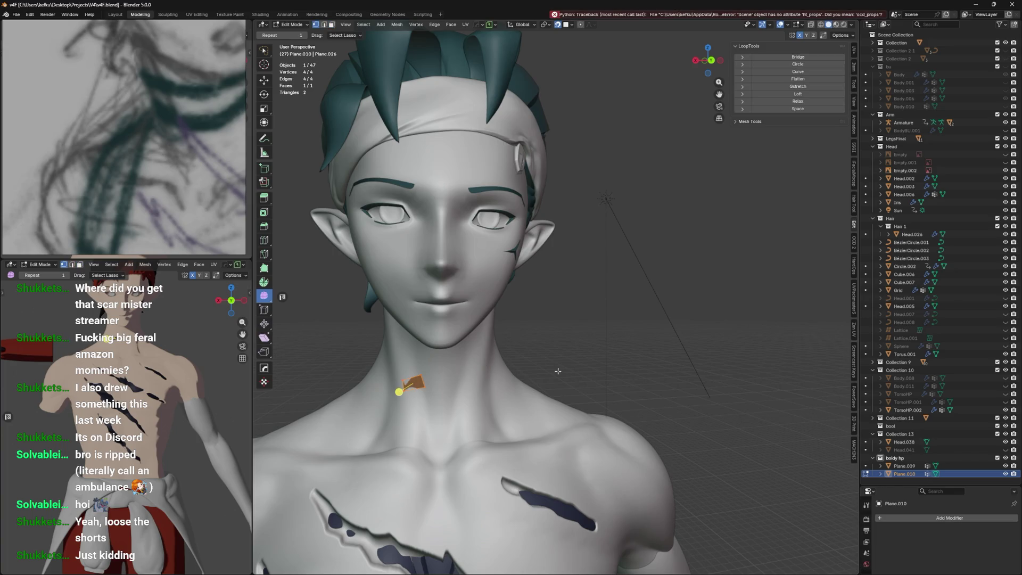
middle_click_drag(559, 370, 578, 369)
Give Plane.010 a Shrinkwrap onto TorsoHP.002, Above Surface mode, 0.007 m offset
left_click(909, 518)
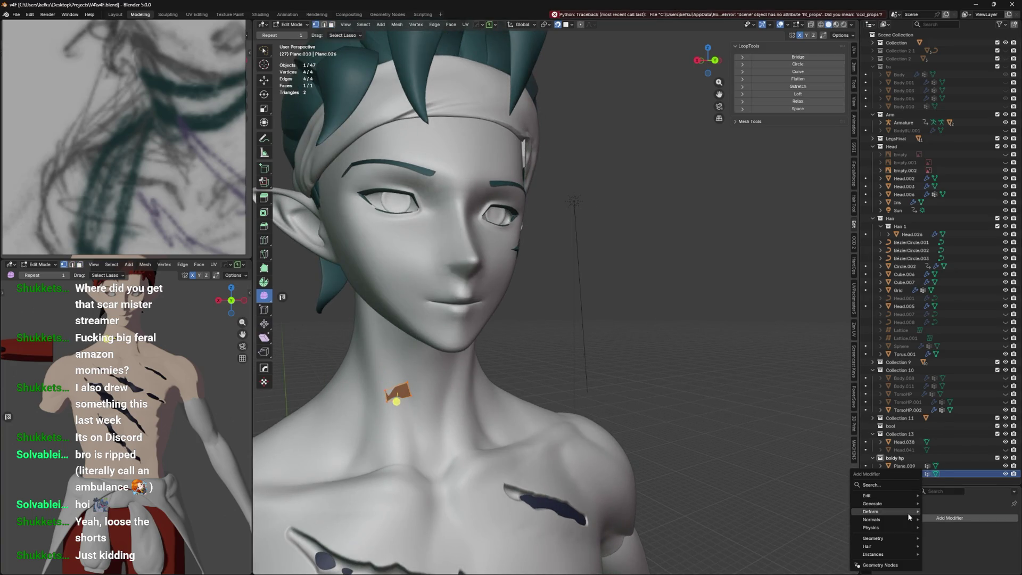
mouse_move(909, 517)
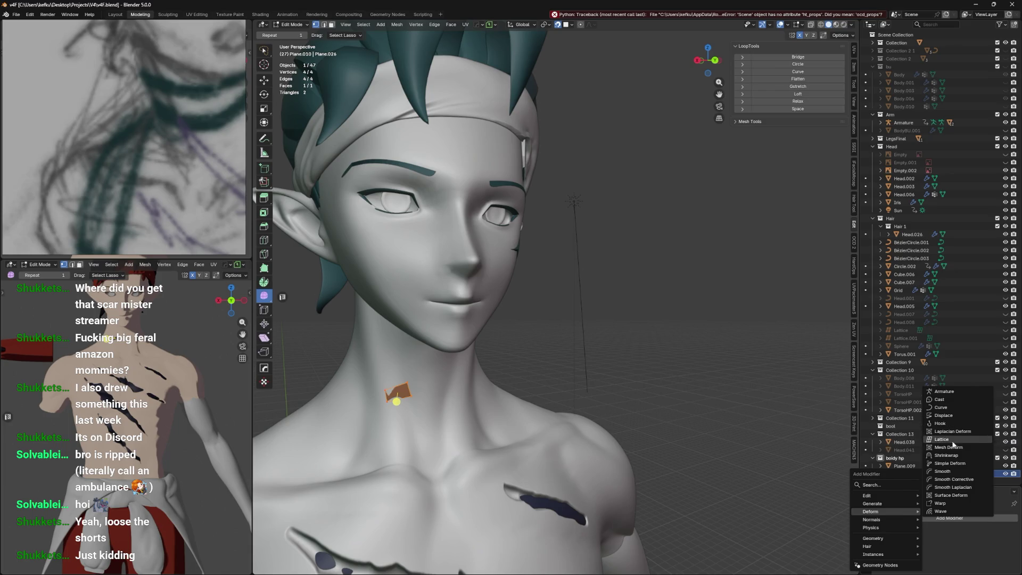
left_click(946, 455)
scroll(960, 533, "down", 1)
left_click(1003, 546)
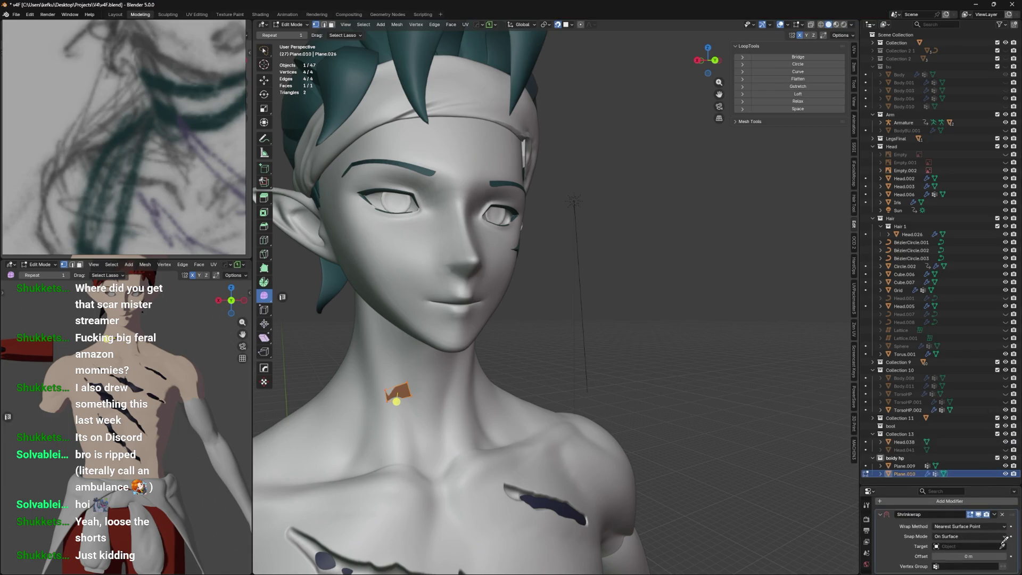
left_click(478, 411)
left_click(967, 536)
left_click(965, 527)
left_click_drag(967, 556, 980, 555)
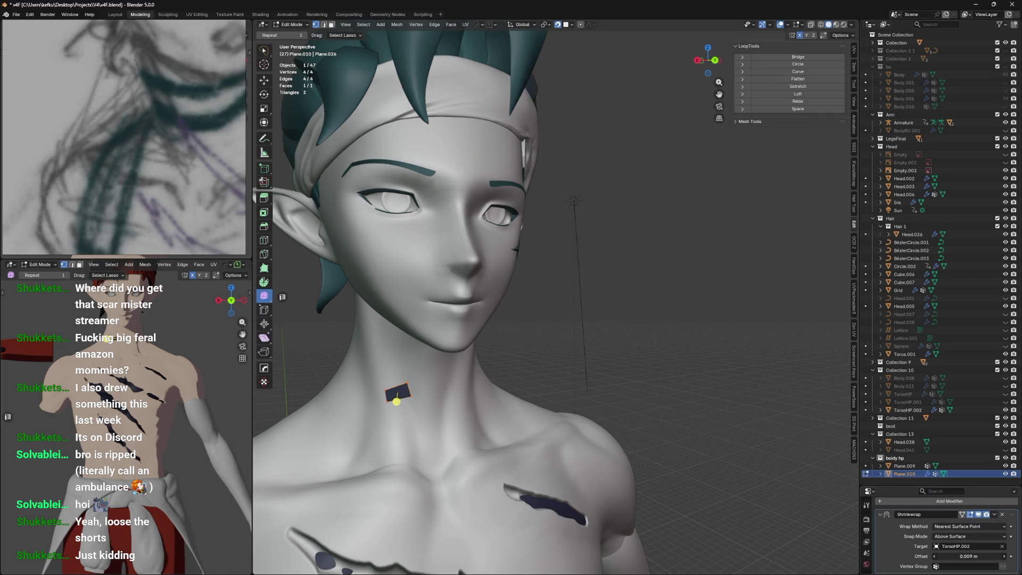
left_click_drag(910, 488, 905, 414)
middle_click_drag(420, 345, 461, 345)
mouse_move(454, 300)
middle_mouse_down()
mouse_move(562, 318)
mouse_move(533, 288)
middle_mouse_up()
Drag the plane's upper corner vertices down and out to widen it along the neck
left_click(534, 306)
key("g")
left_click(529, 362)
key("g")
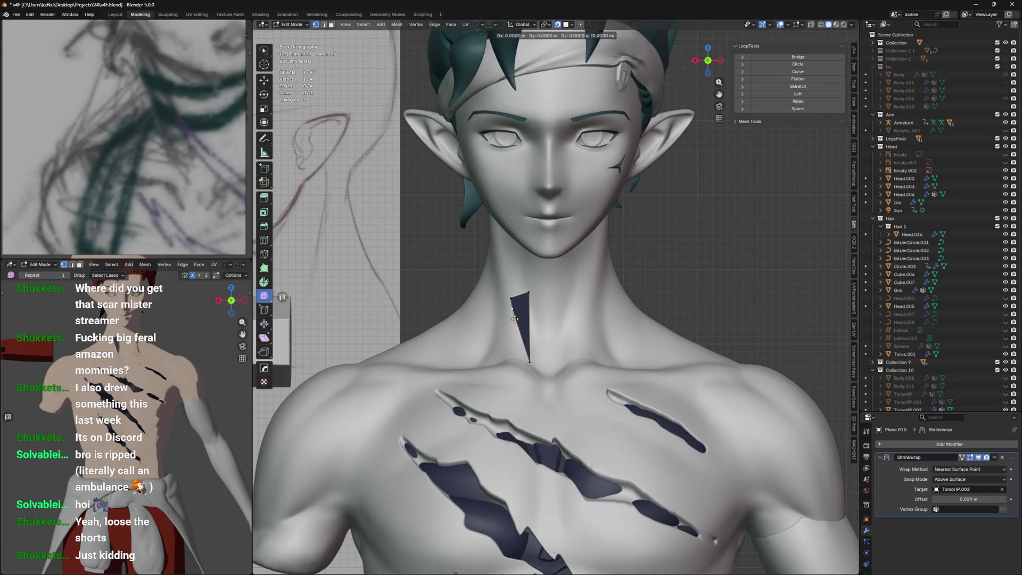
left_click(468, 354)
left_click(521, 353)
key("g")
Reposition the plane's bottom-right and bottom-left vertices, using X-ray to see through the body
left_click(515, 355)
mouse_move(546, 367)
middle_mouse_down()
mouse_move(532, 388)
mouse_move(550, 365)
mouse_move(562, 372)
mouse_move(532, 368)
middle_mouse_up()
key("g")
left_click(565, 372)
key("alt+z")
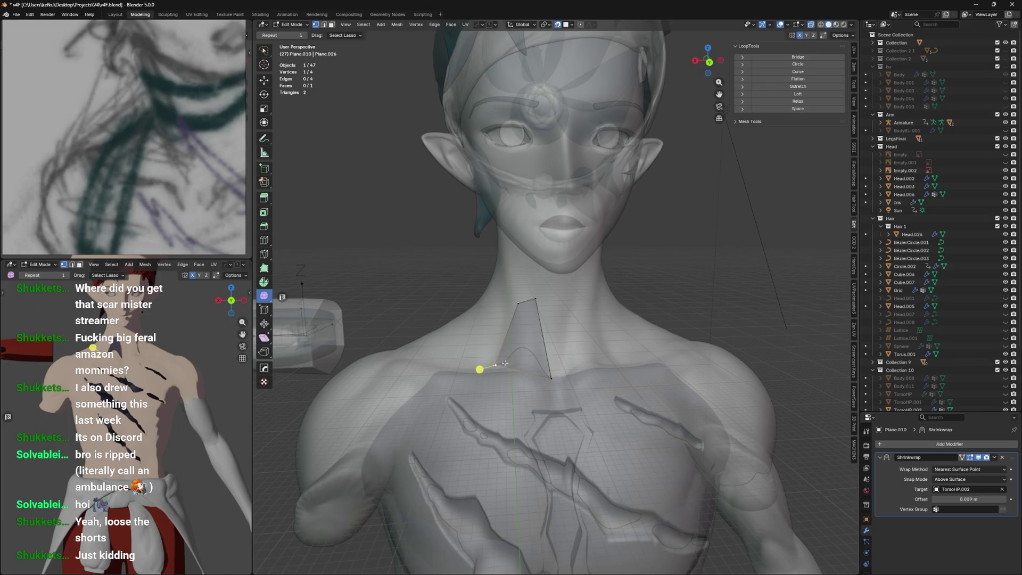
key("g")
left_click(519, 375)
key("alt+z")
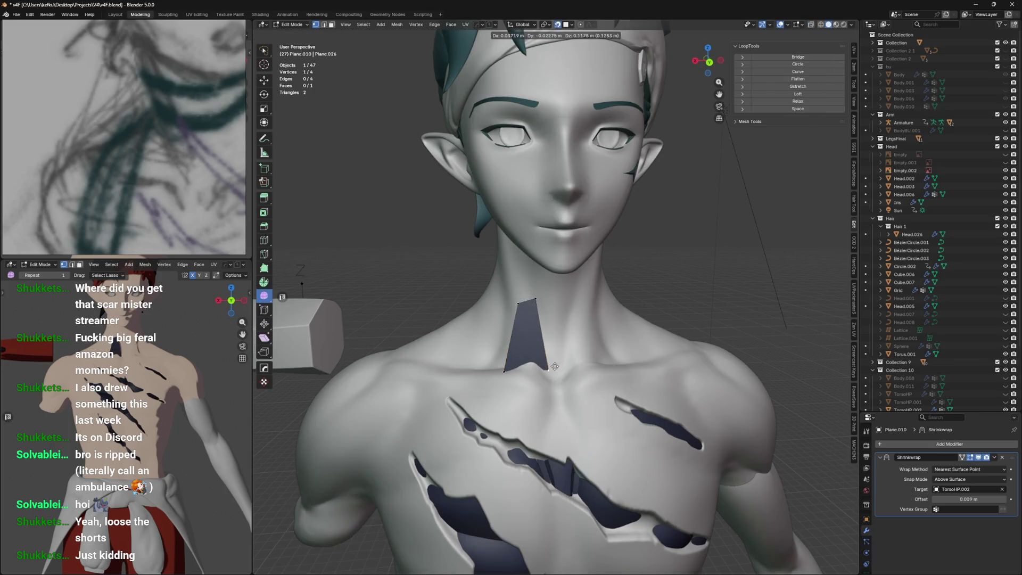
Pull a band vertex up the side of the neck toward the jaw
middle_click_drag(522, 314, 598, 285)
key("g")
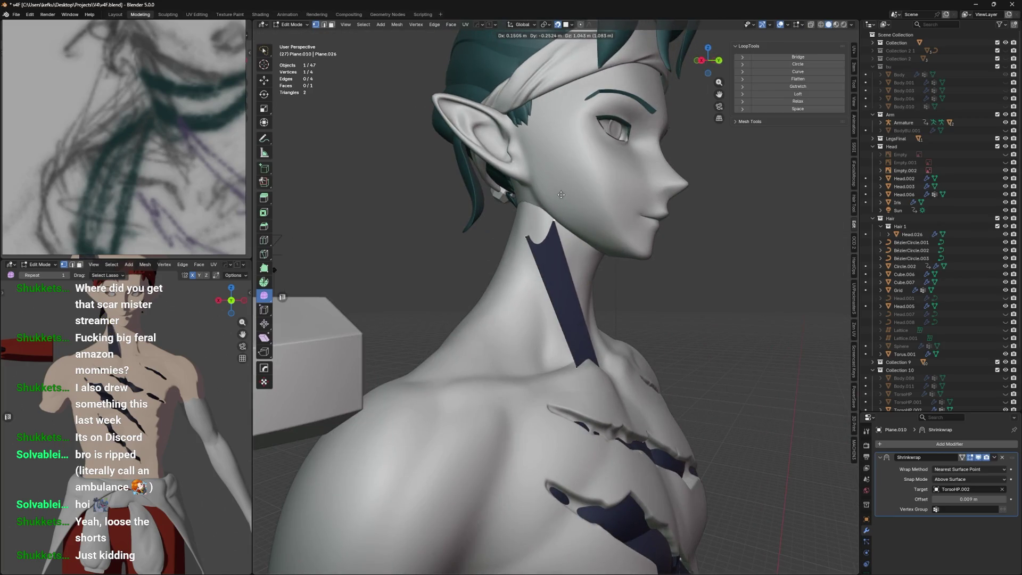
left_click(574, 212)
key("alt+z")
mouse_move(574, 212)
middle_mouse_down()
mouse_move(585, 232)
mouse_move(570, 221)
middle_mouse_up()
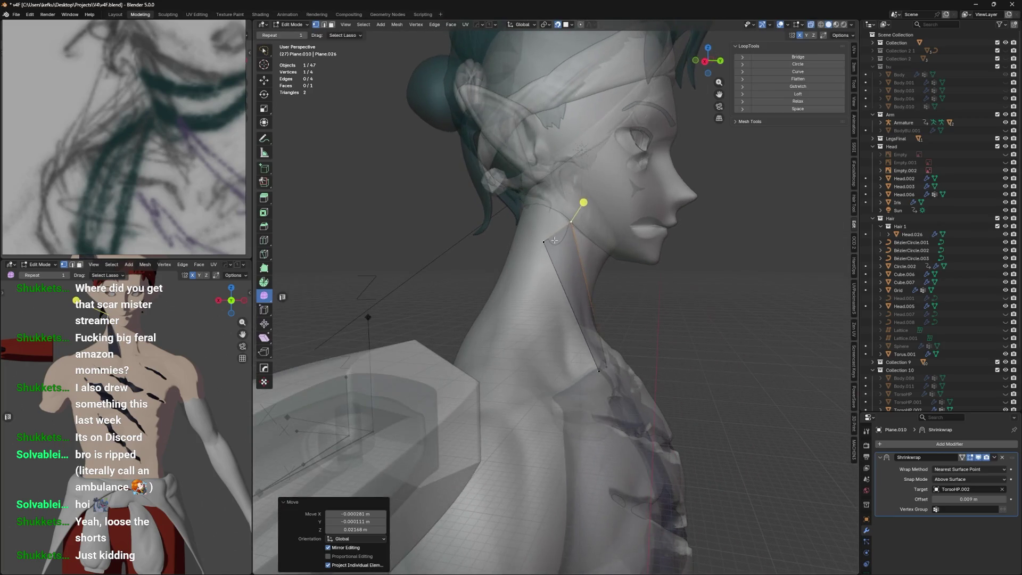
key("g")
middle_click_drag(557, 207, 527, 218)
Extrude the band's edge up the neck and reposition the new neck vertex
key("e")
left_click(530, 294)
mouse_move(529, 295)
middle_mouse_down()
mouse_move(552, 293)
mouse_move(543, 277)
mouse_move(575, 261)
mouse_move(516, 251)
mouse_move(493, 235)
mouse_move(459, 238)
middle_mouse_up()
key("alt+z")
key("g")
left_click(487, 298)
key("g")
left_click(535, 293)
Loop-cut across the band and move the new neck vertex into place
key("ctrl+r")
left_click(553, 265)
left_click(554, 269)
key("g")
left_click(556, 265)
key("g")
left_click(581, 259)
Add a second loop cut across the band and adjust the neck and bottom vertices
key("ctrl+r")
left_click(509, 349)
left_click(551, 347)
key("g")
left_click(556, 333)
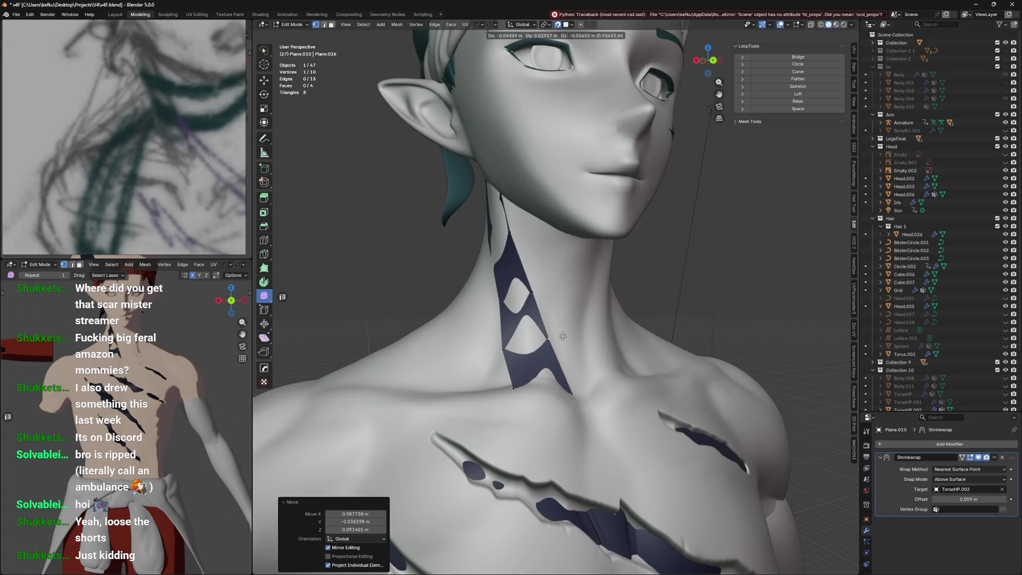
left_click(515, 388)
middle_click_drag(515, 388, 511, 383)
key("g")
left_click(511, 381)
key("g")
left_click(513, 380)
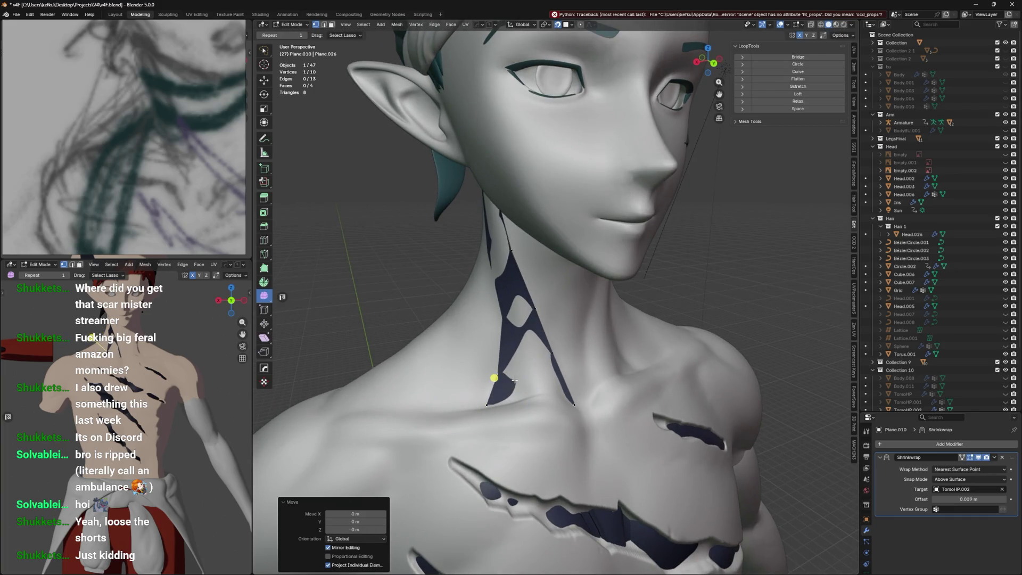
Cut the band again across the neck and select a band vertex
key("alt+z")
middle_click_drag(515, 380, 531, 374)
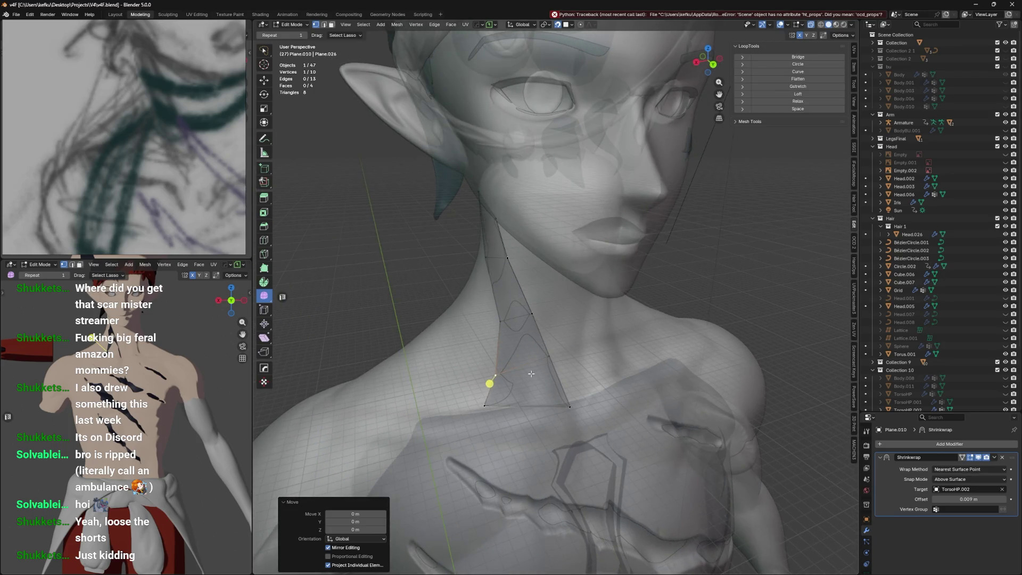
key("g")
left_click(498, 409)
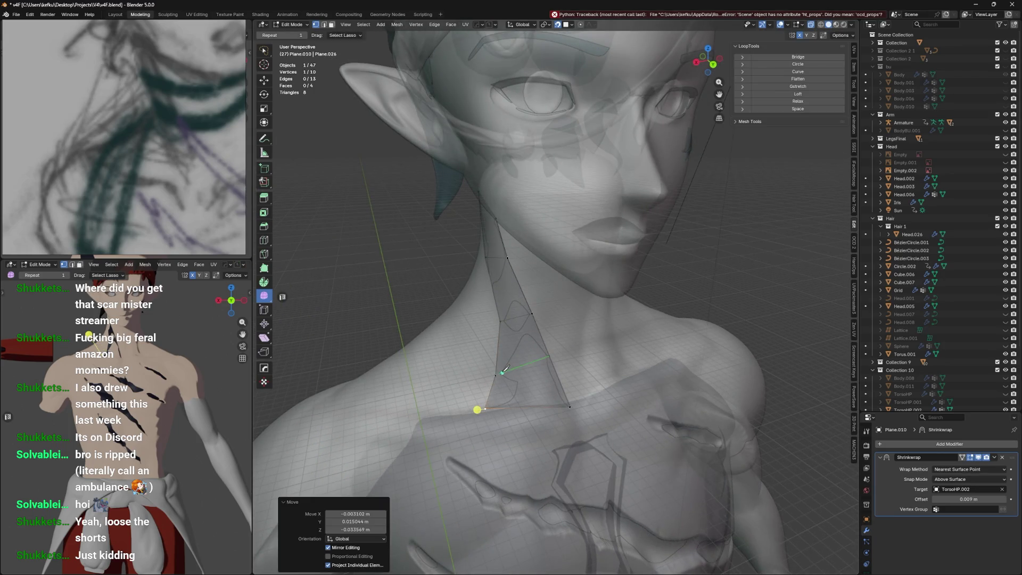
left_click(537, 311)
left_click(538, 326)
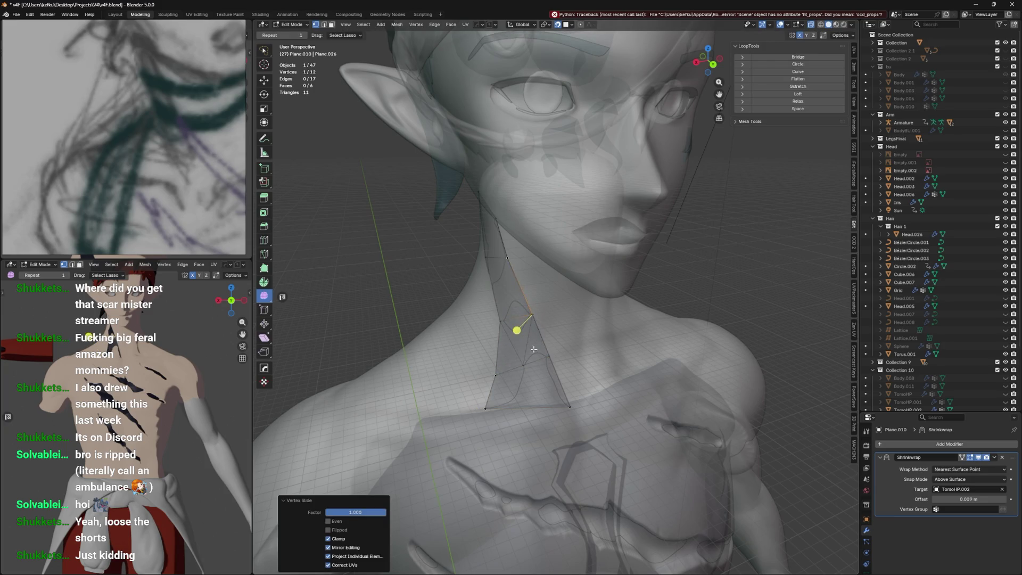
key("g")
left_click(637, 268)
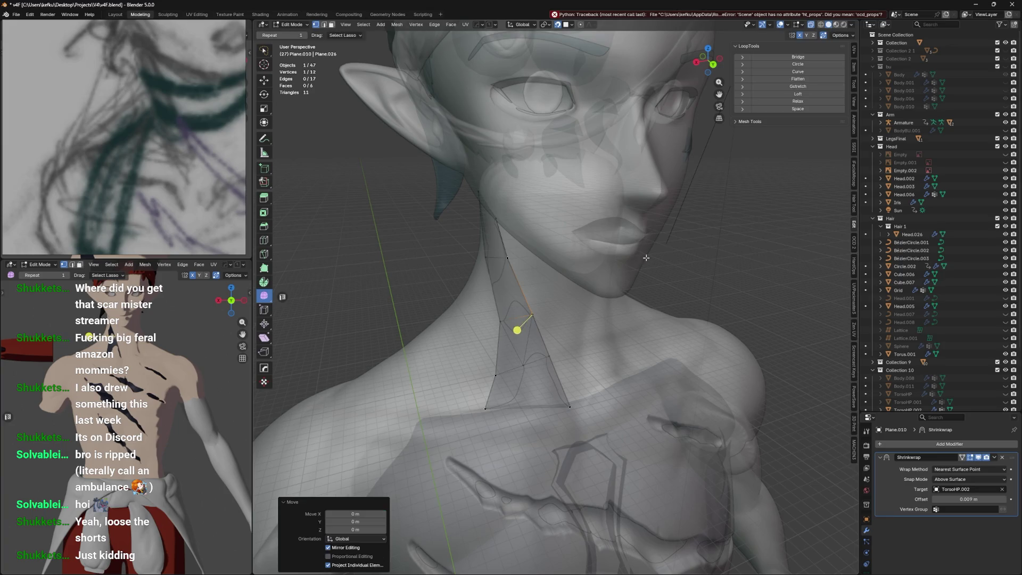
Inspect the Python error details, then close the error window
mouse_move(612, 264)
middle_mouse_down()
mouse_move(671, 192)
mouse_move(723, 76)
middle_mouse_up()
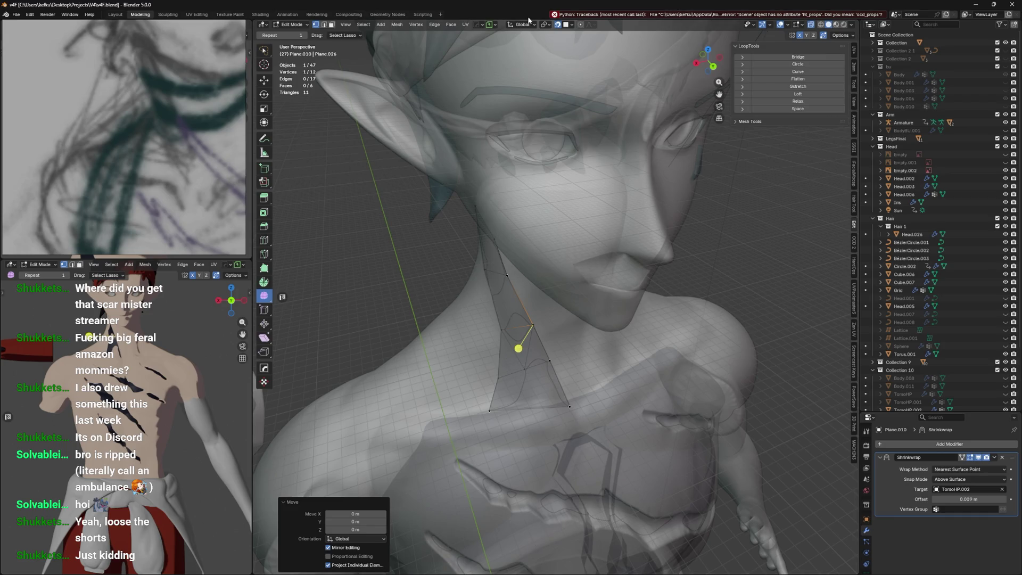
left_click(696, 15)
left_click(390, 288)
middle_click_drag(552, 211, 558, 183)
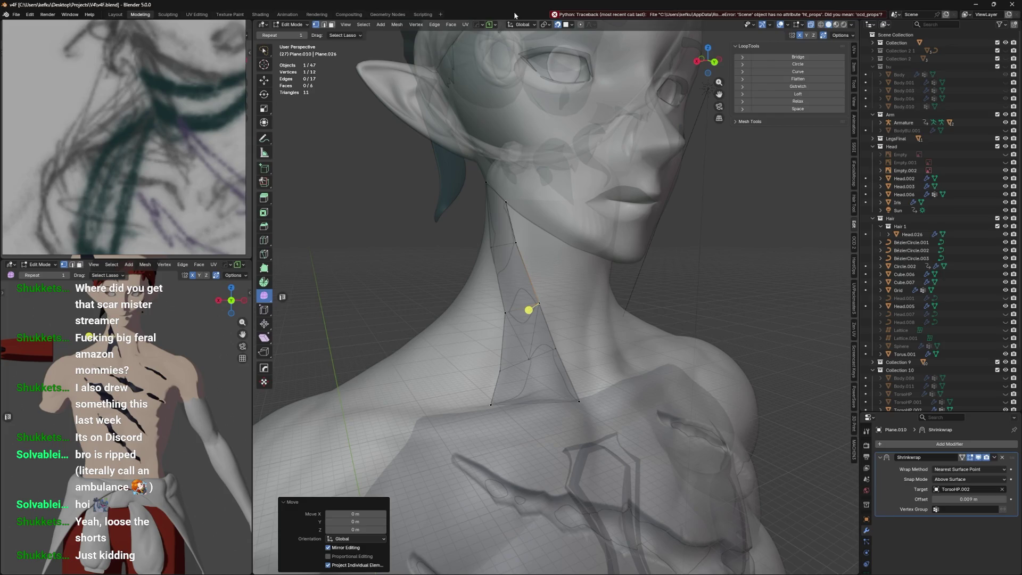
left_click(557, 20)
mouse_move(562, 23)
left_mouse_down()
mouse_move(575, 38)
mouse_move(667, 422)
left_mouse_up()
left_click(853, 15)
left_click(391, 288)
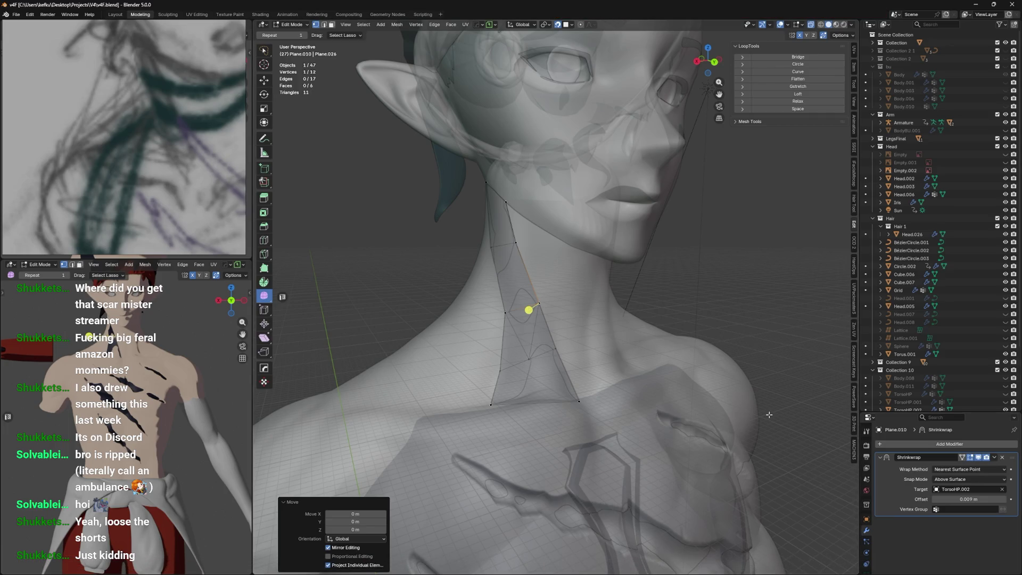
Extrude a new vertex from the band to the lower neck edge
middle_click_drag(563, 272, 548, 304)
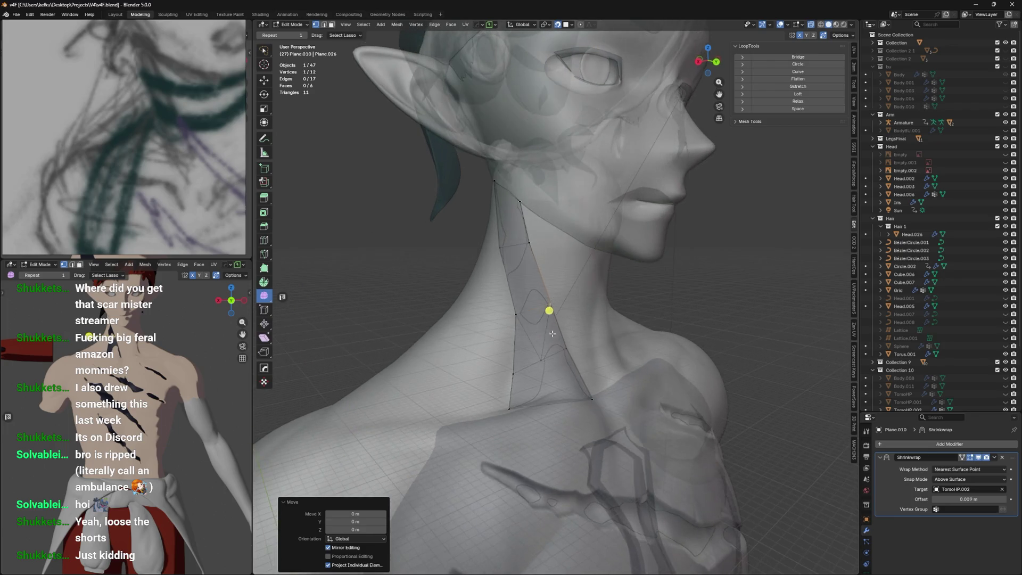
left_click(539, 368)
left_click(546, 384)
key("e")
left_click(555, 389)
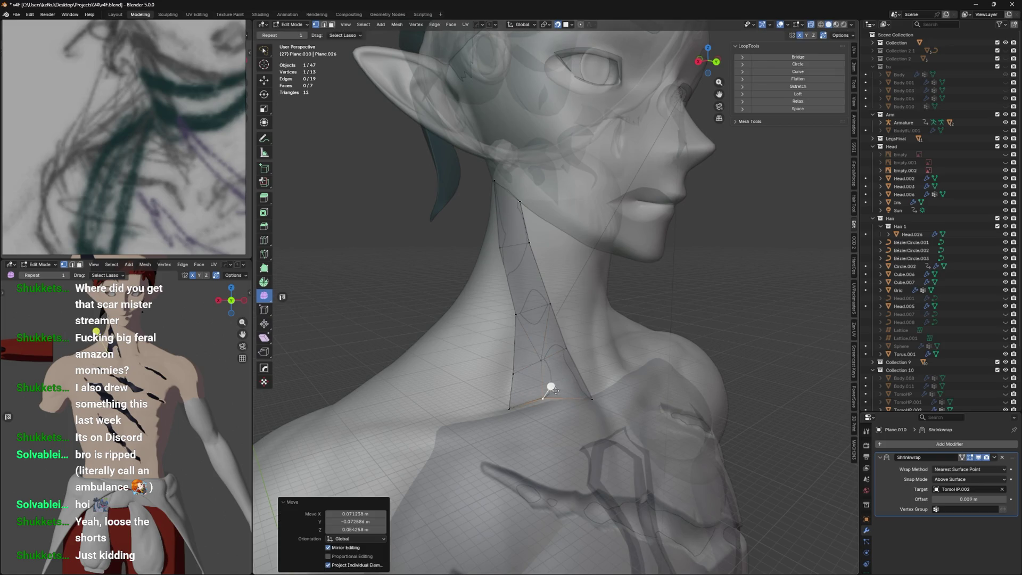
middle_click_drag(595, 354, 647, 116)
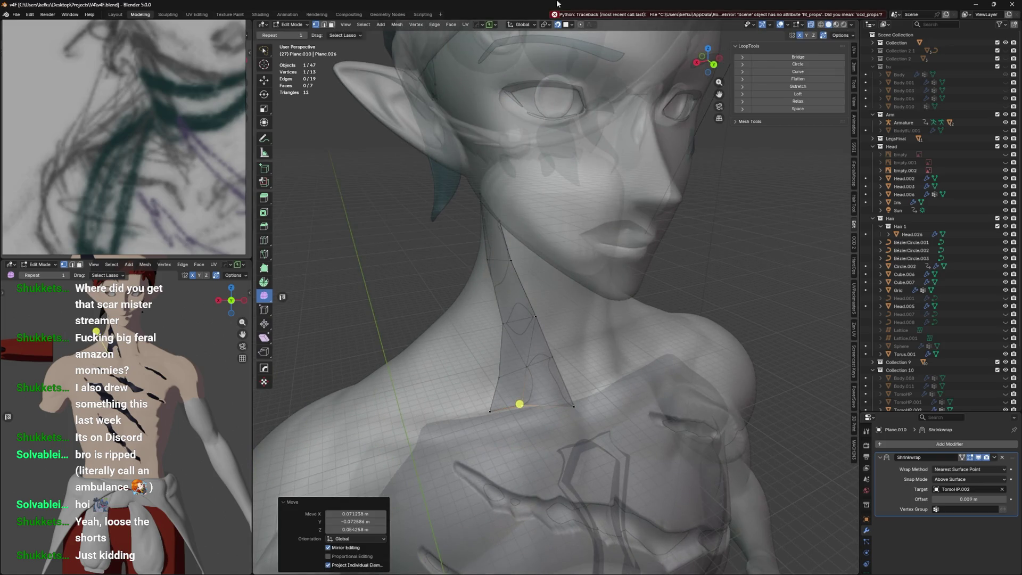
mouse_move(484, 310)
middle_mouse_down()
mouse_move(517, 359)
mouse_move(617, 192)
middle_mouse_up()
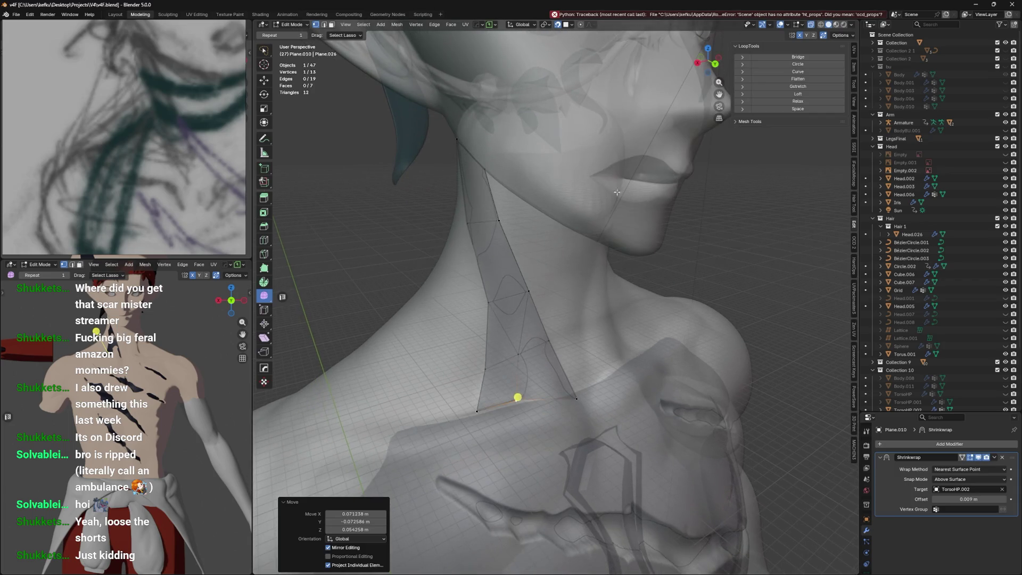
Reposition the band's bottom vertex, checking placement in solid and X-ray views
key("g")
left_click(483, 406)
key("g")
key("alt+z")
mouse_move(555, 391)
middle_mouse_down()
mouse_move(560, 403)
mouse_move(525, 377)
mouse_move(507, 393)
mouse_move(415, 365)
middle_mouse_up()
left_click(511, 388)
key("alt+z")
key("g")
left_click(519, 373)
Nudge the band vertices into place and merge one into its neighbour
key("g")
left_click(500, 423)
key("g")
left_click(506, 376)
key("g")
left_click(481, 405)
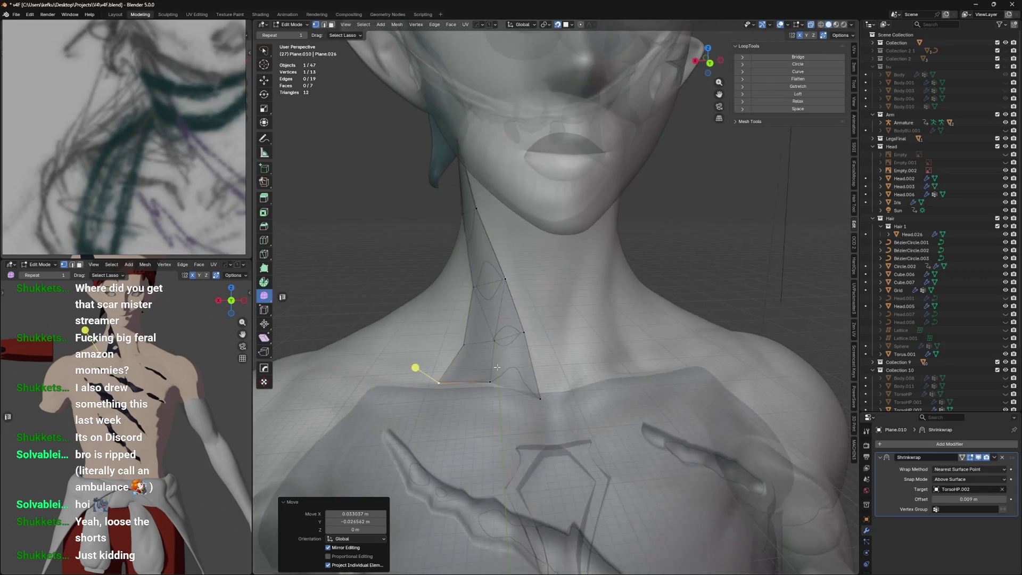
middle_click_drag(516, 331, 516, 315)
key("g")
key("g")
left_click(515, 277)
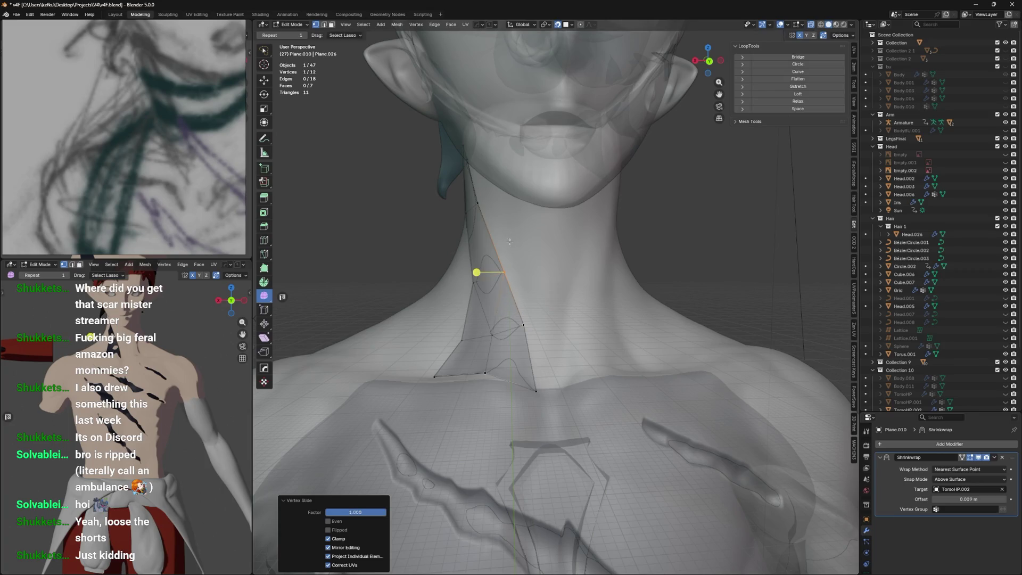
Add new vertices extending the band further up the neck
left_click(524, 324, "shift")
middle_click_drag(523, 324, 537, 306)
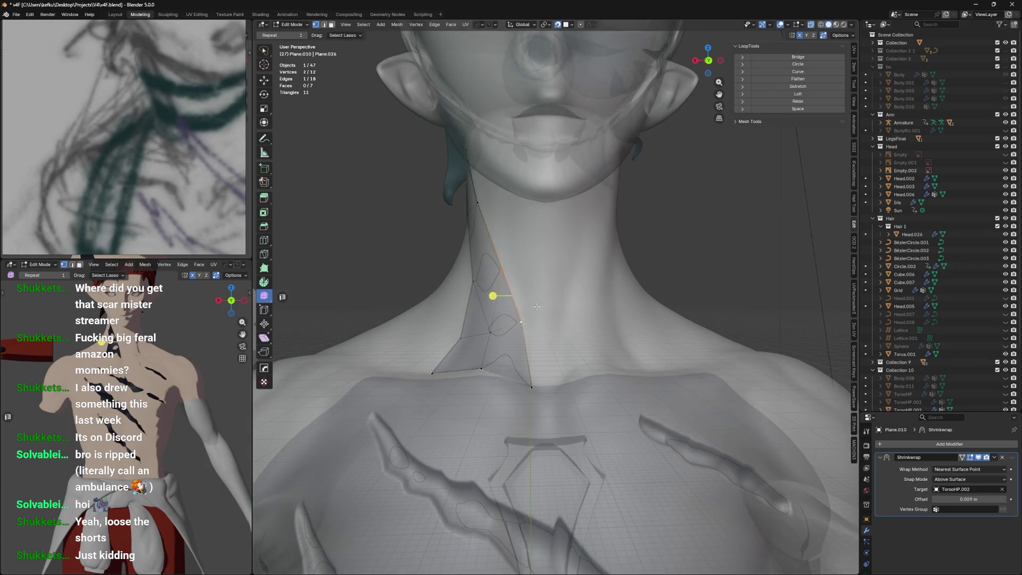
left_click(546, 342)
key("g")
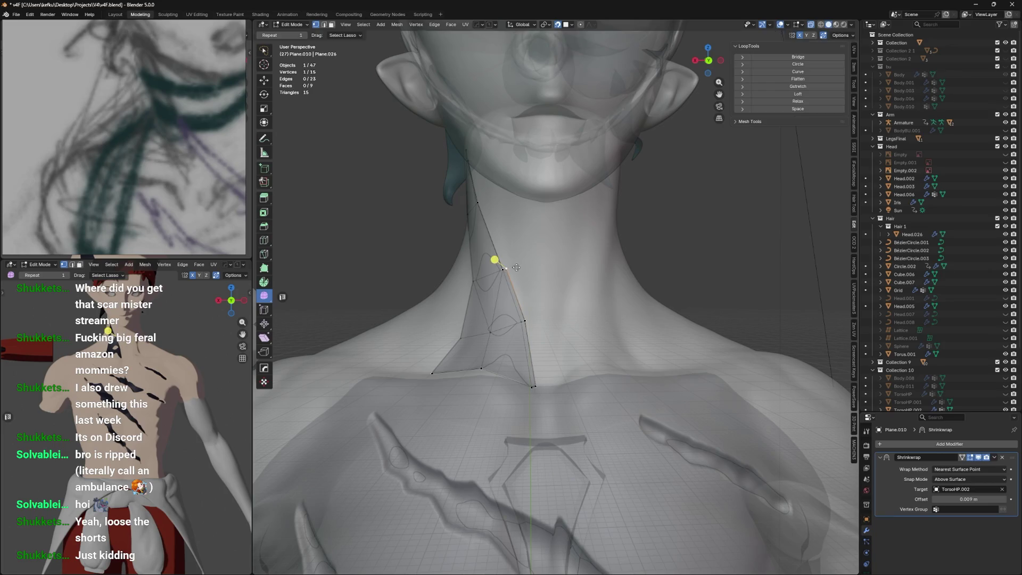
left_click(640, 294)
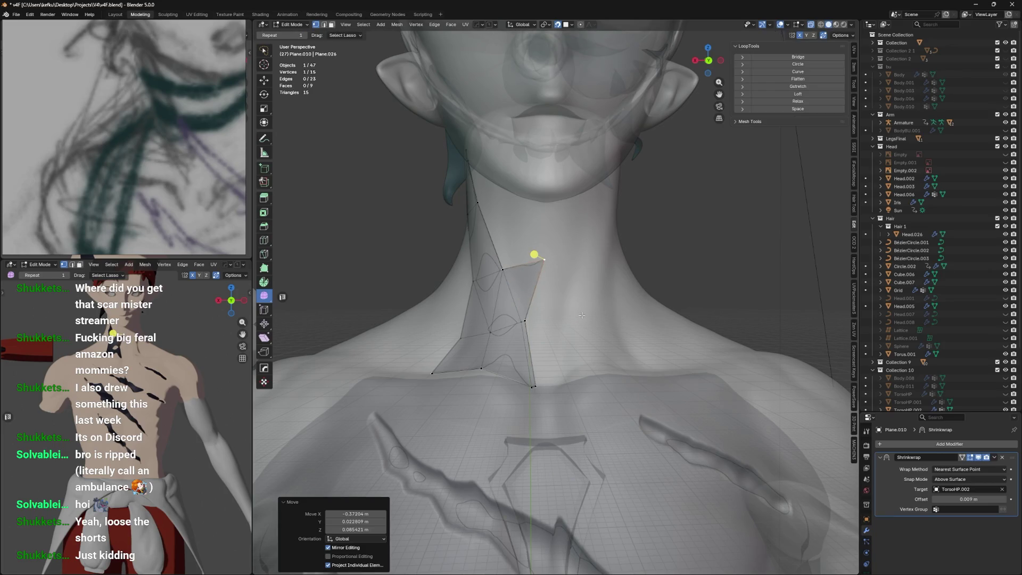
key("ctrl+m")
Mirror the band across the X axis and move the mirror ahead of the Shrinkwrap
scroll(359, 376, "down", 10)
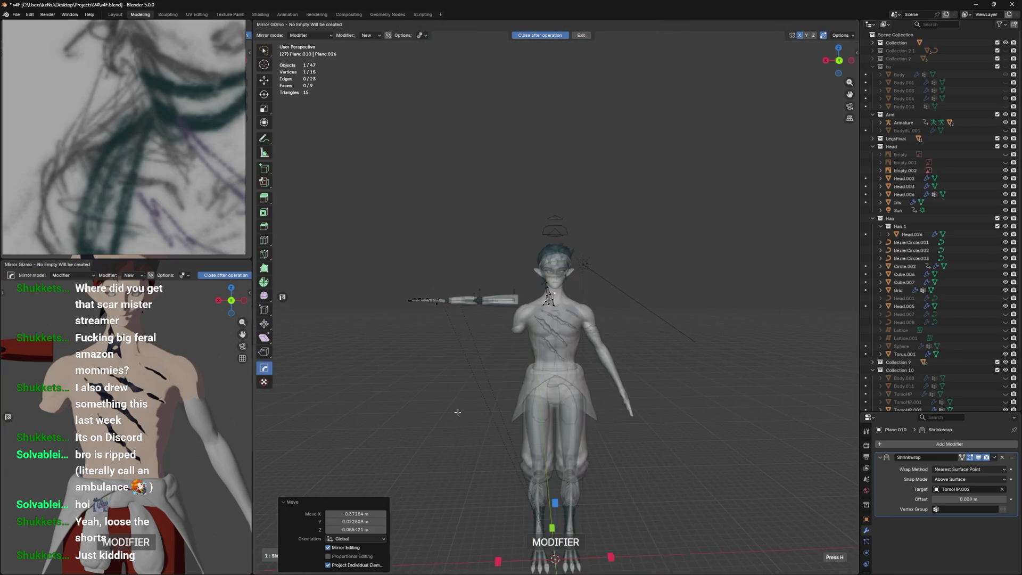
left_click(499, 426)
scroll(553, 290, "up", 10)
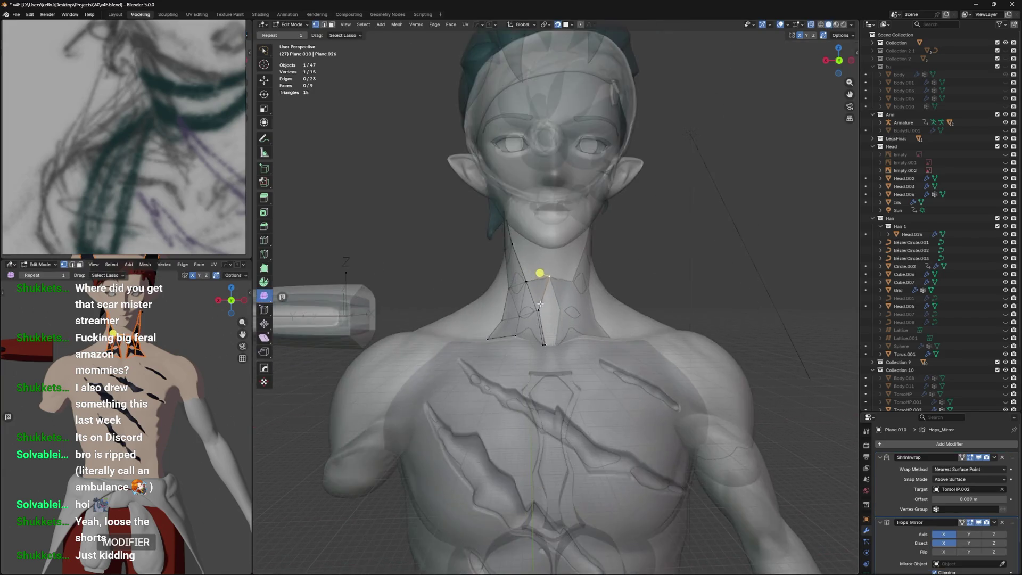
key("g")
left_click(576, 278)
left_click_drag(1015, 525, 1014, 458)
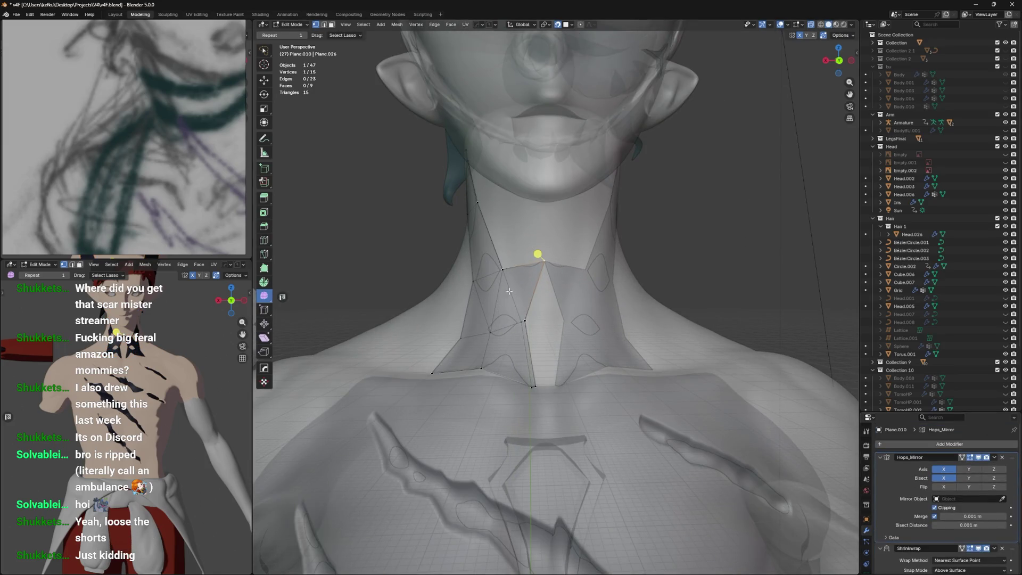
Reposition the chosen neck vertex several times until it sits up the neck
key("g")
left_click(589, 335)
key("g")
left_click(578, 368)
key("g")
left_click(540, 262)
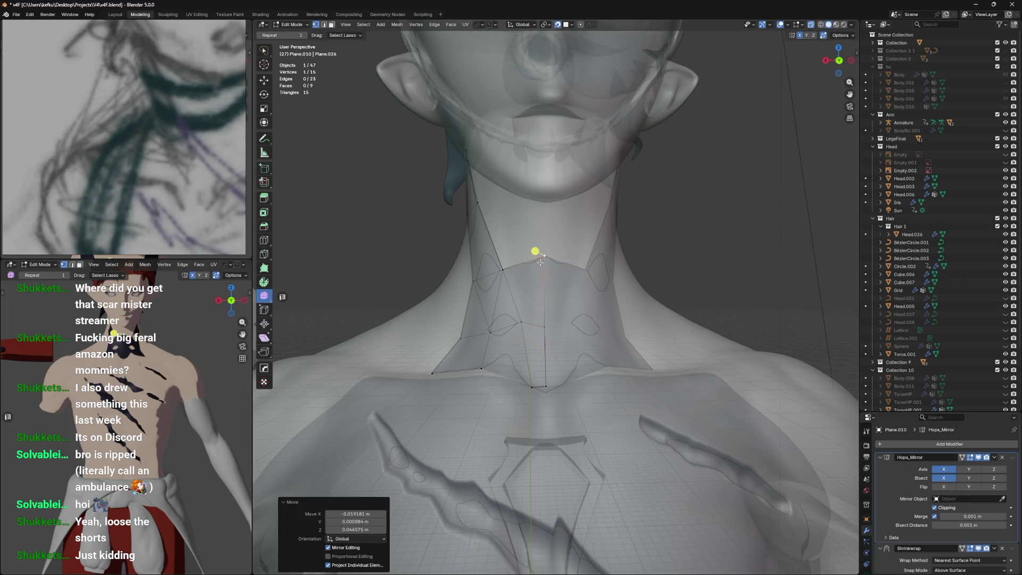
mouse_move(565, 300)
middle_mouse_down()
mouse_move(556, 275)
mouse_move(565, 265)
mouse_move(527, 269)
mouse_move(569, 267)
middle_mouse_up()
key("g")
left_click(553, 268)
Extrude the selected edge into a new strip of faces and adjust one of its vertices
left_click(515, 268, "shift")
key("e")
left_click(554, 224)
left_click(531, 221)
key("g")
left_click(549, 224)
middle_click_drag(548, 223, 559, 226)
Merge two stray vertices into one and slide the vertex higher along its edge
left_click(519, 219, "shift")
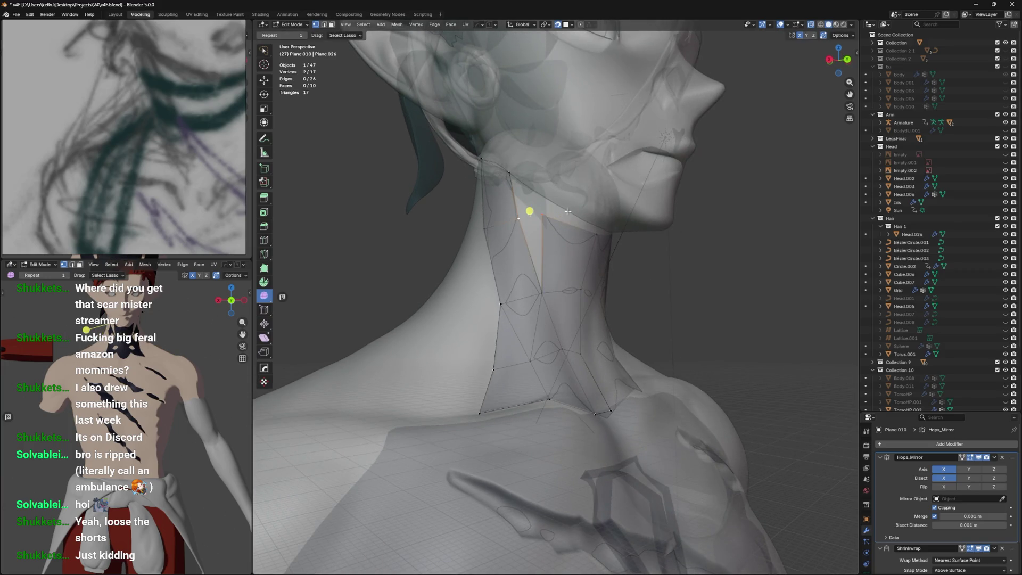
key("g")
left_click(524, 218)
key("alt+z")
mouse_move(523, 219)
middle_mouse_down()
mouse_move(597, 224)
mouse_move(565, 276)
mouse_move(584, 261)
mouse_move(550, 220)
mouse_move(576, 250)
mouse_move(555, 258)
mouse_move(517, 238)
mouse_move(554, 239)
middle_mouse_up()
left_click(593, 221)
key("alt+z")
key("shift+v")
left_click(602, 234)
Place the last band vertex and check it with X-ray off
key("g")
left_click(565, 240)
key("alt+z")
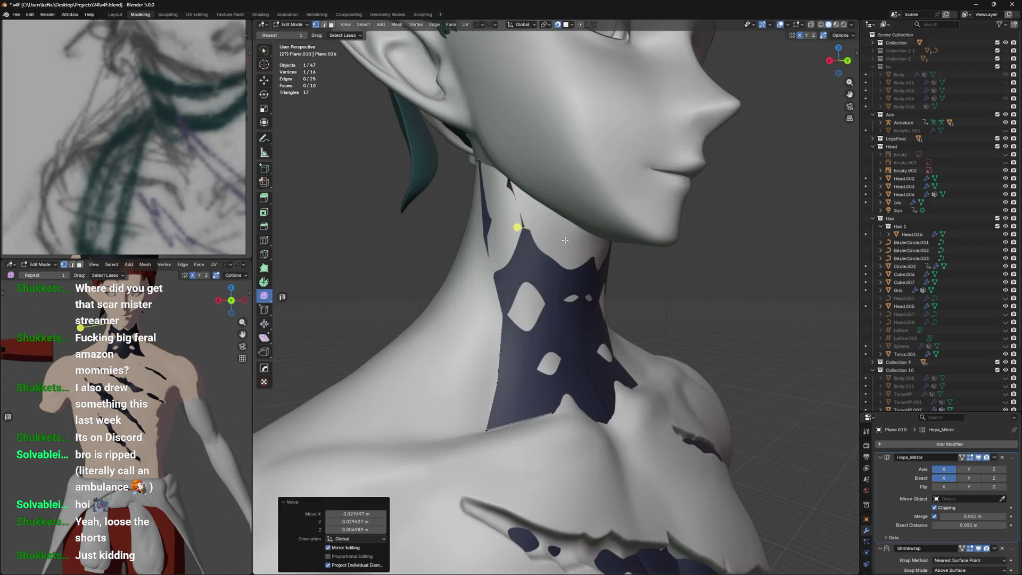
Add a Subdivision modifier at viewport level 1, placed between Hops_Mirror and Shrinkwrap
key("Tab")
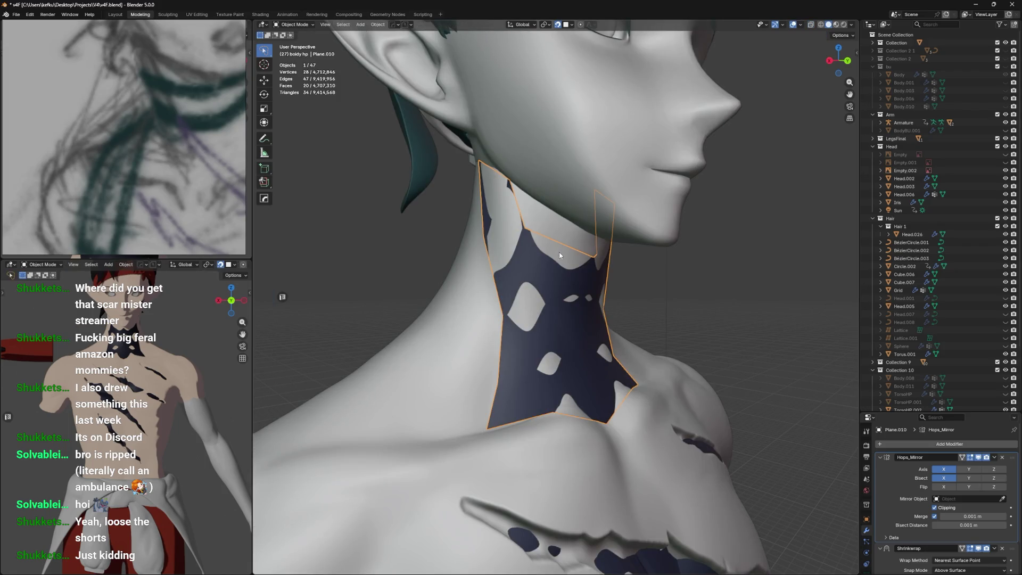
key("ctrl+2")
left_click(880, 458)
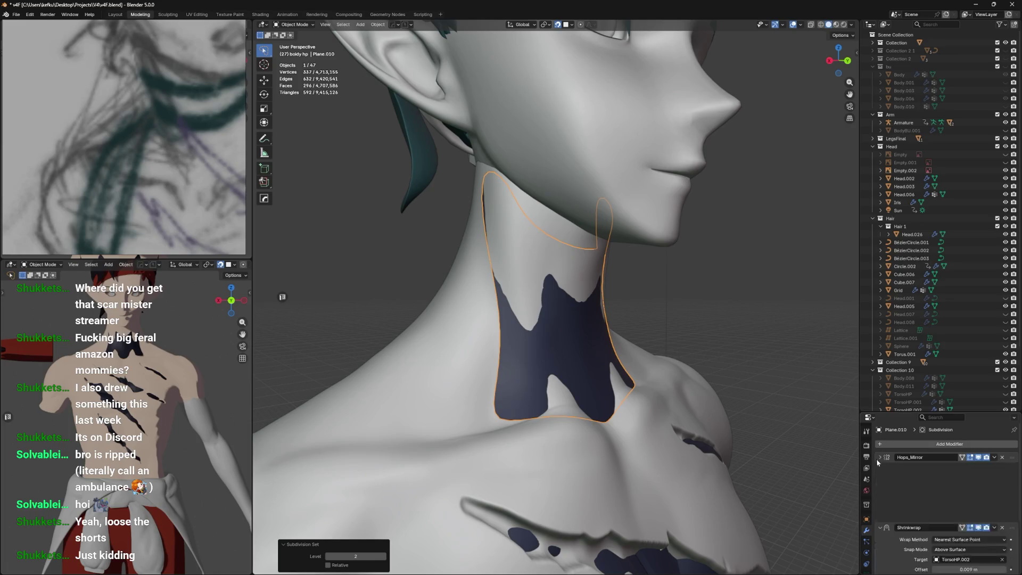
left_click(880, 468)
mouse_move(1012, 483)
left_mouse_down()
mouse_move(1015, 457)
mouse_move(1020, 515)
mouse_move(1012, 470)
left_mouse_up()
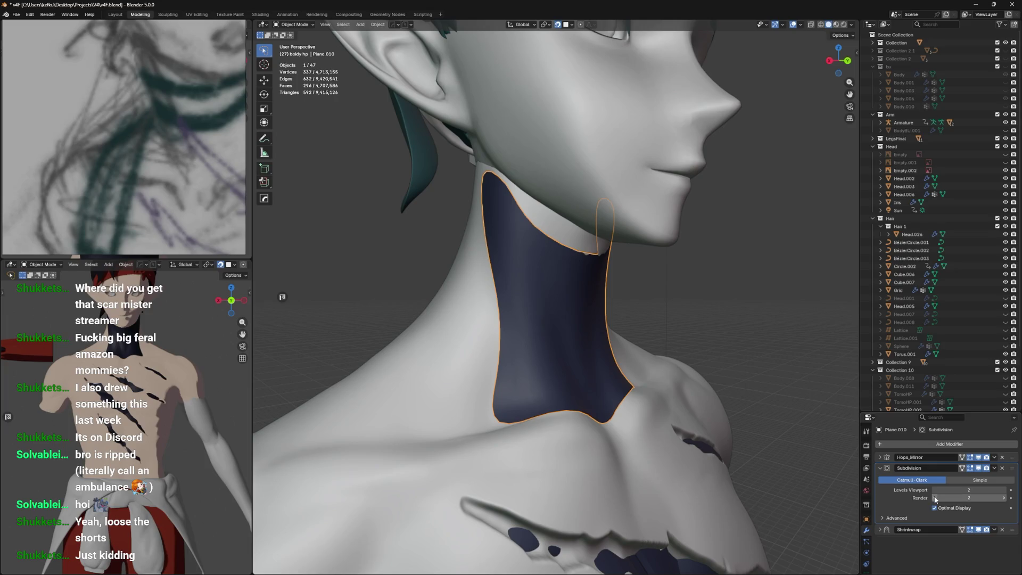
left_click(936, 490)
key("Tab")
key("alt+z")
middle_click_drag(514, 290, 581, 309)
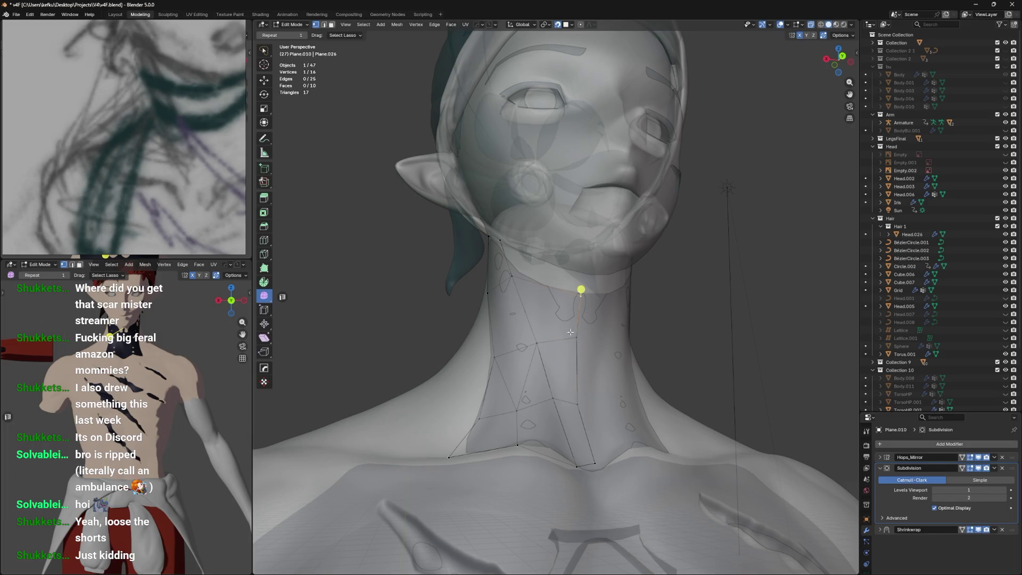
Slide a single band vertex along its edge into place and save the file
left_click(549, 338)
key("g")
key("g")
left_click(564, 346)
mouse_move(564, 346)
middle_mouse_down()
mouse_move(583, 301)
mouse_move(564, 293)
mouse_move(582, 296)
mouse_move(549, 362)
mouse_move(577, 368)
middle_mouse_up()
key("ctrl+s")
key("g")
key("g")
left_click(541, 308)
Knife-cut a new edge across the band and slide it along the neck
key("k")
left_click(584, 300)
left_click(587, 239)
key("Return")
key("g")
key("g")
left_click(565, 311)
Slide a neck vertex along its edge, then move it down the neck
left_click(550, 363)
key("g")
key("g")
left_click(600, 362)
key("g")
left_click(576, 418)
mouse_move(575, 418)
middle_mouse_down()
mouse_move(551, 424)
mouse_move(578, 429)
middle_mouse_up()
Reposition that vertex lower on the neck with several small moves
key("g")
left_click(548, 449)
key("g")
left_click(553, 429)
key("g")
left_click(579, 429)
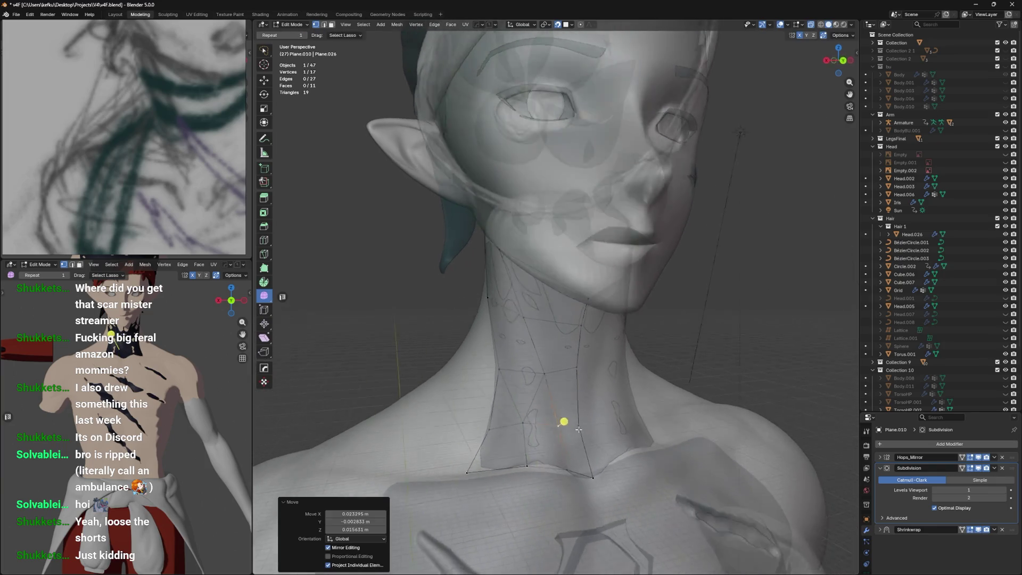
Slide another vertex along its edge, check the neck profile, and save
key("g")
key("g")
left_click(588, 368)
mouse_move(588, 368)
middle_mouse_down()
mouse_move(622, 376)
mouse_move(591, 319)
mouse_move(607, 310)
mouse_move(594, 322)
mouse_move(604, 330)
mouse_move(557, 324)
mouse_move(570, 383)
middle_mouse_up()
key("ctrl+s")
Add two loop cuts, one across the band and one across the neck
key("ctrl+r")
left_click(558, 324)
key("ctrl+r")
left_click(582, 393)
left_click(585, 392)
left_click(548, 356)
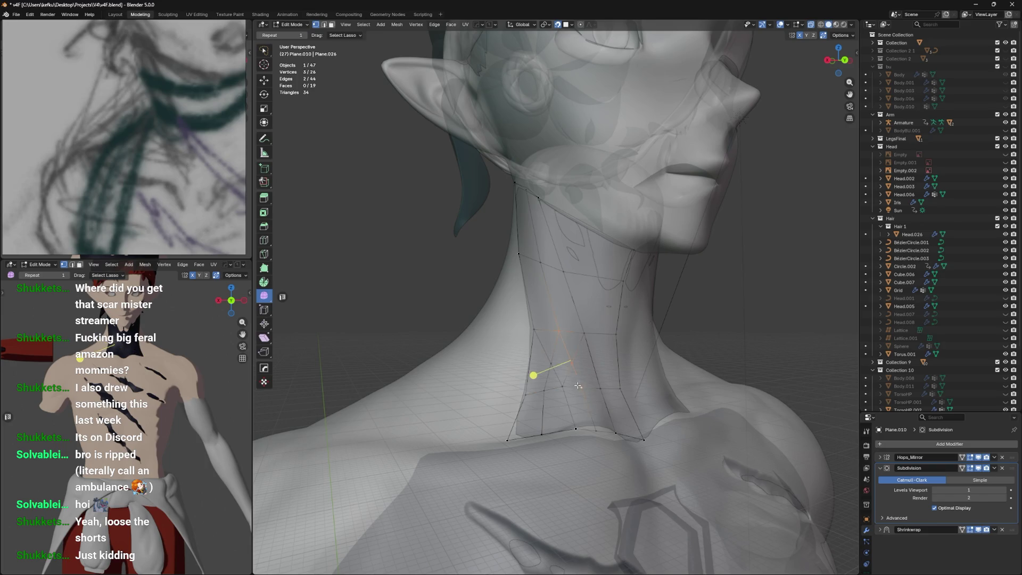
Slide vertices up the neck and onto their neighbours to tighten the band
key("g")
key("g")
left_click(574, 347)
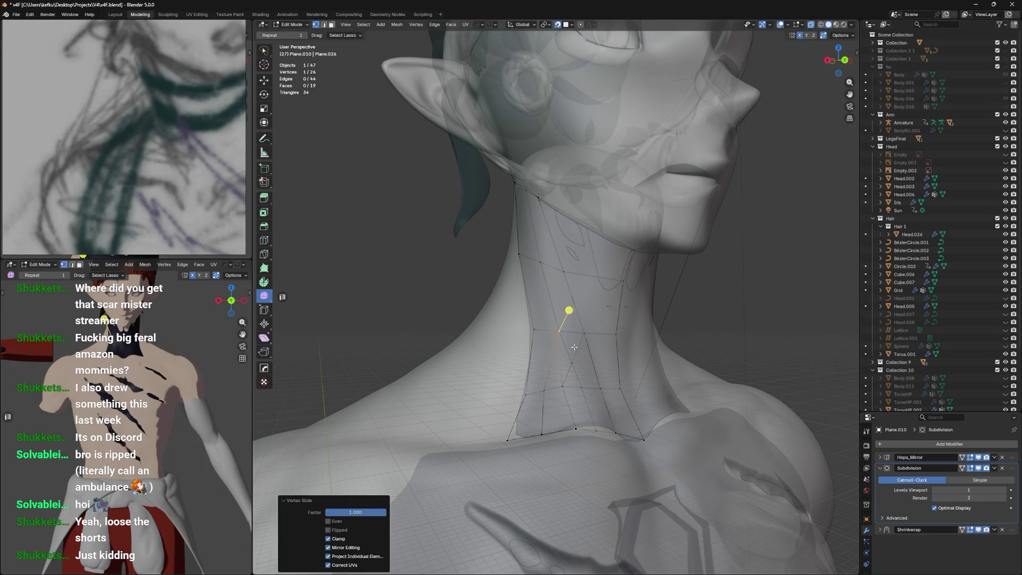
key("g")
left_click(573, 350)
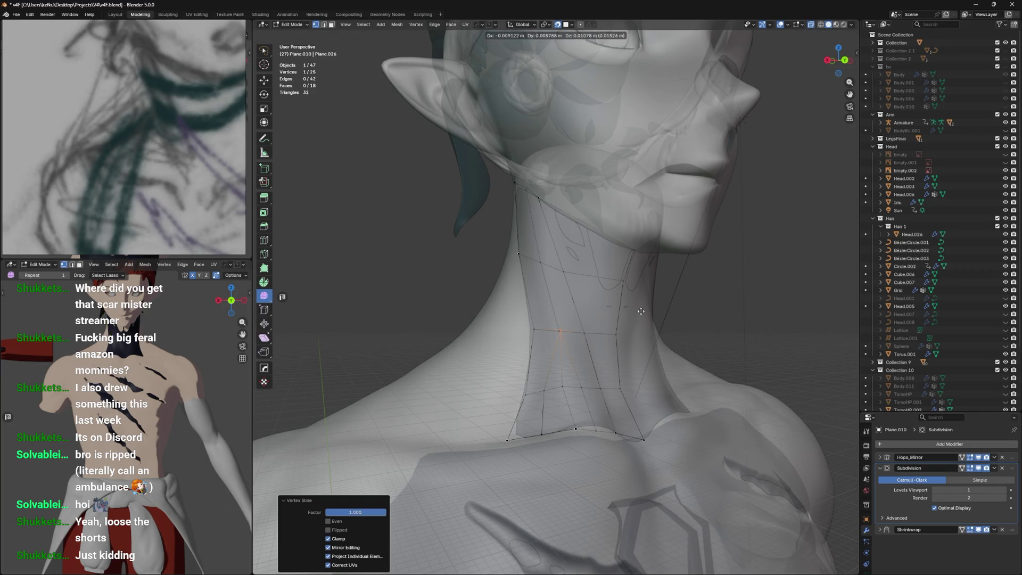
key("g")
key("g")
left_click(554, 305)
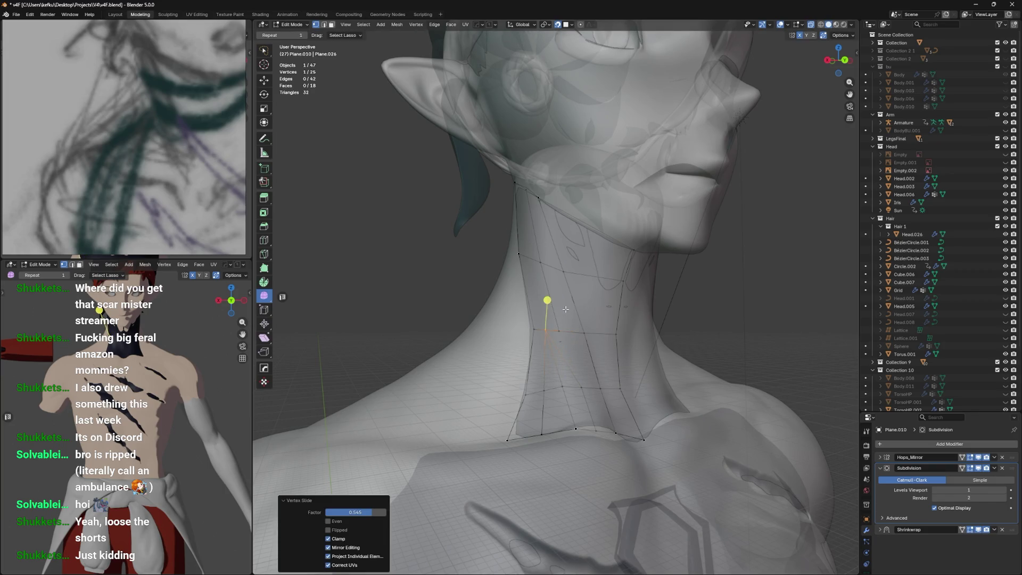
key("g")
key("g")
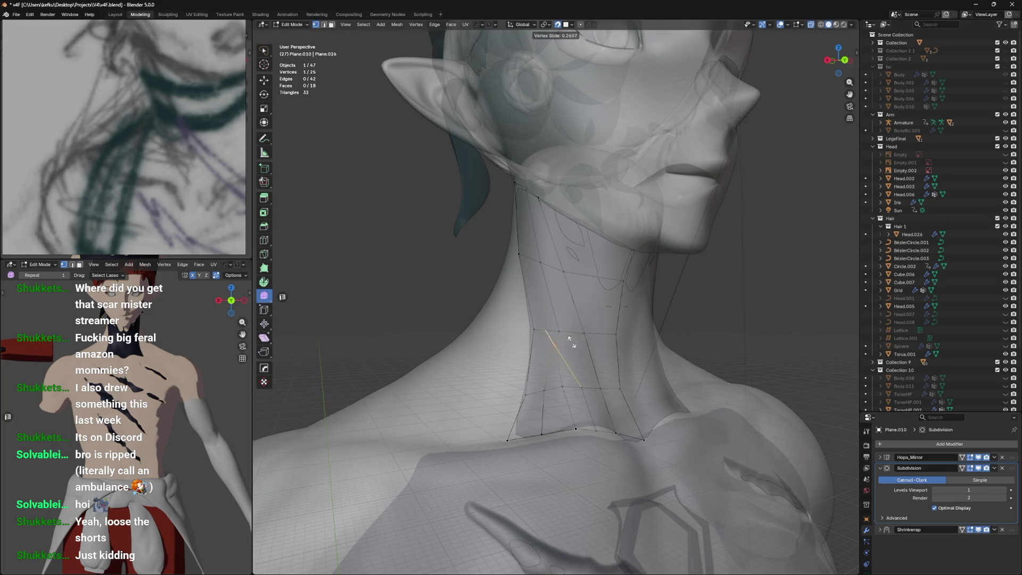
left_click(570, 340)
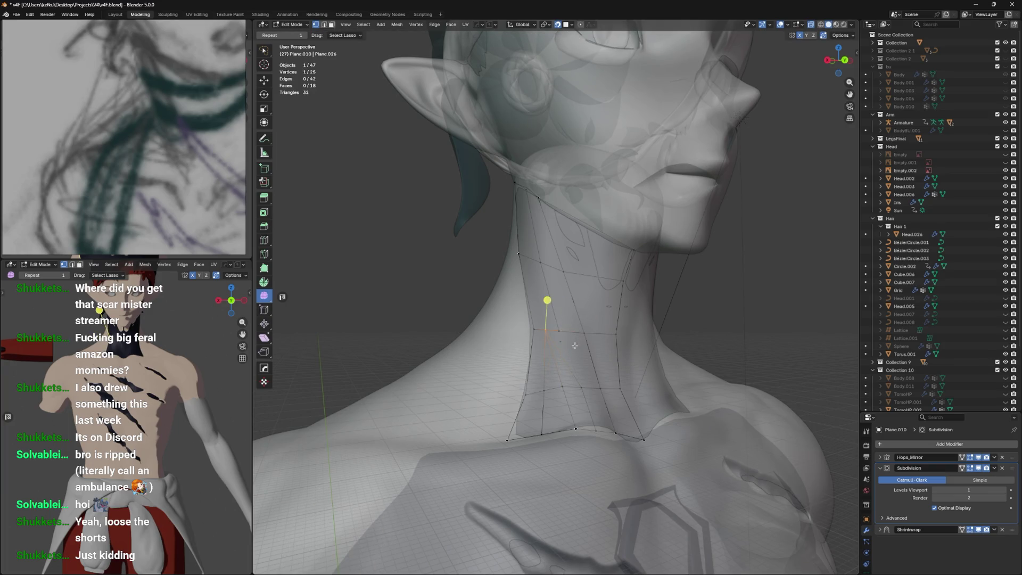
Scale the selected vertices to 0.05 and collapse them into one, then nudge it
type("s.05")
key("Return")
key("s")
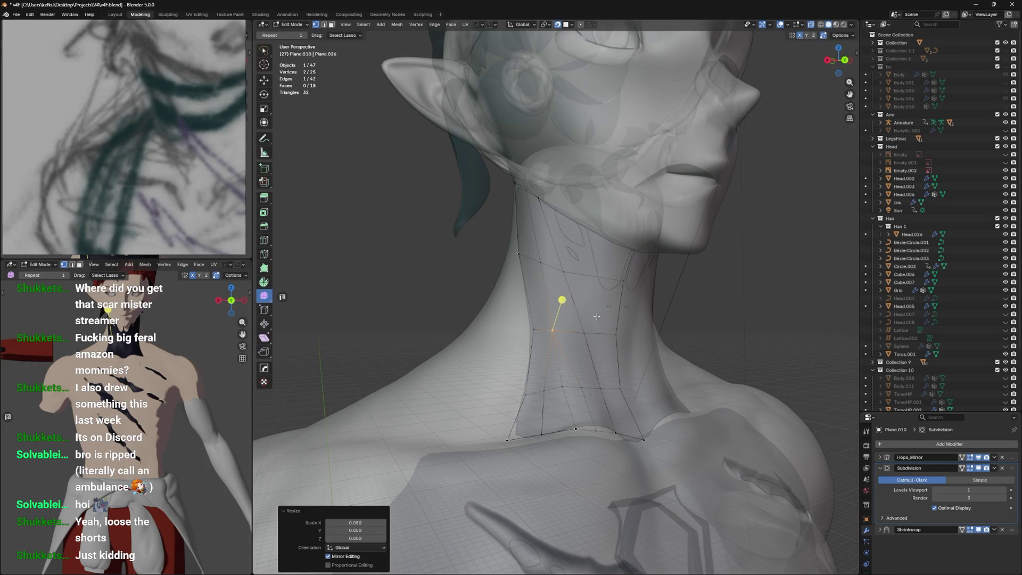
left_click(549, 330)
key("g")
middle_click_drag(607, 303, 591, 317)
left_click(586, 320)
Dissolve an unneeded edge on the band
key("alt+a")
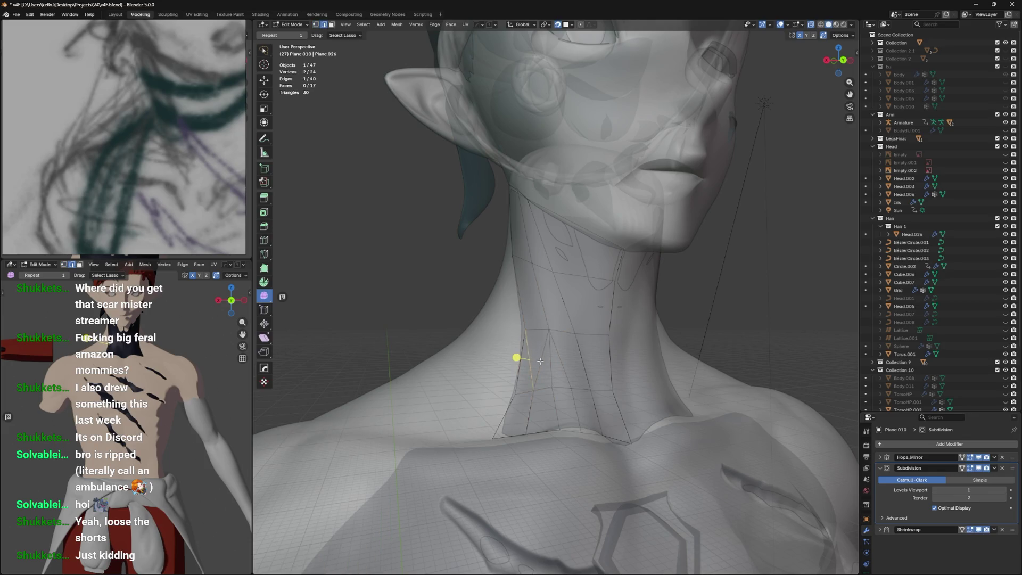
key("x")
left_click(535, 418)
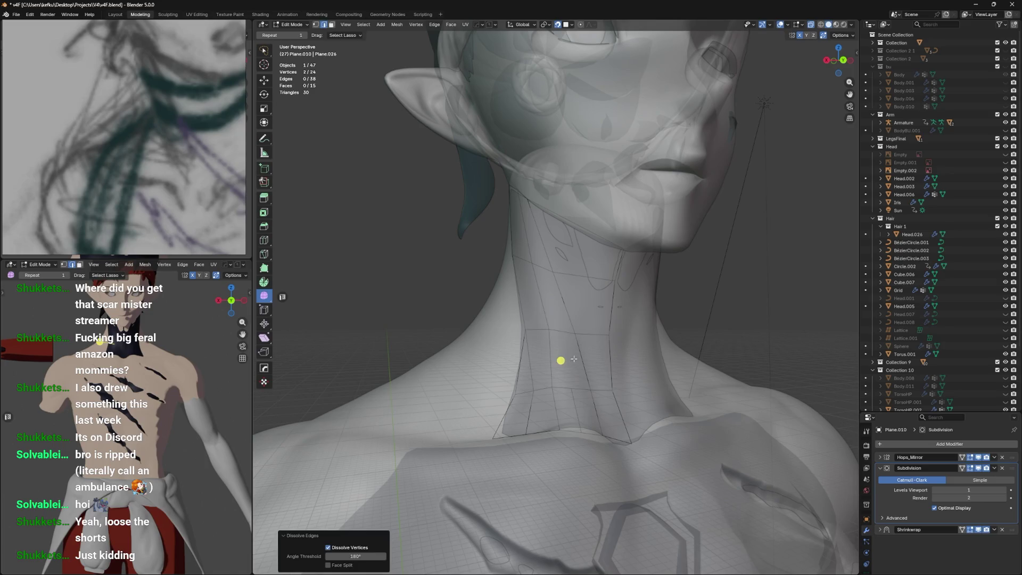
In vertex select mode, slide band vertices along their edges
key("1")
left_click(579, 335)
key("shift+v")
left_click(575, 381)
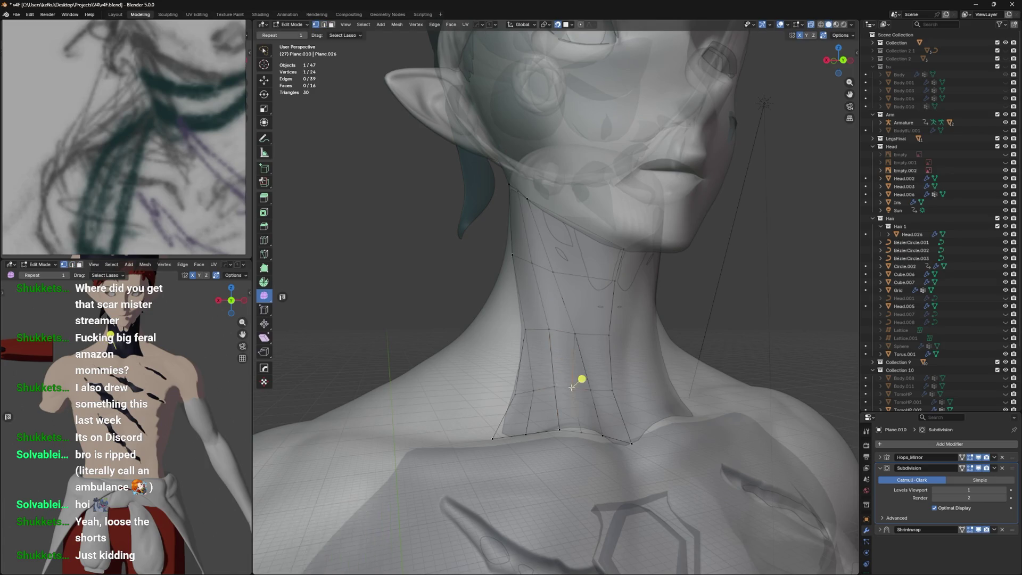
middle_click_drag(580, 382, 568, 379)
key("shift+v")
left_click(567, 380)
Move a vertex up and to the left and commit the loop cut unslid
key("g")
left_click(565, 349)
key("g")
left_click(539, 340)
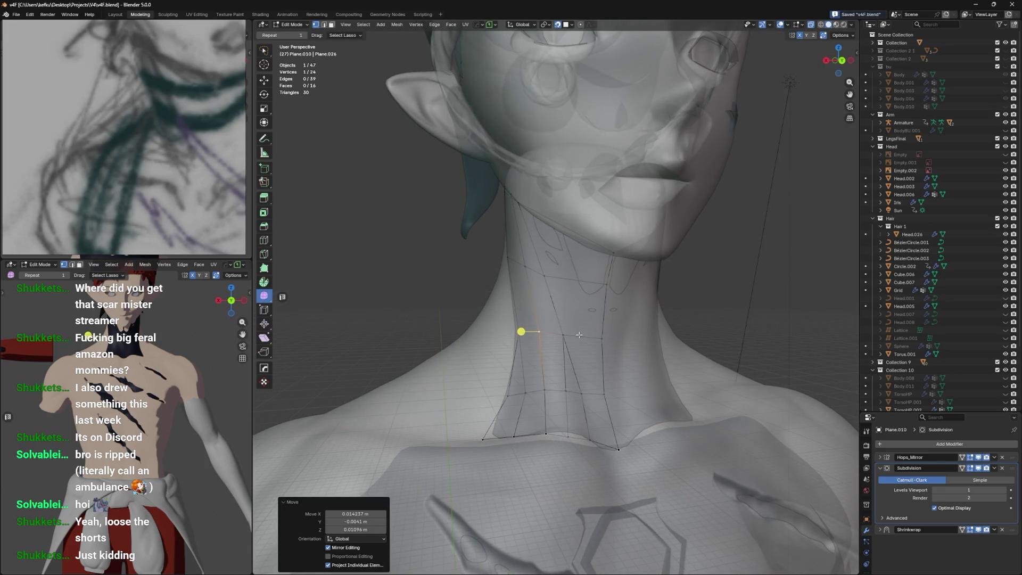
right_click(579, 339)
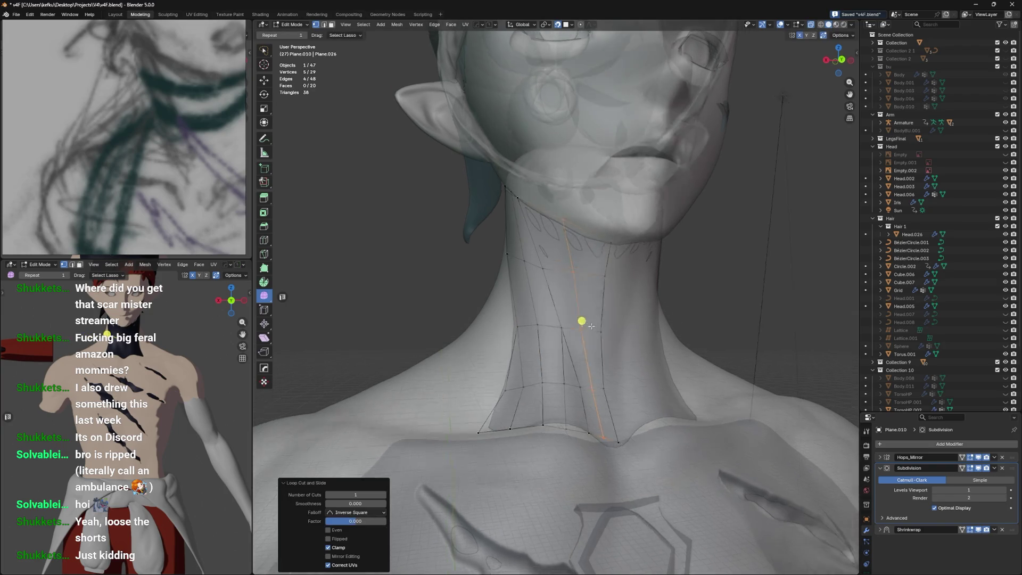
Check the band against the opaque neck from the side and select a vertex at the neck base
key("alt+z")
middle_click_drag(583, 342, 646, 346)
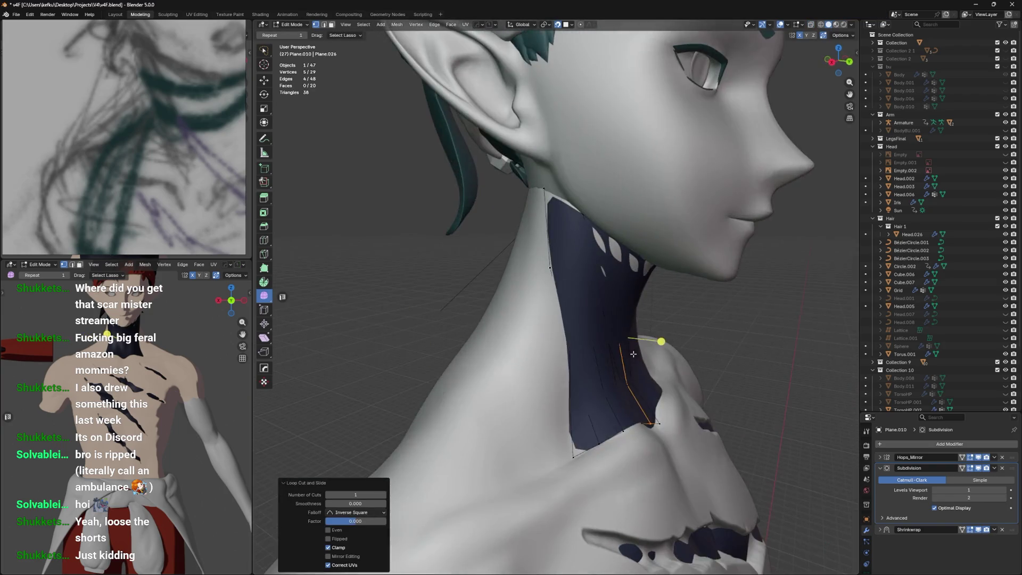
key("alt+z")
left_click(567, 417)
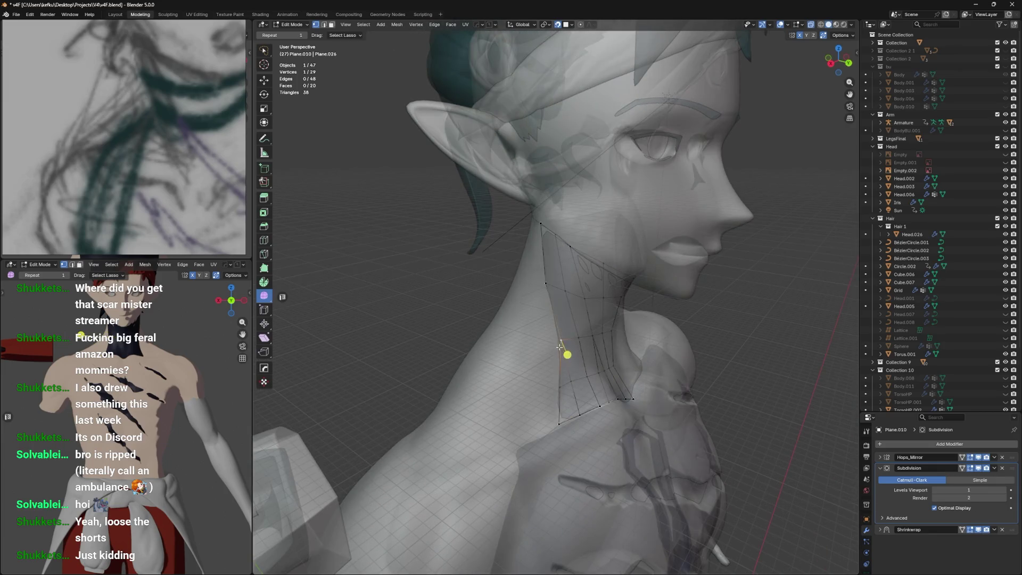
mouse_move(560, 354)
middle_mouse_down()
mouse_move(574, 343)
mouse_move(575, 282)
mouse_move(623, 228)
mouse_move(604, 241)
mouse_move(610, 226)
mouse_move(615, 232)
mouse_move(607, 229)
mouse_move(655, 232)
mouse_move(632, 248)
mouse_move(613, 236)
middle_mouse_up()
Place the extruded vertex and move it toward the back of the neck
key("alt+z")
left_click(586, 230)
key("g")
left_click(624, 229)
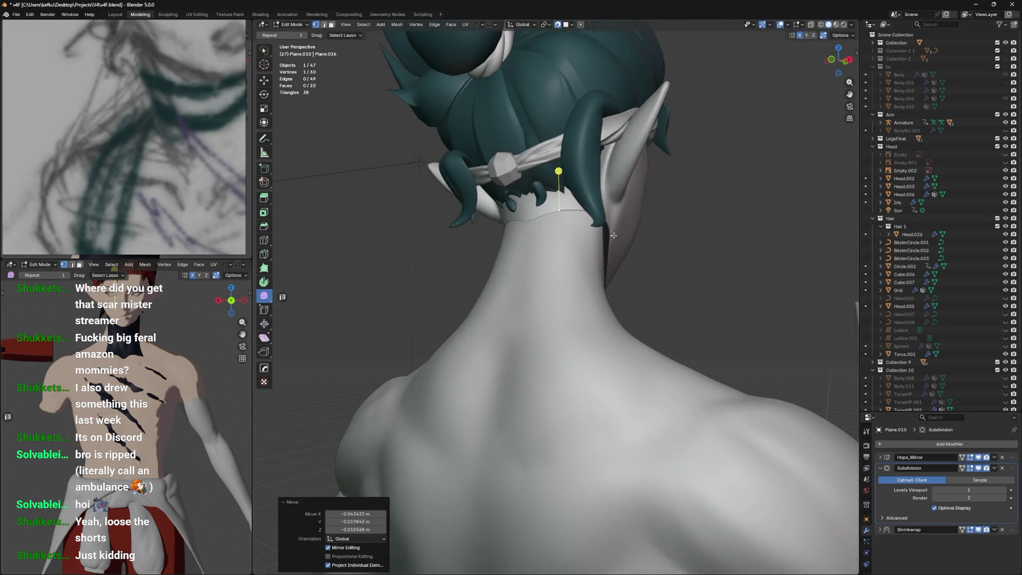
mouse_move(647, 265)
middle_mouse_down()
mouse_move(692, 261)
mouse_move(618, 268)
middle_mouse_up()
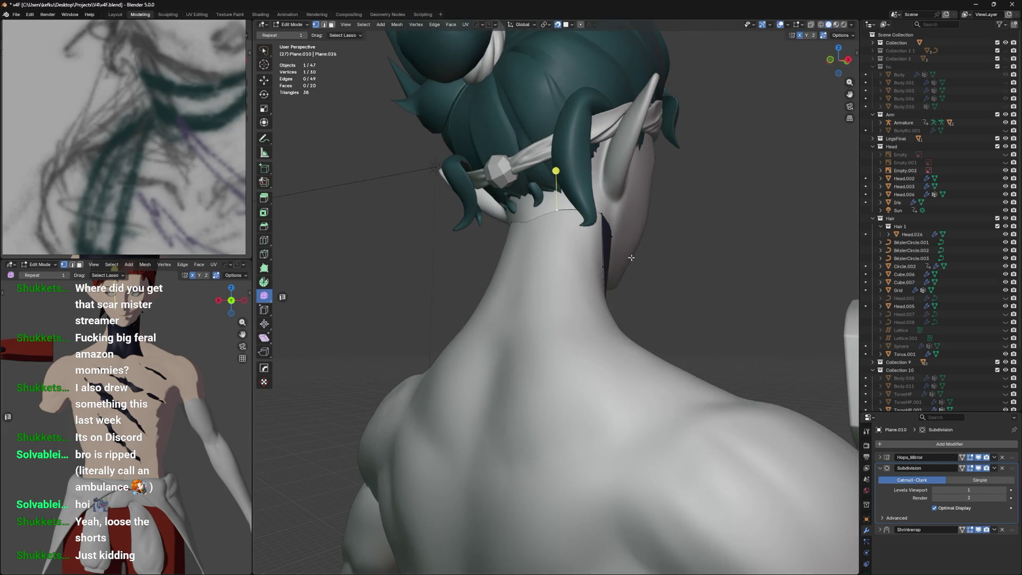
Extrude a new vertex from the band and move it along the neck's side
key("e")
left_click(610, 306)
middle_click_drag(611, 307, 578, 304)
key("alt+z")
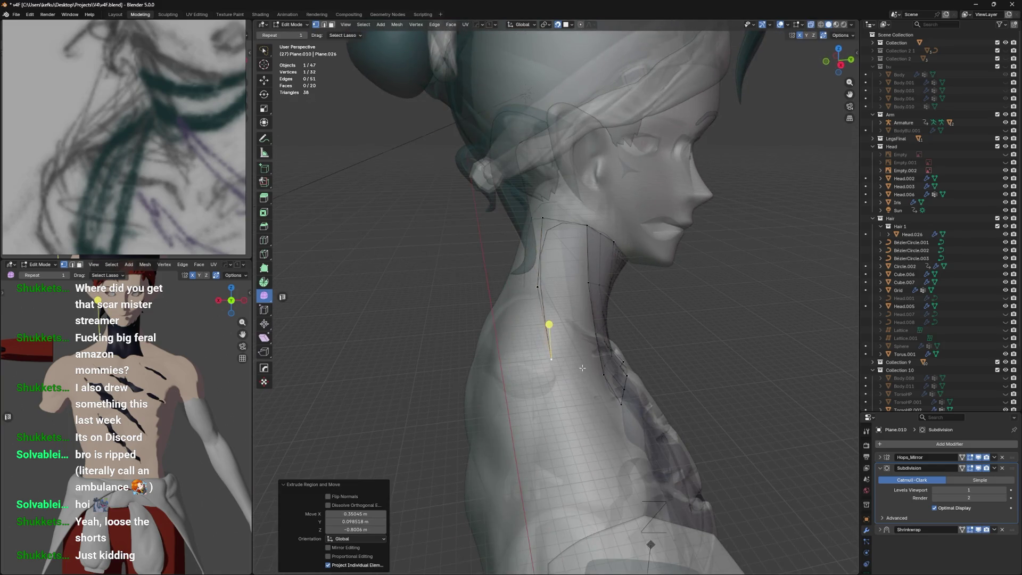
middle_click_drag(582, 368, 564, 363)
key("g")
left_click(554, 360)
Extrude another vertex further down around the back of the neck
mouse_move(557, 314)
middle_mouse_down()
mouse_move(527, 367)
mouse_move(491, 366)
mouse_move(553, 366)
middle_mouse_up()
key("e")
left_click(514, 405)
key("alt+z")
key("alt+z")
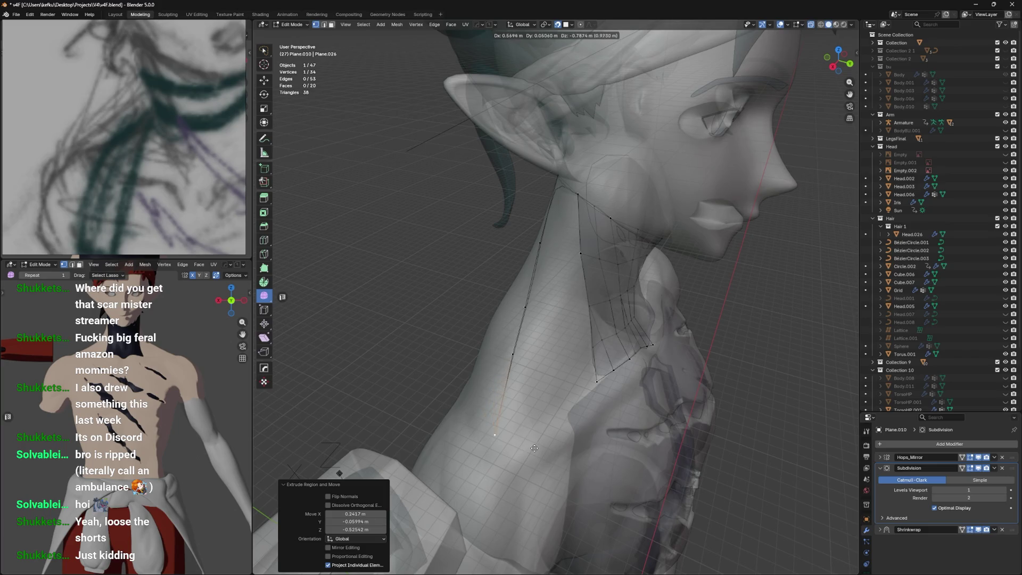